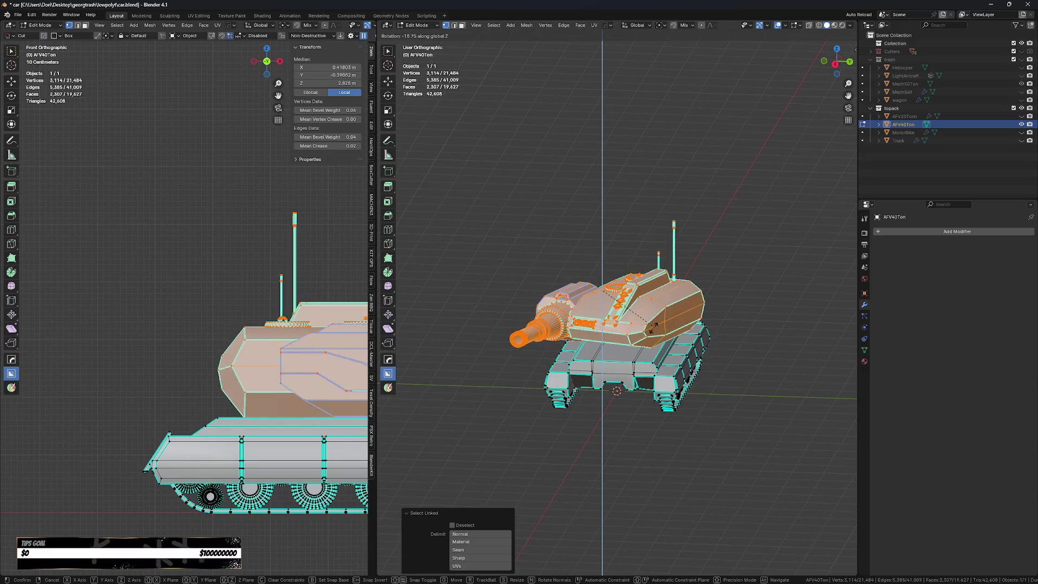
- Confirm the turret rotation at -28.6°, return to Object Mode, and copy a snip of the tank
{"action": "left_click", "coordinate": [642, 330]}
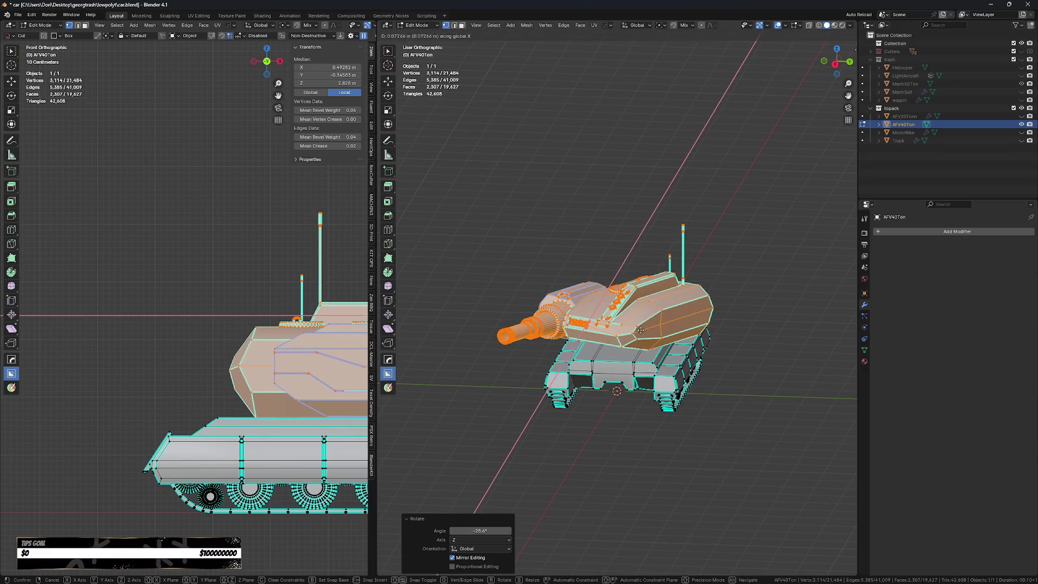
{"action": "key", "text": "Tab"}
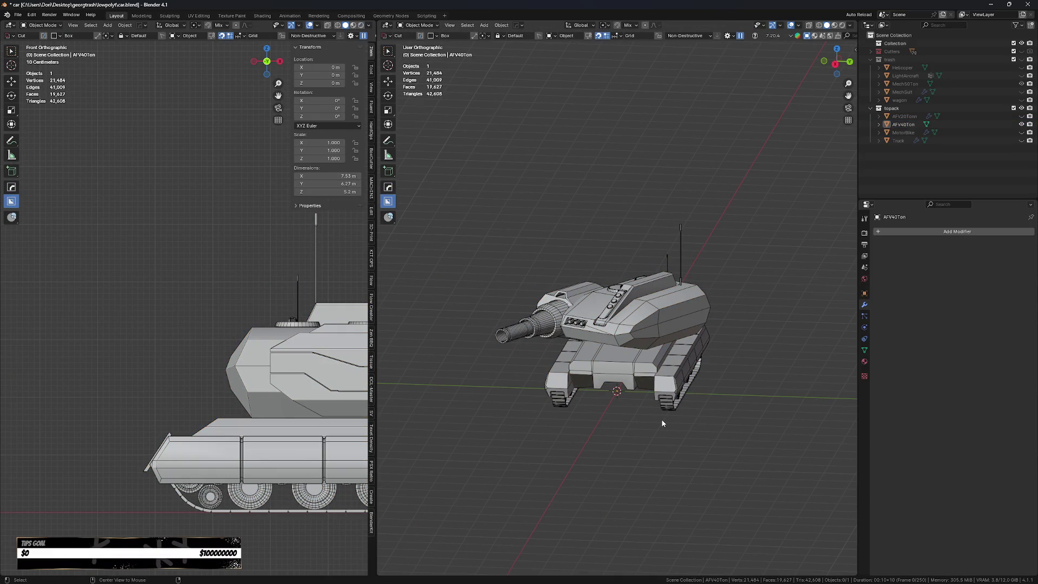
{"action": "key", "text": "alt+Tab"}
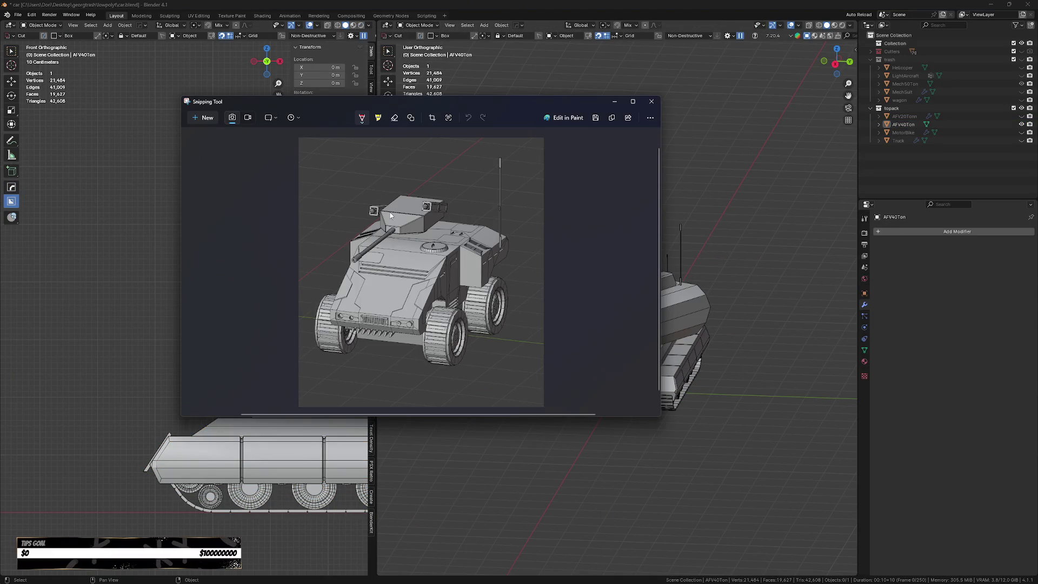
{"action": "key", "text": "ctrl+n"}
{"action": "left_click_drag", "start_coordinate": [754, 180], "coordinate": [461, 450]}
{"action": "right_click", "coordinate": [507, 355]}
{"action": "left_click", "coordinate": [517, 379]}
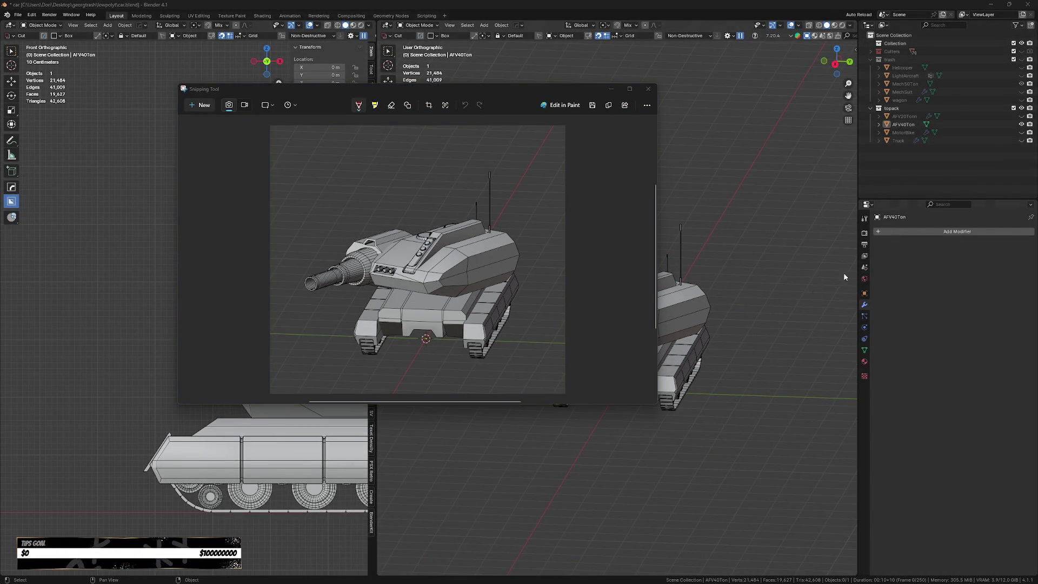
- Hide the AFV40Ton tank, show the MotorBike, and copy a snip of it from a raised view
{"action": "left_click", "coordinate": [712, 249]}
{"action": "left_click", "coordinate": [1022, 124]}
{"action": "left_click", "coordinate": [1022, 133]}
{"action": "scroll", "coordinate": [593, 401], "scroll_direction": "up", "scroll_amount": 5}
{"action": "mouse_move", "coordinate": [593, 400]}
{"action": "middle_mouse_down"}
{"action": "mouse_move", "coordinate": [637, 418]}
{"action": "mouse_move", "coordinate": [606, 398]}
{"action": "middle_mouse_up"}
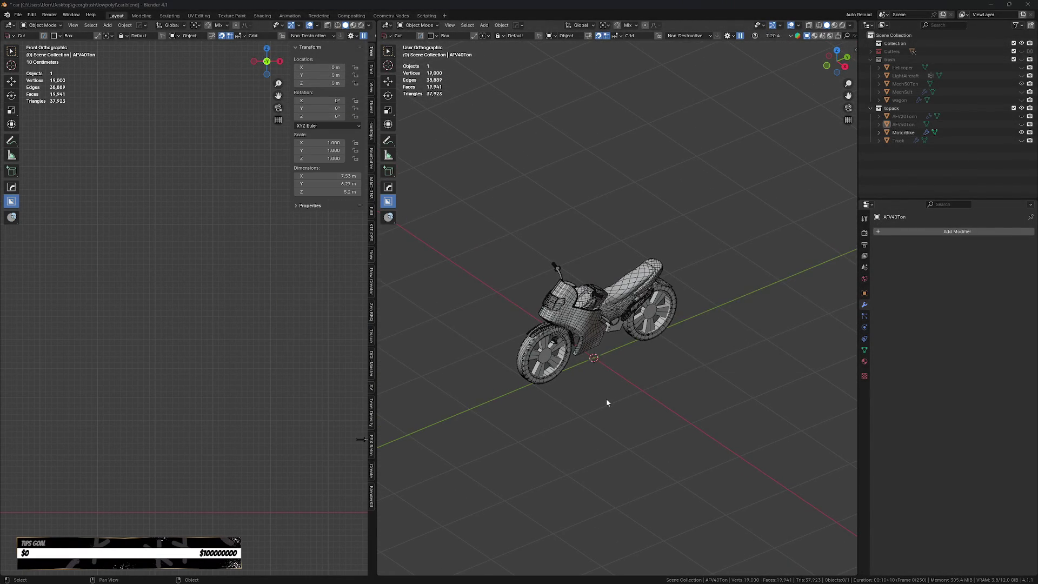
{"action": "key", "text": "alt+Tab"}
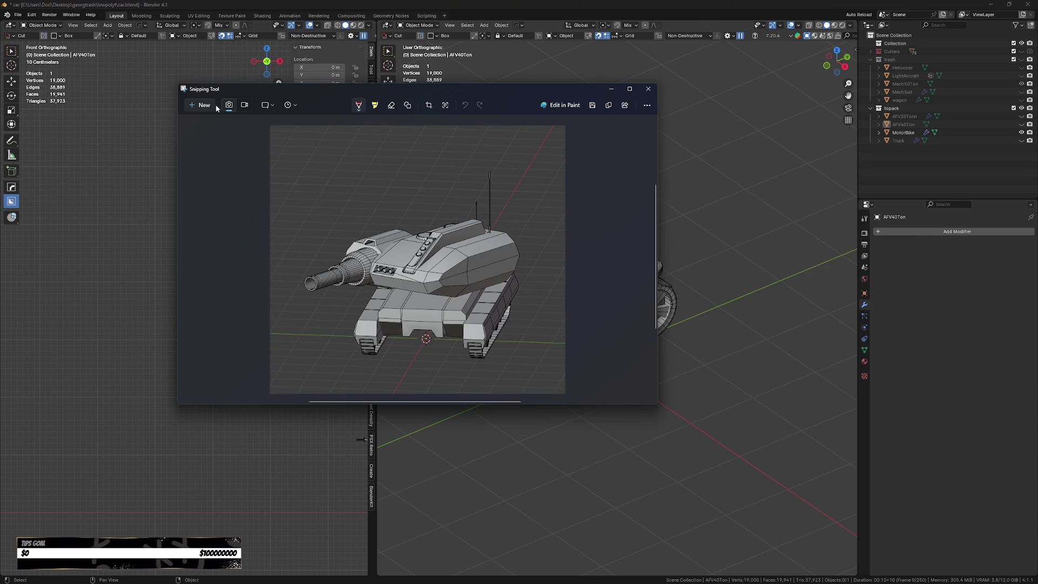
{"action": "left_click", "coordinate": [204, 105]}
{"action": "mouse_move", "coordinate": [746, 168]}
{"action": "left_mouse_down"}
{"action": "mouse_move", "coordinate": [579, 336]}
{"action": "mouse_move", "coordinate": [433, 428]}
{"action": "left_mouse_up"}
{"action": "right_click", "coordinate": [446, 300]}
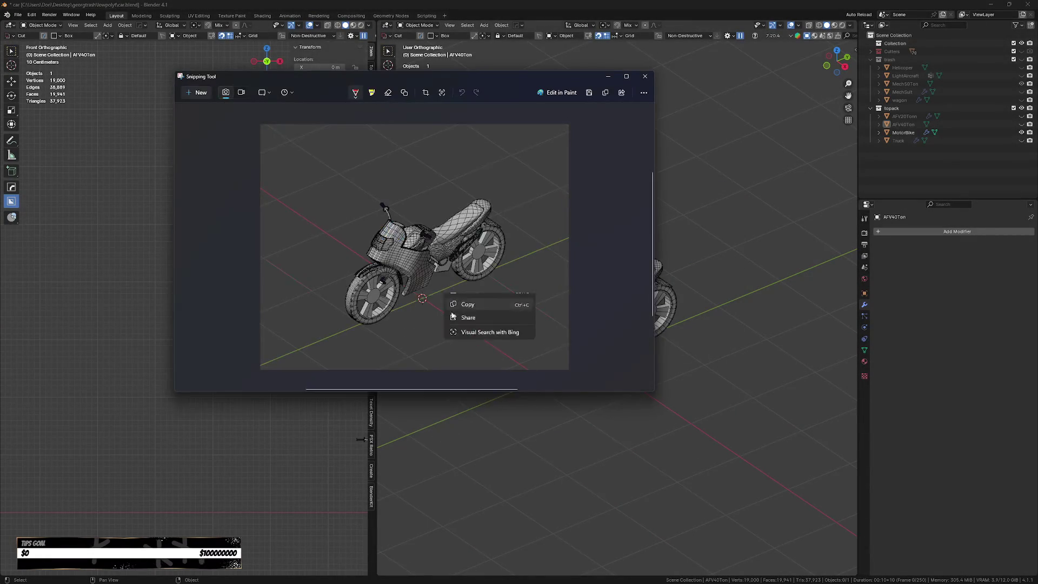
{"action": "left_click", "coordinate": [466, 297]}
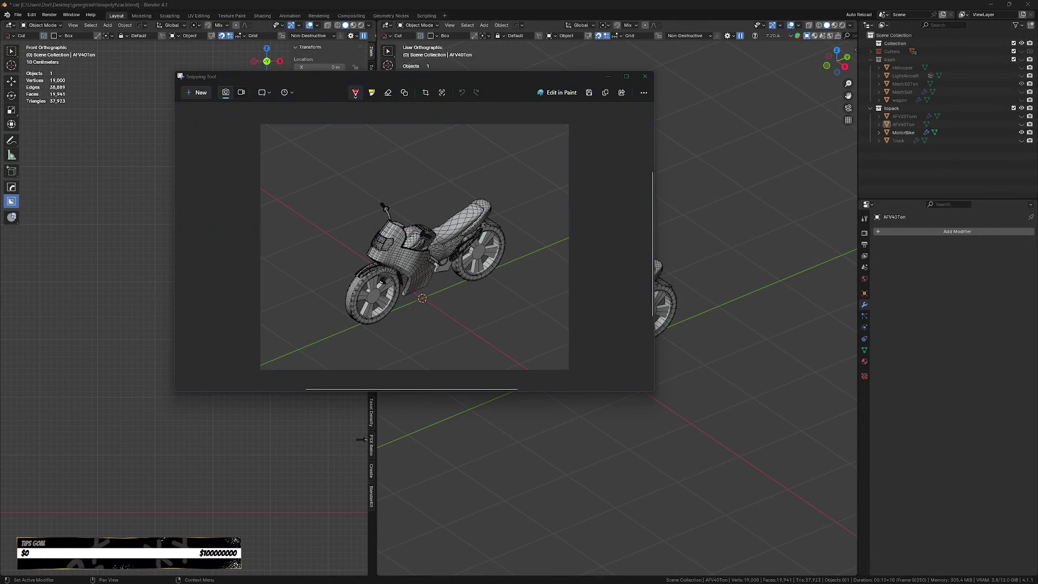
- Hide the MotorBike and show the Truck model, viewed from its side
{"action": "left_click", "coordinate": [1021, 133]}
{"action": "left_click", "coordinate": [1022, 133]}
{"action": "left_click", "coordinate": [1022, 133]}
{"action": "left_click", "coordinate": [1022, 140]}
{"action": "mouse_move", "coordinate": [785, 290]}
{"action": "middle_mouse_down"}
{"action": "mouse_move", "coordinate": [736, 319]}
{"action": "mouse_move", "coordinate": [661, 329]}
{"action": "mouse_move", "coordinate": [687, 366]}
{"action": "mouse_move", "coordinate": [661, 372]}
{"action": "middle_mouse_up"}
{"action": "key", "text": "alt+Tab"}
{"action": "key", "text": "alt+Tab"}
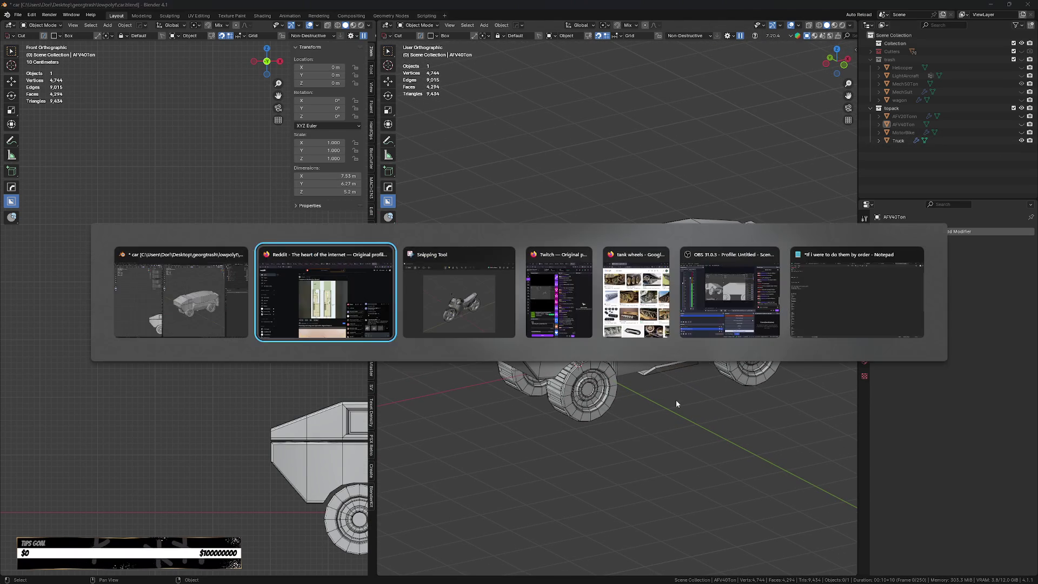
- Snip the truck, copy the capture to the clipboard, and close the Snipping Tool
{"action": "key", "text": "ctrl+n"}
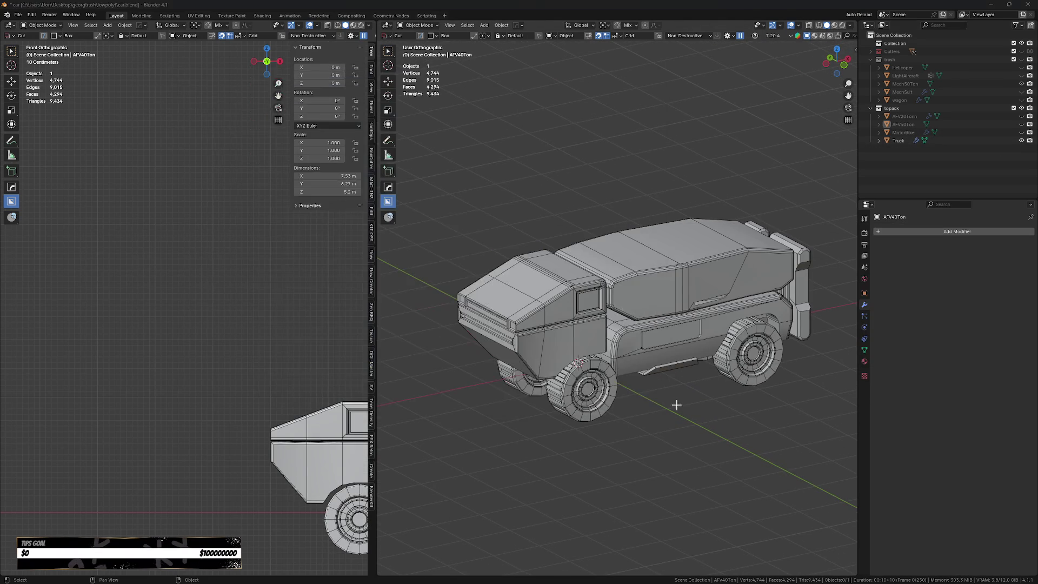
{"action": "mouse_move", "coordinate": [827, 458]}
{"action": "left_mouse_down"}
{"action": "mouse_move", "coordinate": [768, 395]}
{"action": "mouse_move", "coordinate": [415, 167]}
{"action": "left_mouse_up"}
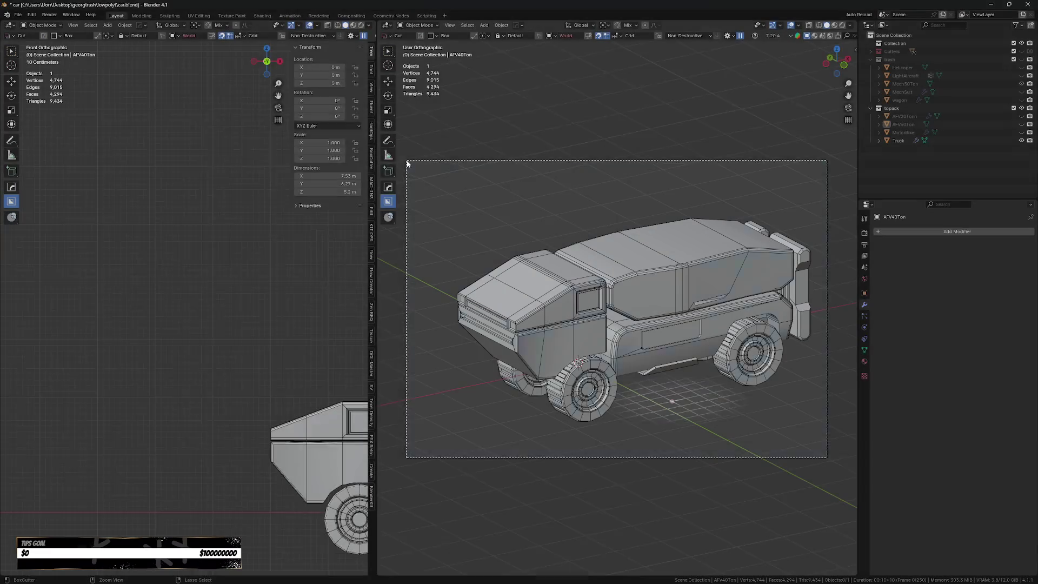
{"action": "right_click", "coordinate": [525, 266]}
{"action": "left_click", "coordinate": [541, 275]}
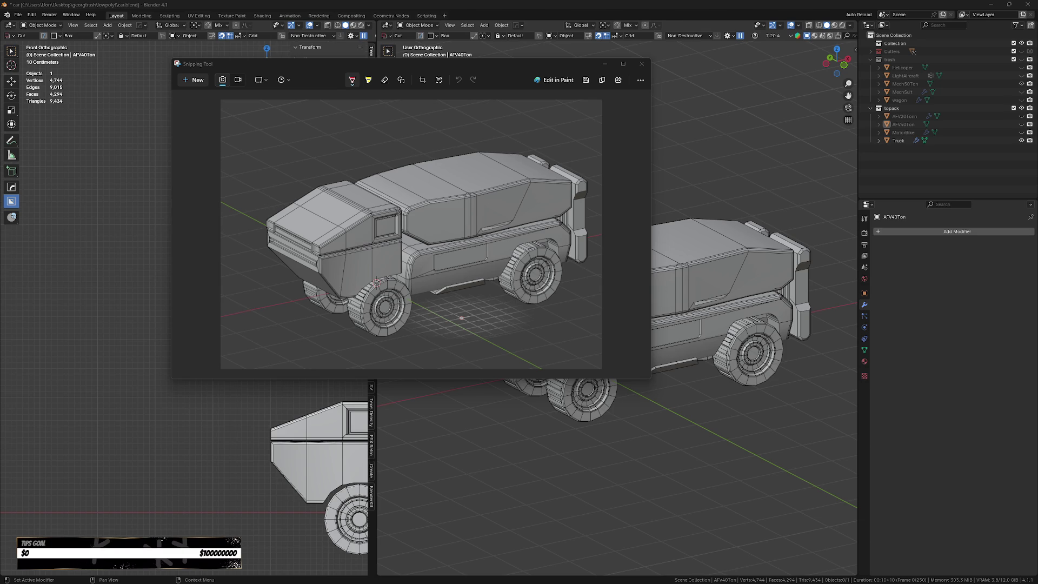
{"action": "left_click", "coordinate": [642, 64]}
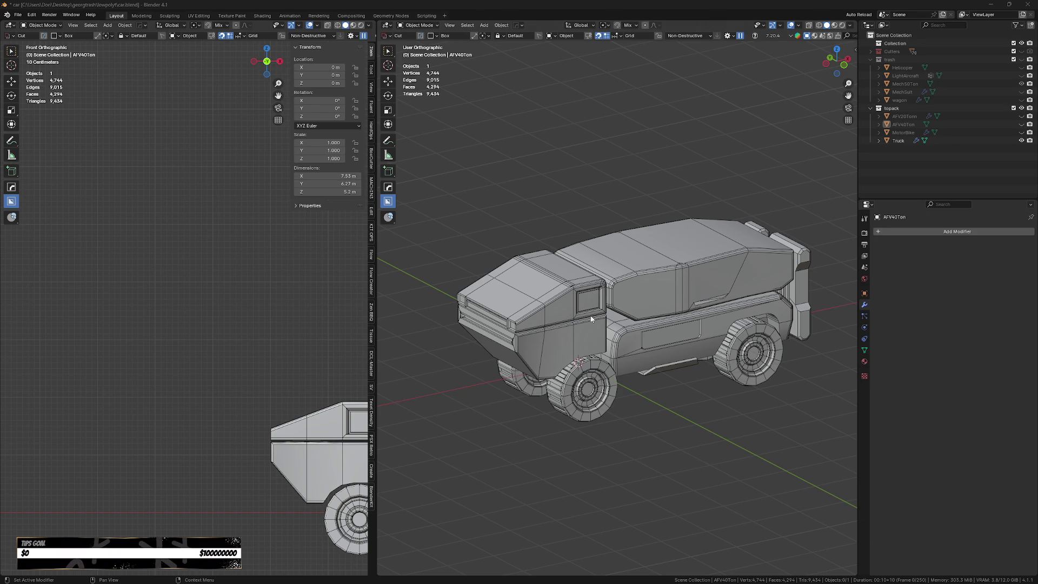
{"action": "key", "text": "alt+Tab"}
- Maximize the Vehicle references doc and scroll down to select the 30 ton tank image
{"action": "key", "text": "super+Up"}
{"action": "left_click", "coordinate": [749, 324]}
{"action": "scroll", "coordinate": [751, 335], "scroll_direction": "down", "scroll_amount": 2}
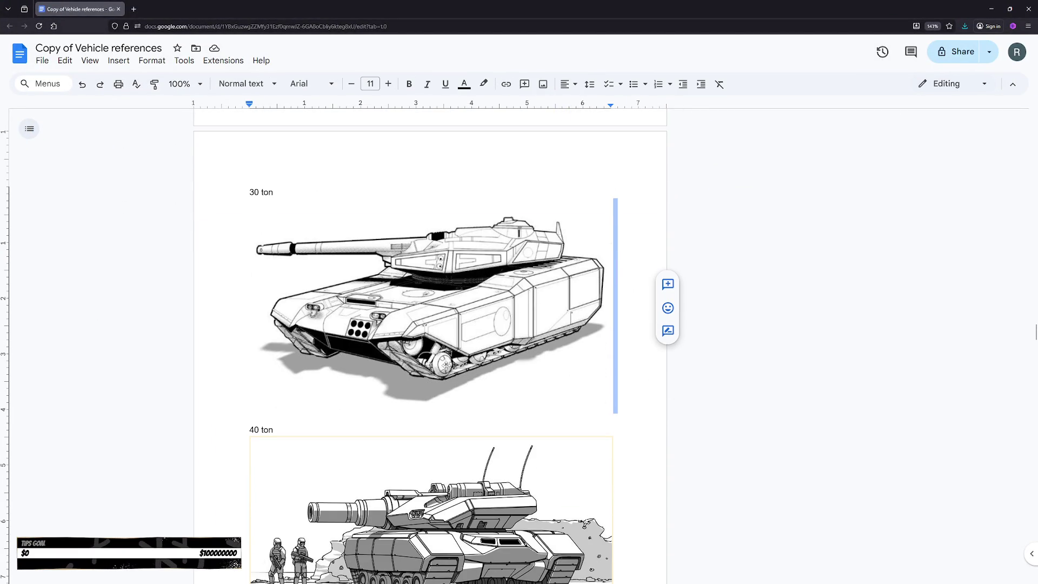
{"action": "scroll", "coordinate": [427, 329], "scroll_direction": "down", "scroll_amount": 3}
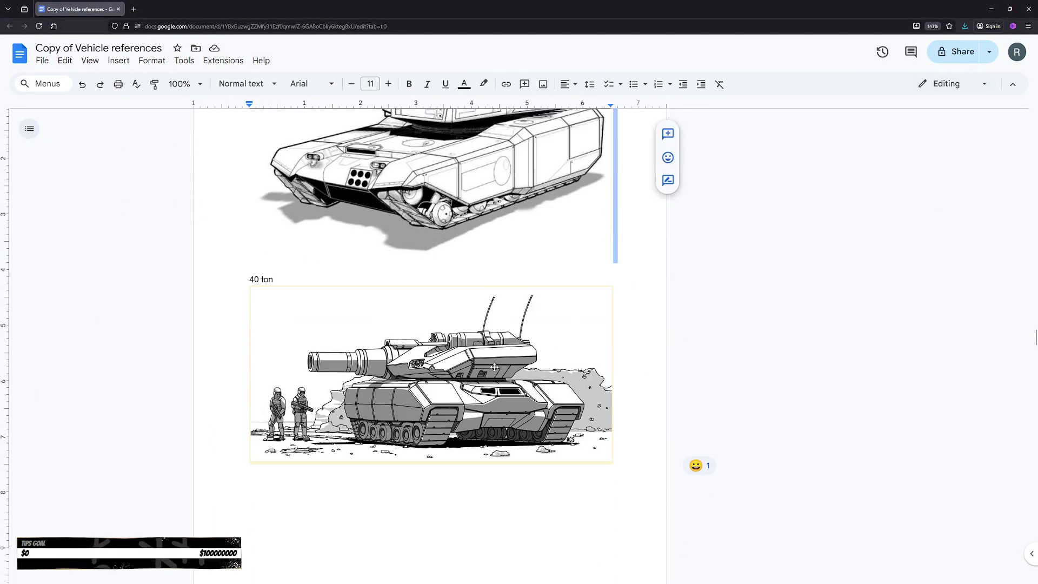
{"action": "scroll", "coordinate": [488, 377], "scroll_direction": "down", "scroll_amount": 8}
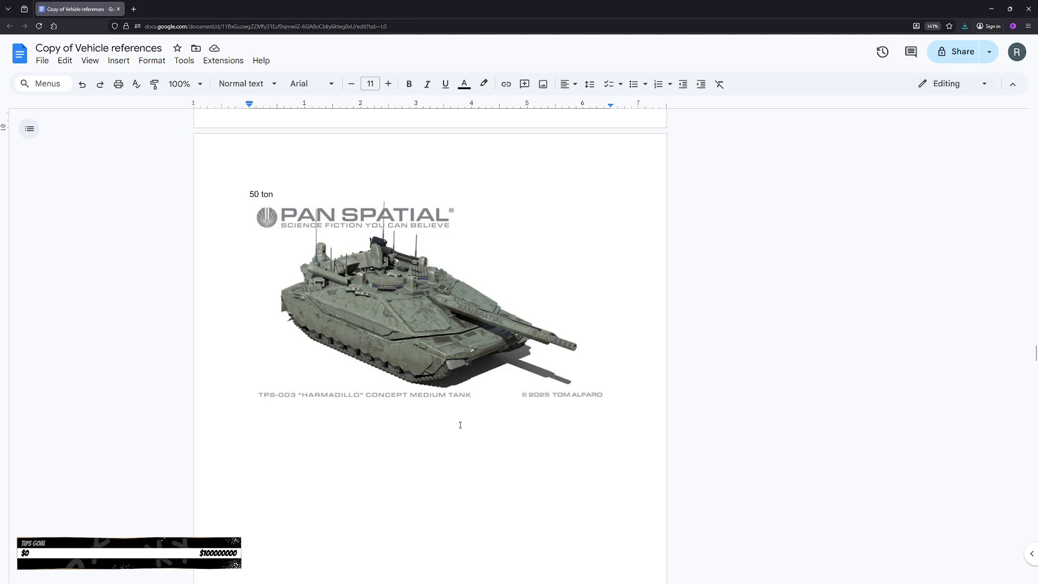
{"action": "scroll", "coordinate": [457, 426], "scroll_direction": "down", "scroll_amount": 7}
{"action": "scroll", "coordinate": [464, 433], "scroll_direction": "up", "scroll_amount": 9}
{"action": "scroll", "coordinate": [457, 441], "scroll_direction": "up", "scroll_amount": 20}
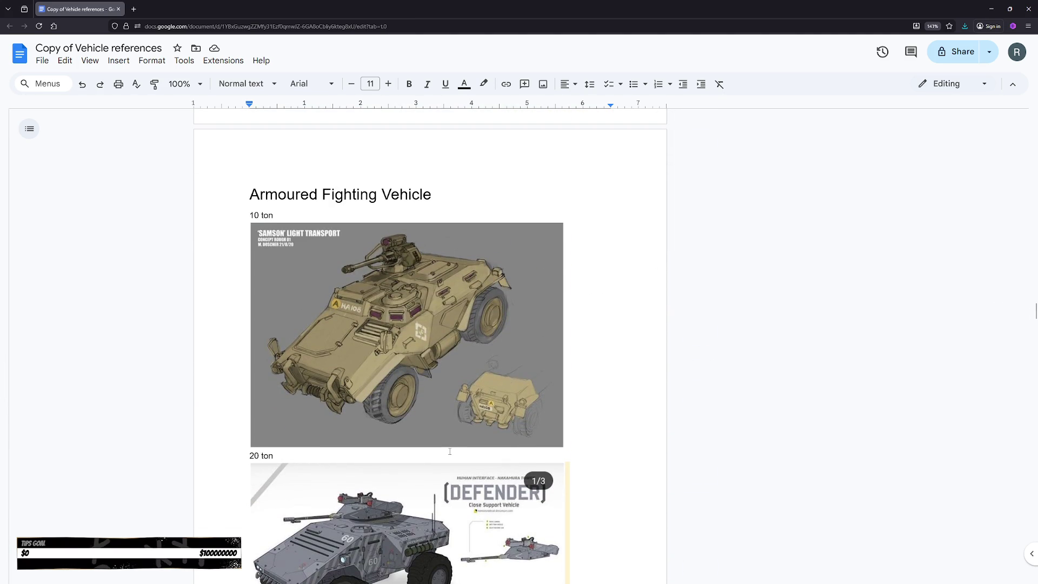
{"action": "scroll", "coordinate": [450, 452], "scroll_direction": "down", "scroll_amount": 2}
{"action": "scroll", "coordinate": [448, 451], "scroll_direction": "down", "scroll_amount": 8}
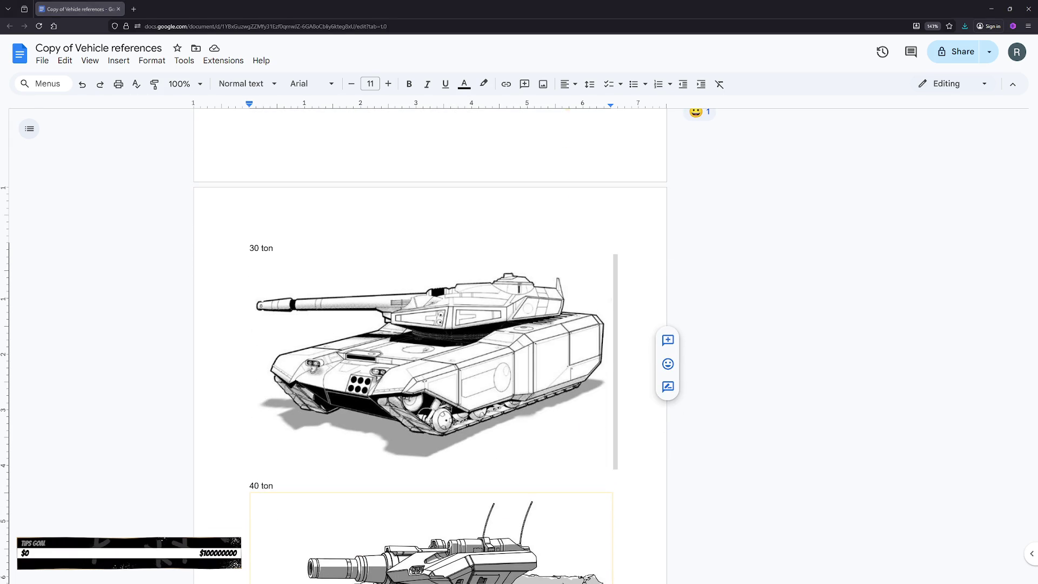
{"action": "left_click", "coordinate": [435, 389]}
- Look over the 30 ton tank image, then minimize the doc back to Blender
{"action": "scroll", "coordinate": [436, 389], "scroll_direction": "down", "scroll_amount": 4}
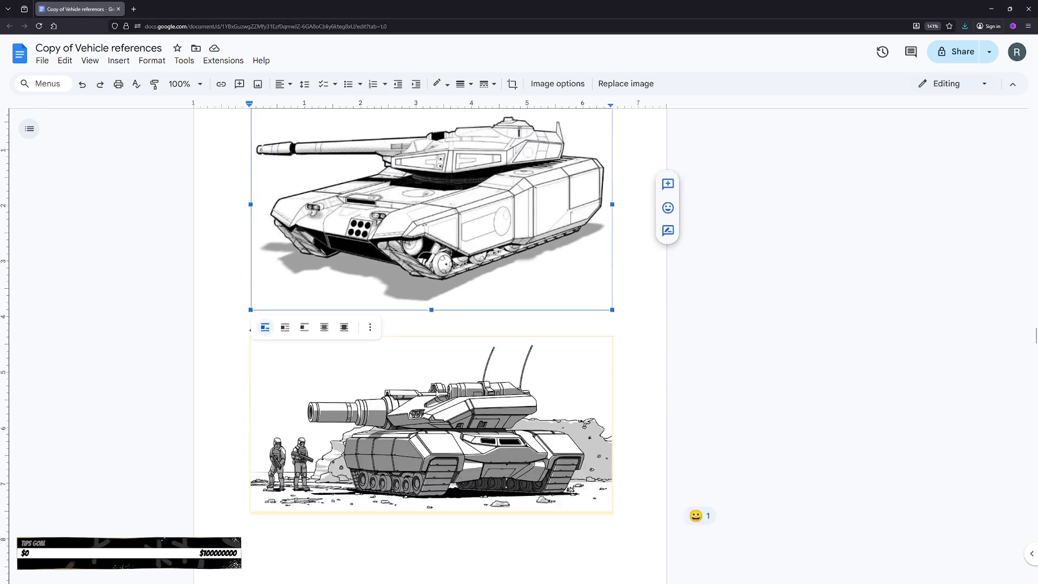
{"action": "scroll", "coordinate": [436, 389], "scroll_direction": "up", "scroll_amount": 4}
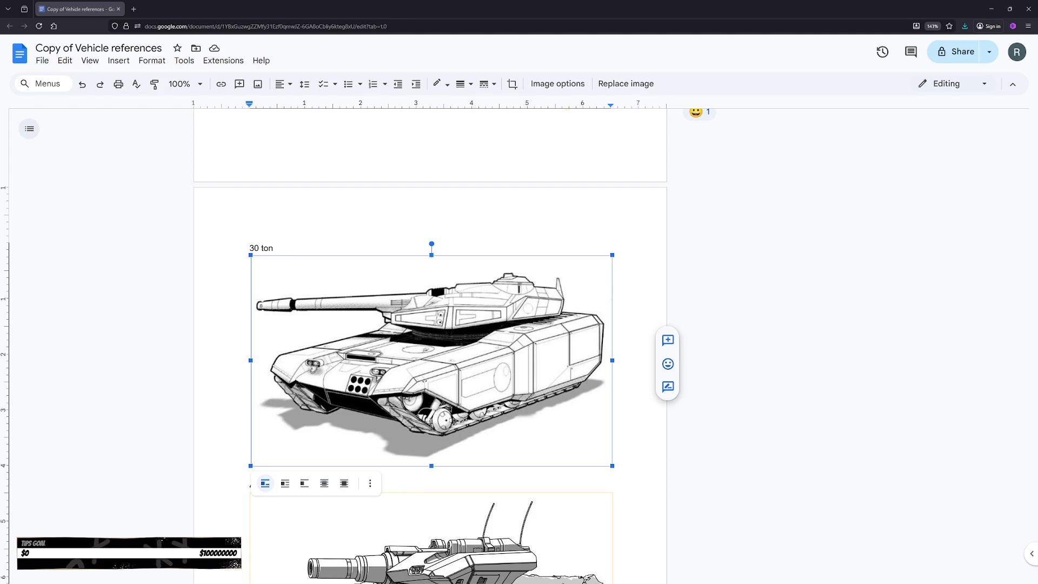
{"action": "key", "text": "super+Down"}
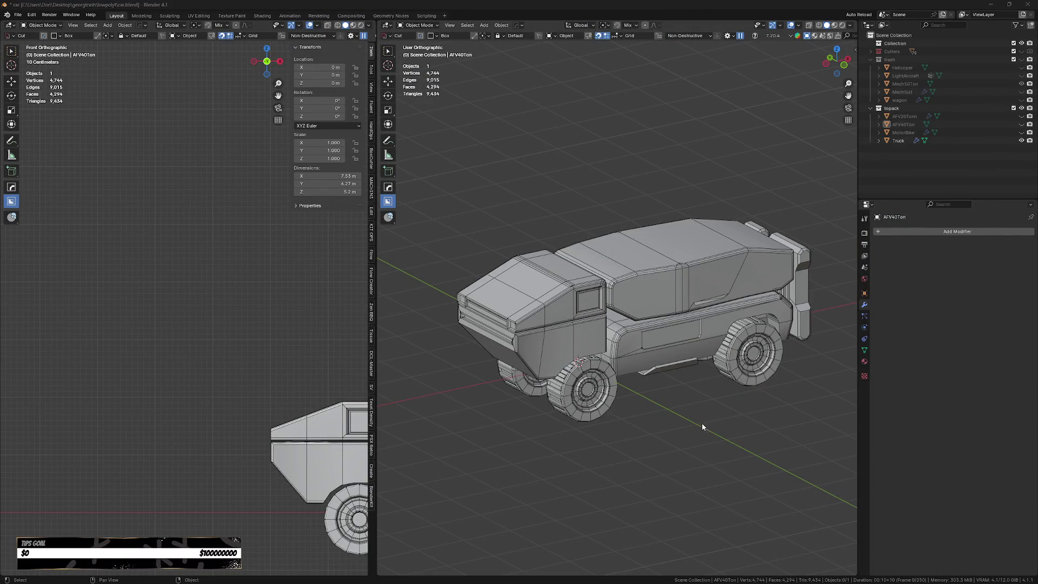
- Select and hide the truck with H, then save car.blend from the save pie
{"action": "left_click", "coordinate": [696, 325]}
{"action": "mouse_move", "coordinate": [696, 325]}
{"action": "middle_mouse_down", "text": "shift"}
{"action": "mouse_move", "coordinate": [668, 412]}
{"action": "mouse_move", "coordinate": [629, 431]}
{"action": "mouse_move", "coordinate": [593, 419]}
{"action": "middle_mouse_up", "text": "shift"}
{"action": "key", "text": "h"}
{"action": "key", "text": "ctrl+s"}
{"action": "left_click", "coordinate": [618, 402]}
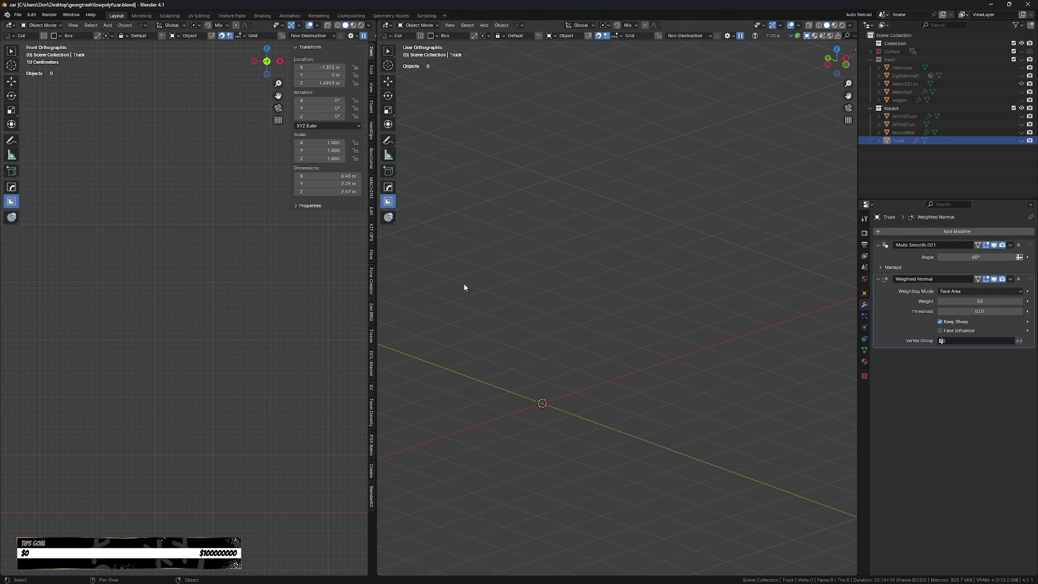
- Hand-write PEE BREAK as annotation strokes in the viewport
{"action": "left_click_drag", "start_coordinate": [471, 296], "coordinate": [465, 235]}
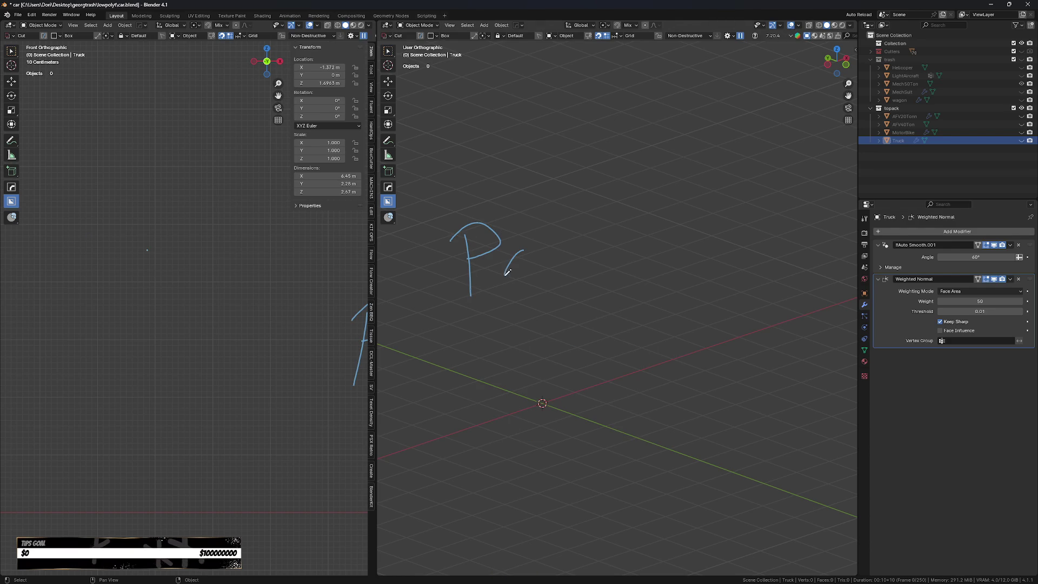
{"action": "left_click_drag", "start_coordinate": [494, 397], "coordinate": [492, 398]}
{"action": "left_click_drag", "start_coordinate": [476, 390], "coordinate": [503, 403]}
{"action": "left_click_drag", "start_coordinate": [567, 386], "coordinate": [581, 348]}
{"action": "left_click_drag", "start_coordinate": [652, 329], "coordinate": [696, 344]}
{"action": "left_click_drag", "start_coordinate": [694, 298], "coordinate": [730, 275]}
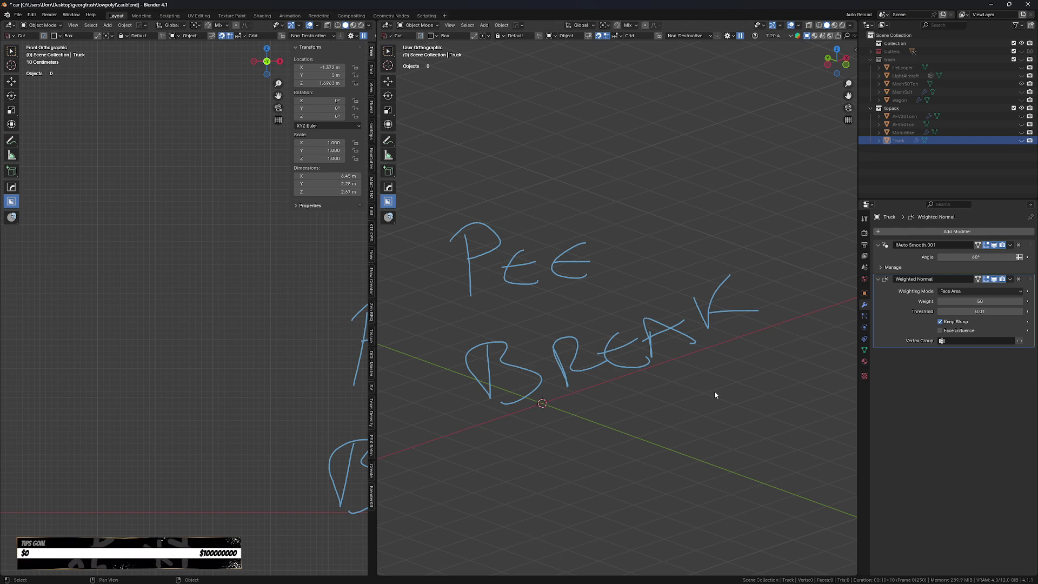
- Scribble out PEE and write a new word above it
{"action": "left_click_drag", "start_coordinate": [449, 228], "coordinate": [611, 245]}
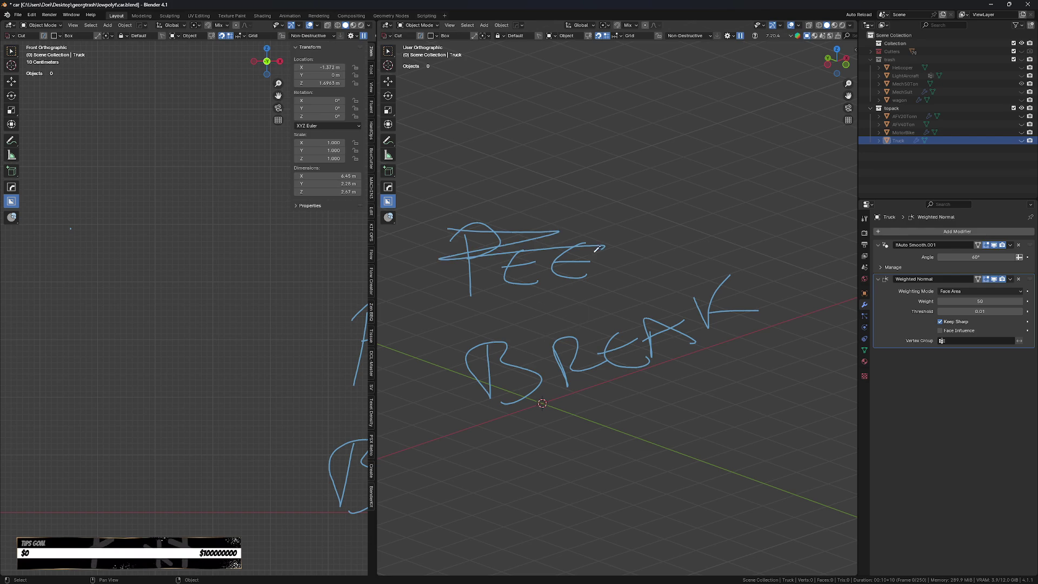
{"action": "left_click_drag", "start_coordinate": [471, 278], "coordinate": [590, 265]}
{"action": "left_click_drag", "start_coordinate": [450, 144], "coordinate": [464, 173]}
{"action": "left_click_drag", "start_coordinate": [479, 163], "coordinate": [508, 172]}
{"action": "left_click_drag", "start_coordinate": [541, 139], "coordinate": [565, 157]}
{"action": "left_click_drag", "start_coordinate": [586, 120], "coordinate": [622, 140]}
{"action": "mouse_move", "coordinate": [628, 107]}
{"action": "left_mouse_down"}
{"action": "mouse_move", "coordinate": [619, 131]}
{"action": "mouse_move", "coordinate": [651, 120]}
{"action": "left_mouse_up"}
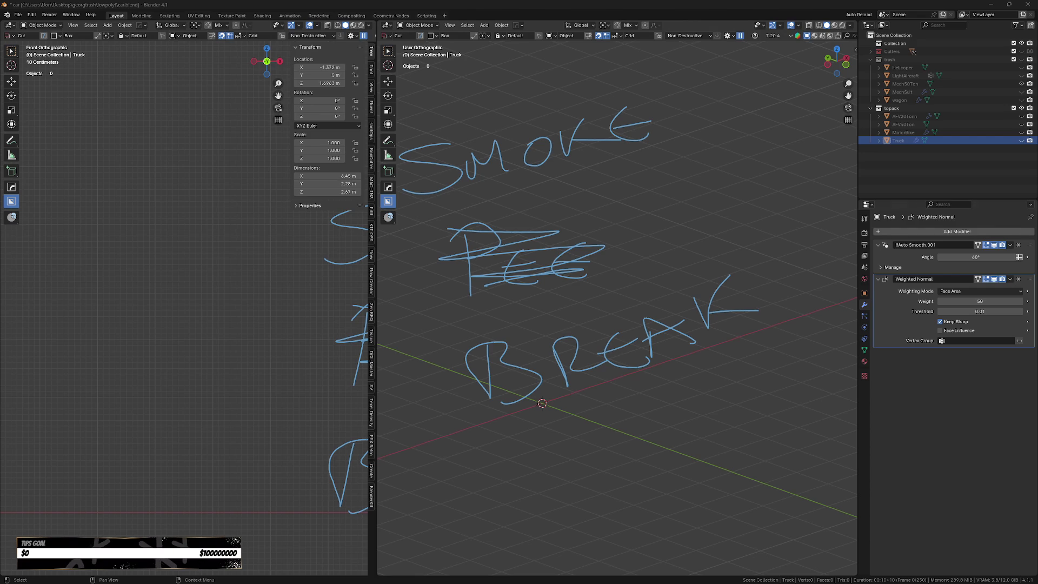
- Check the BoxCutter Box Helper with D, then erase the BREAK note and strike-through
{"action": "scroll", "coordinate": [556, 347], "scroll_direction": "down", "scroll_amount": 2}
{"action": "key", "text": "d"}
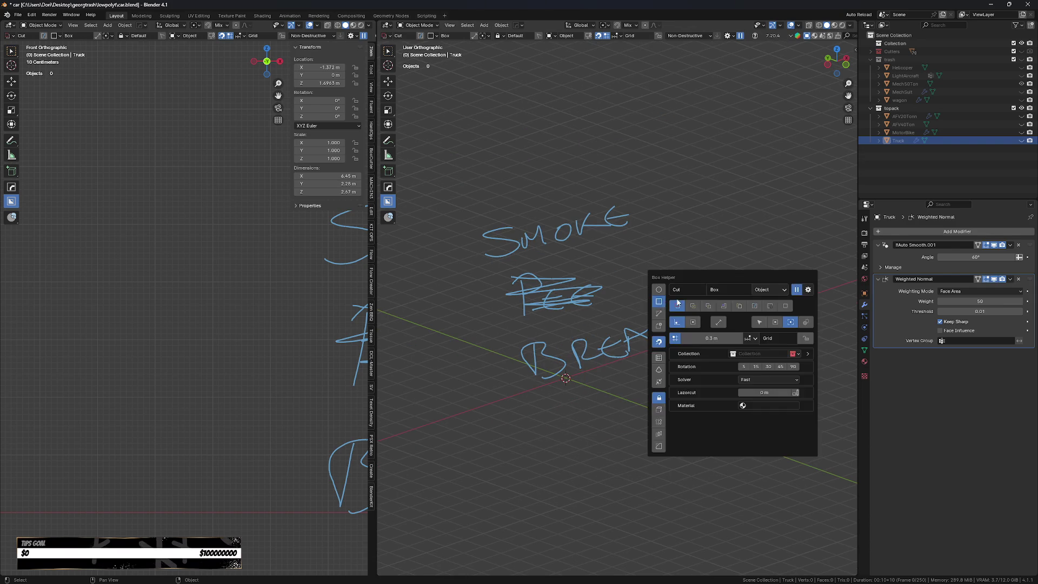
{"action": "key", "text": "d"}
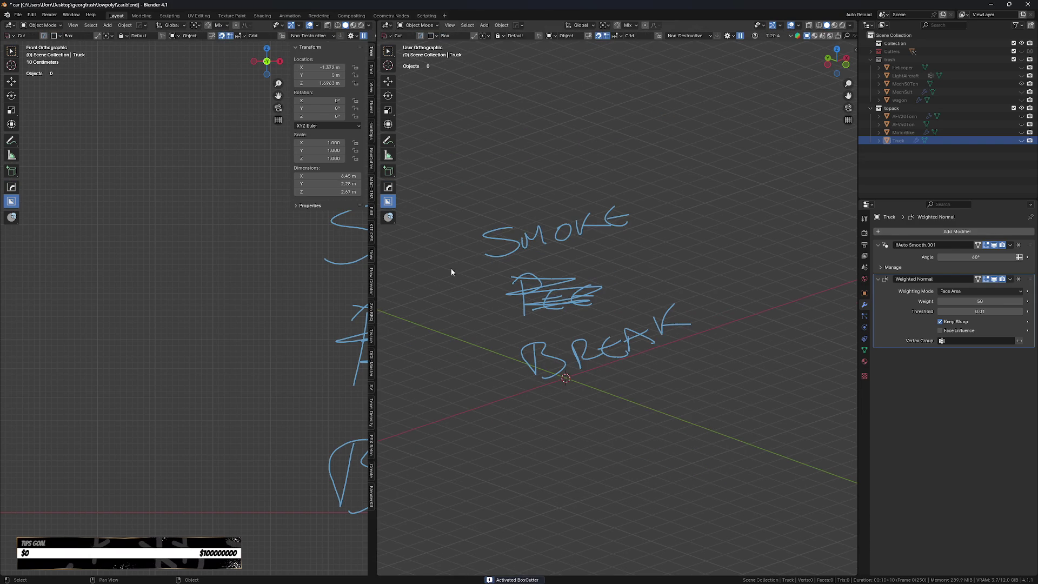
{"action": "mouse_move", "coordinate": [540, 357]}
{"action": "right_mouse_down"}
{"action": "mouse_move", "coordinate": [598, 348]}
{"action": "mouse_move", "coordinate": [753, 238]}
{"action": "right_mouse_up"}
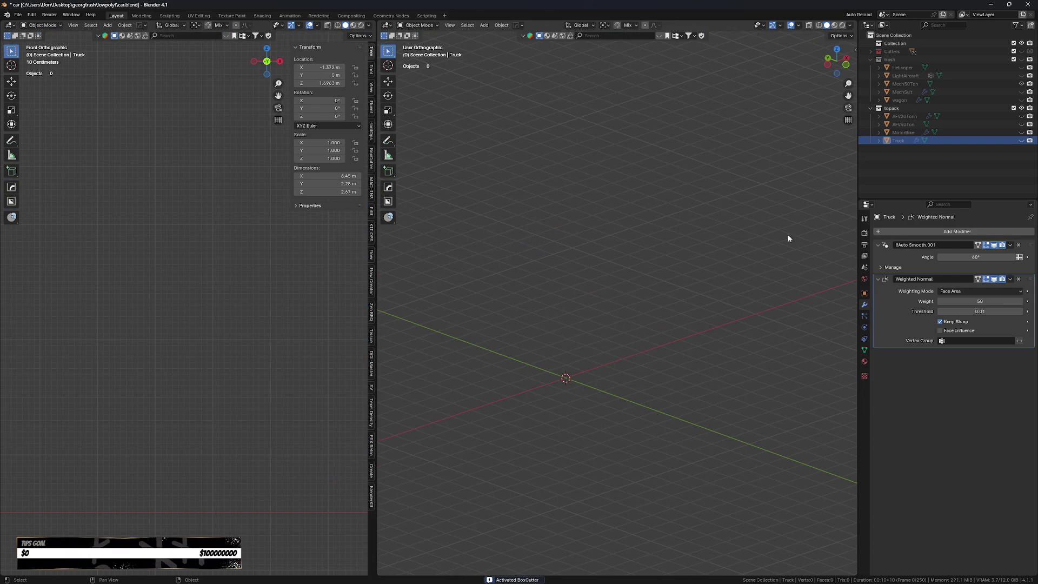
- Erase the remaining annotation strokes and save car.blend
{"action": "middle_click_drag", "start_coordinate": [530, 376], "coordinate": [574, 405], "text": "shift"}
{"action": "key", "text": "d"}
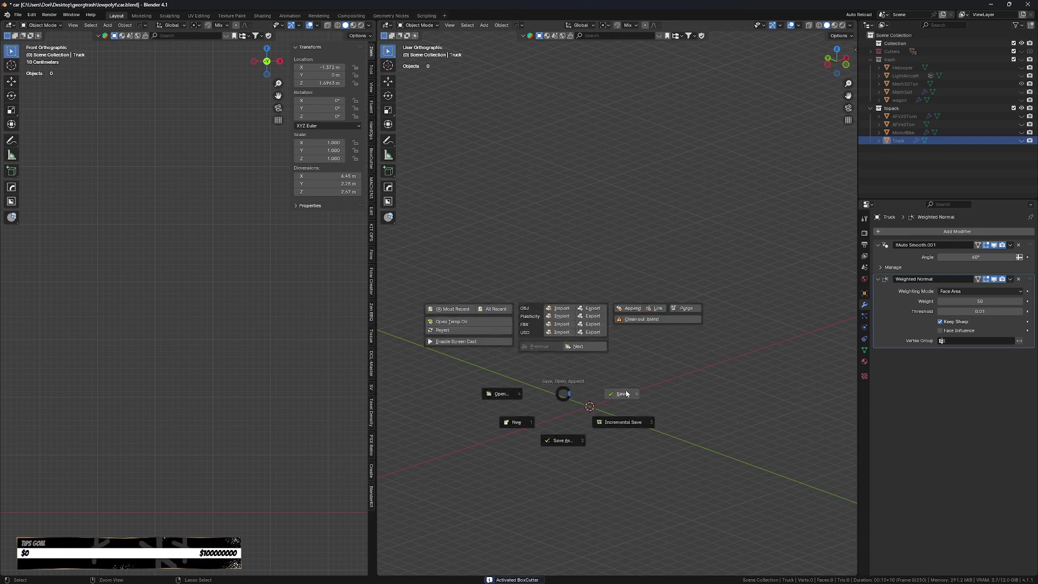
{"action": "key", "text": "ctrl+s"}
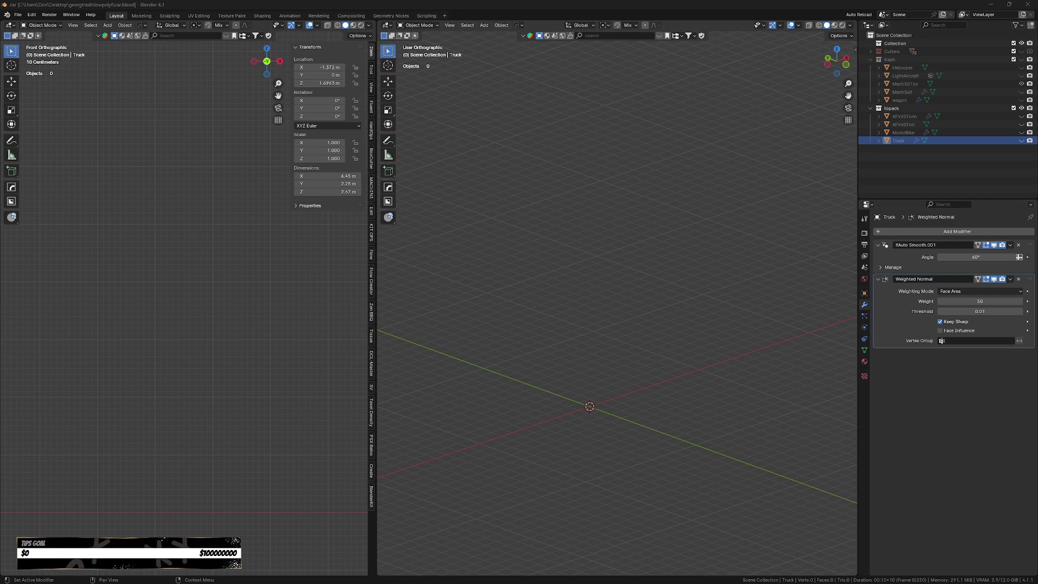
{"action": "scroll", "coordinate": [732, 343], "scroll_direction": "down", "scroll_amount": 3, "text": "shift"}
{"action": "scroll", "coordinate": [656, 350], "scroll_direction": "left", "scroll_amount": 2, "text": "ctrl"}
{"action": "mouse_move", "coordinate": [633, 318]}
{"action": "middle_mouse_down", "text": "shift"}
{"action": "mouse_move", "coordinate": [627, 366]}
{"action": "mouse_move", "coordinate": [672, 397]}
{"action": "middle_mouse_up", "text": "shift"}
- Unhide the AFV40Ton tank, keep AFV20Tonn hidden, and frame the tank in view
{"action": "mouse_move", "coordinate": [789, 454]}
{"action": "middle_mouse_down", "text": "shift"}
{"action": "mouse_move", "coordinate": [600, 429]}
{"action": "mouse_move", "coordinate": [591, 398]}
{"action": "mouse_move", "coordinate": [565, 425]}
{"action": "middle_mouse_up", "text": "shift"}
{"action": "middle_click_drag", "start_coordinate": [633, 415], "coordinate": [633, 403], "text": "shift"}
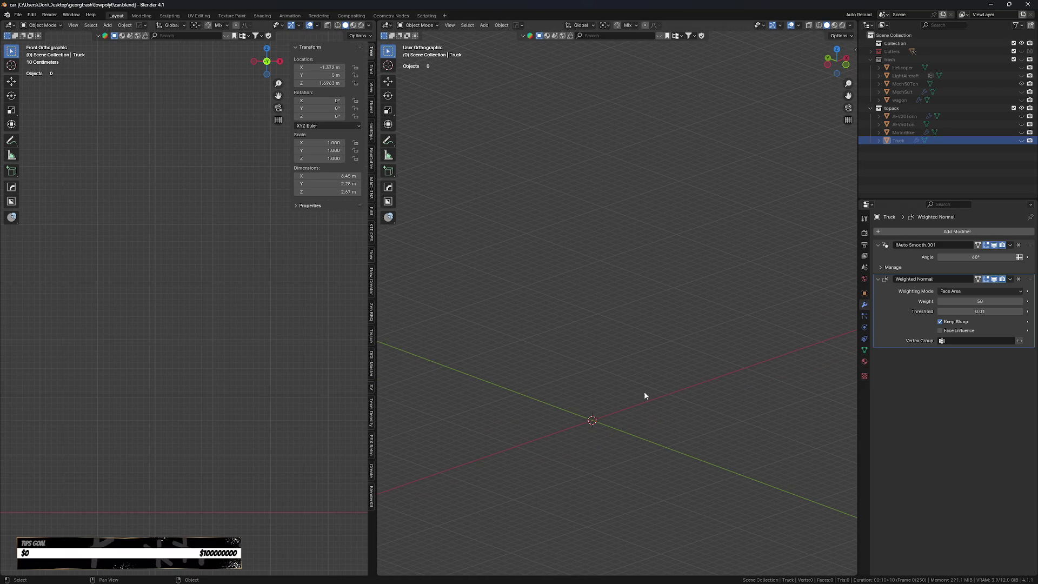
{"action": "left_click", "coordinate": [1021, 124]}
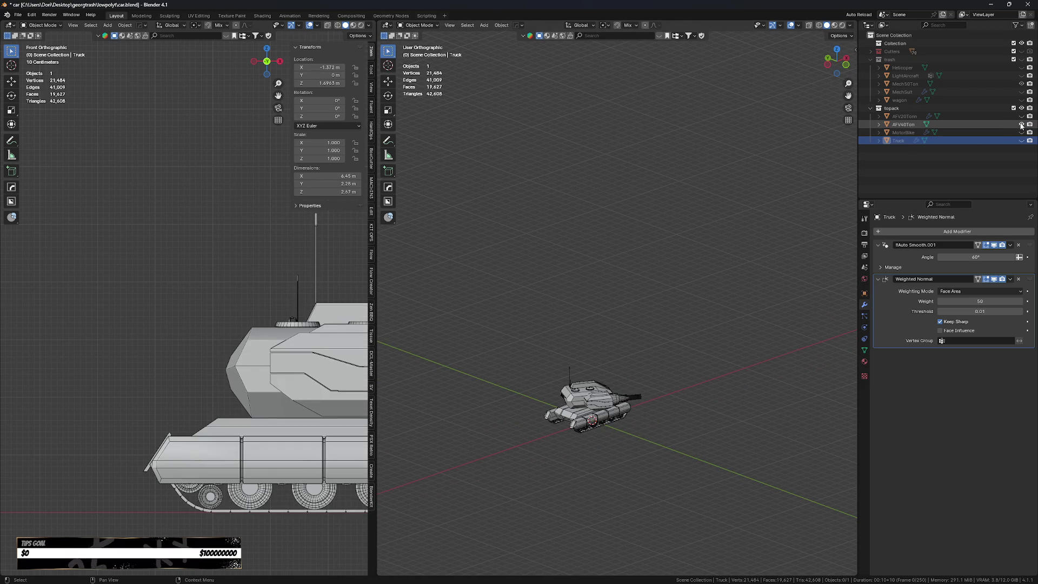
{"action": "left_click", "coordinate": [1021, 124]}
{"action": "left_click", "coordinate": [1022, 117]}
{"action": "left_click", "coordinate": [1022, 117]}
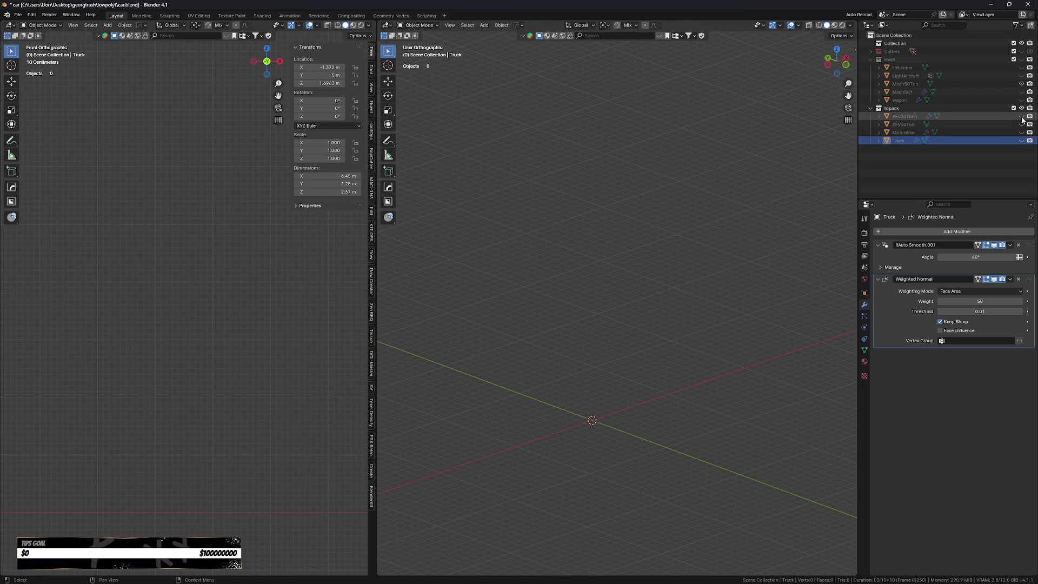
{"action": "left_click", "coordinate": [1022, 124]}
{"action": "scroll", "coordinate": [638, 407], "scroll_direction": "up", "scroll_amount": 3}
{"action": "left_click", "coordinate": [606, 346]}
{"action": "key", "text": "KP_Decimal"}
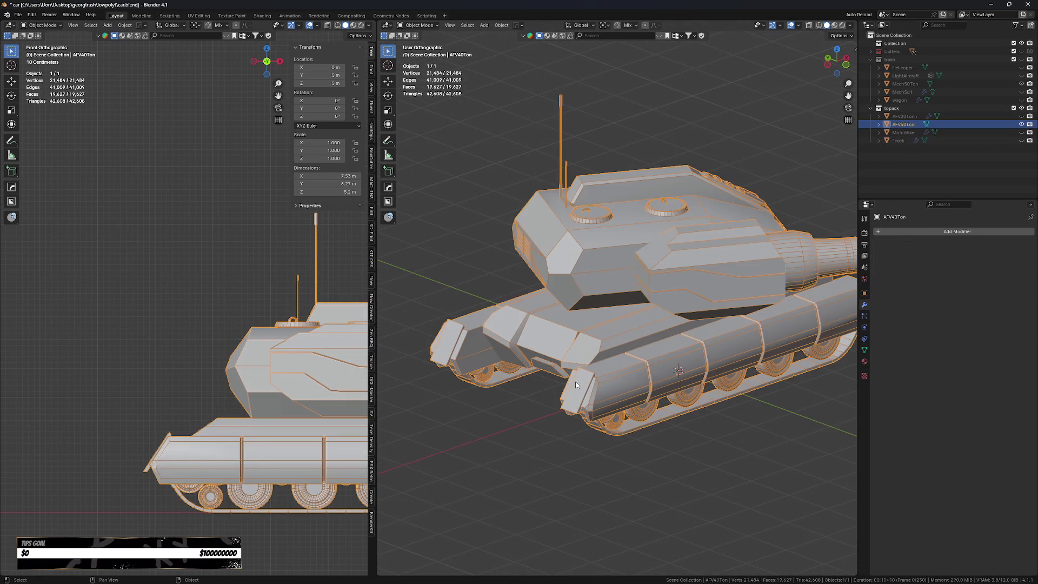
- Enter face Edit Mode on the tank and select its connected track mesh in X-ray
{"action": "key", "text": "ctrl+Tab"}
{"action": "left_click", "coordinate": [708, 381]}
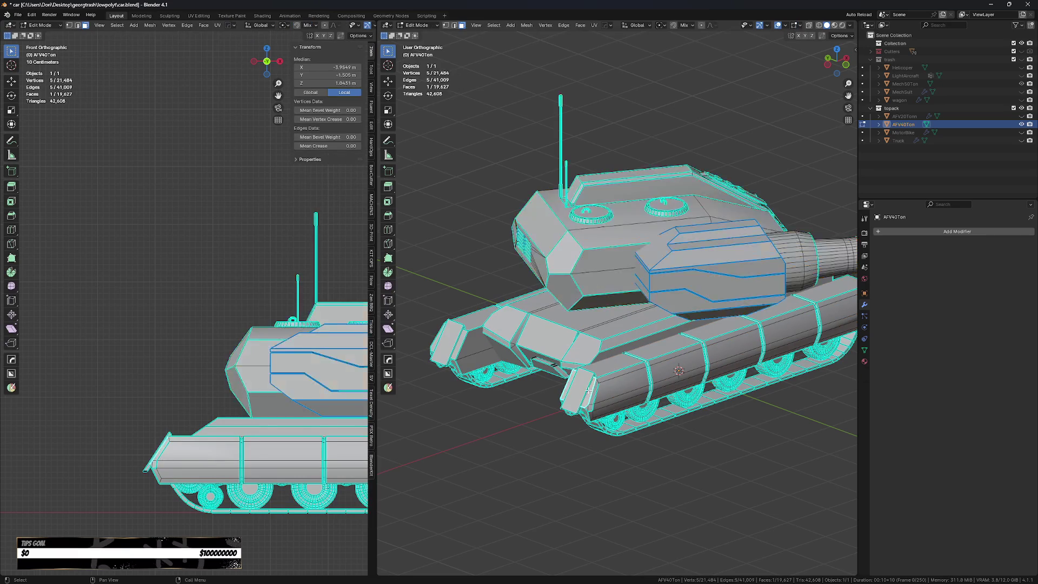
{"action": "key", "text": "ctrl+l"}
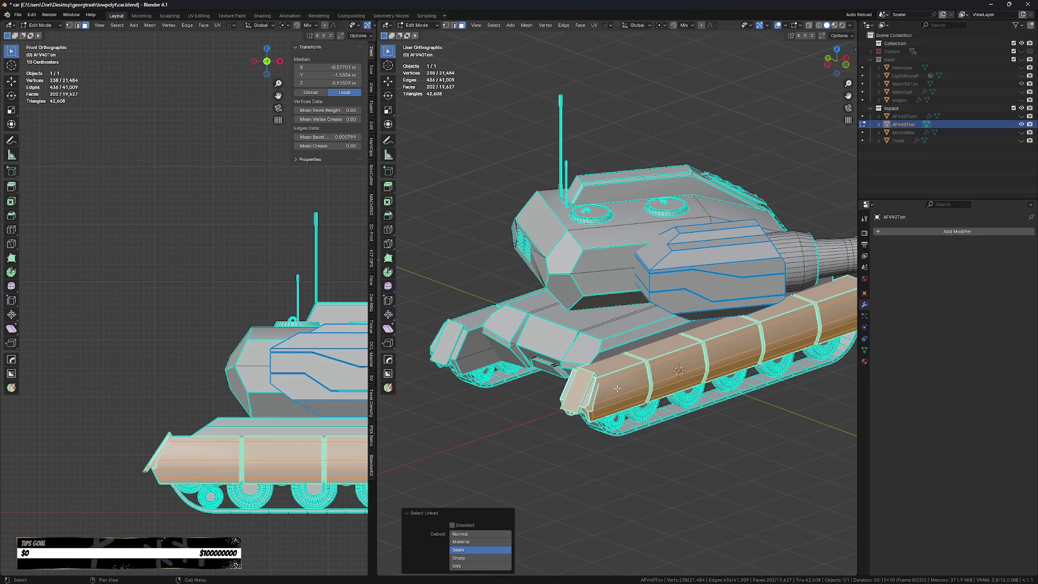
{"action": "key", "text": "ctrl+l"}
{"action": "scroll", "coordinate": [678, 439], "scroll_direction": "down", "scroll_amount": 3}
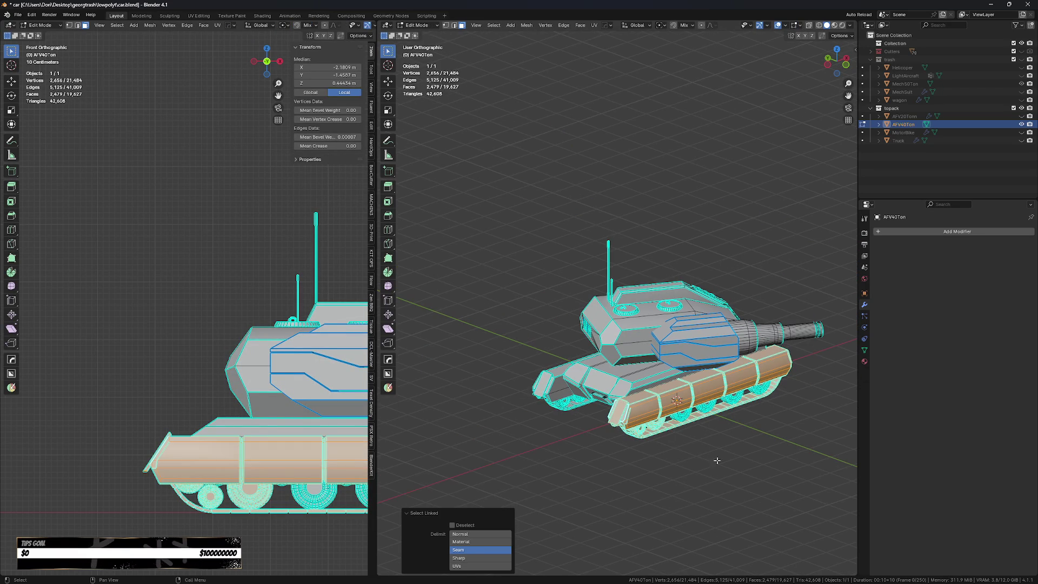
{"action": "scroll", "coordinate": [679, 444], "scroll_direction": "up", "scroll_amount": 1}
{"action": "key", "text": "alt+z"}
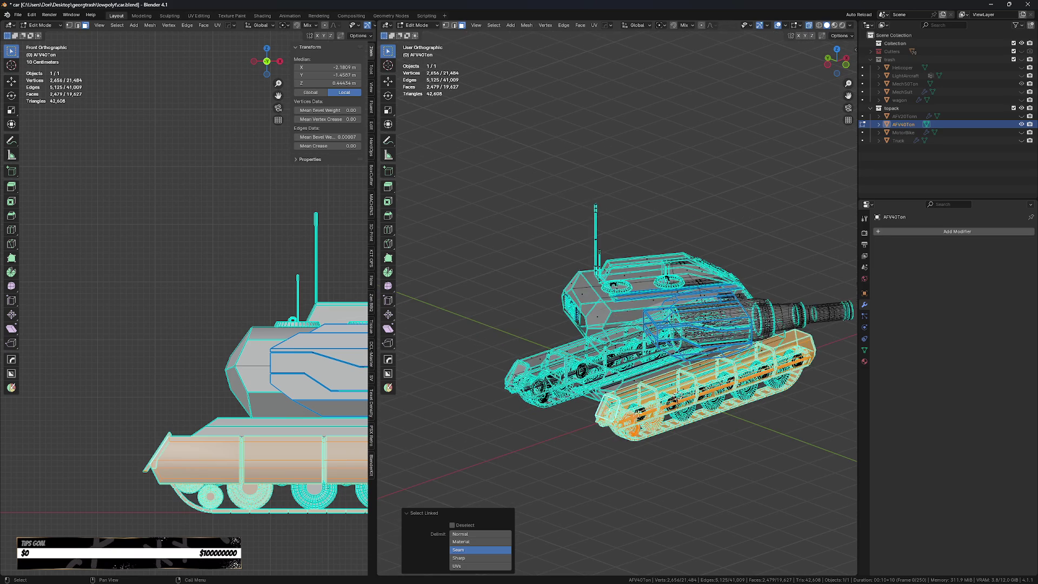
{"action": "scroll", "coordinate": [679, 444], "scroll_direction": "up", "scroll_amount": 3}
{"action": "scroll", "coordinate": [648, 417], "scroll_direction": "down", "scroll_amount": 4}
- Duplicate the track, shift the copy along Y, and separate it into its own object
{"action": "key", "text": "alt+z"}
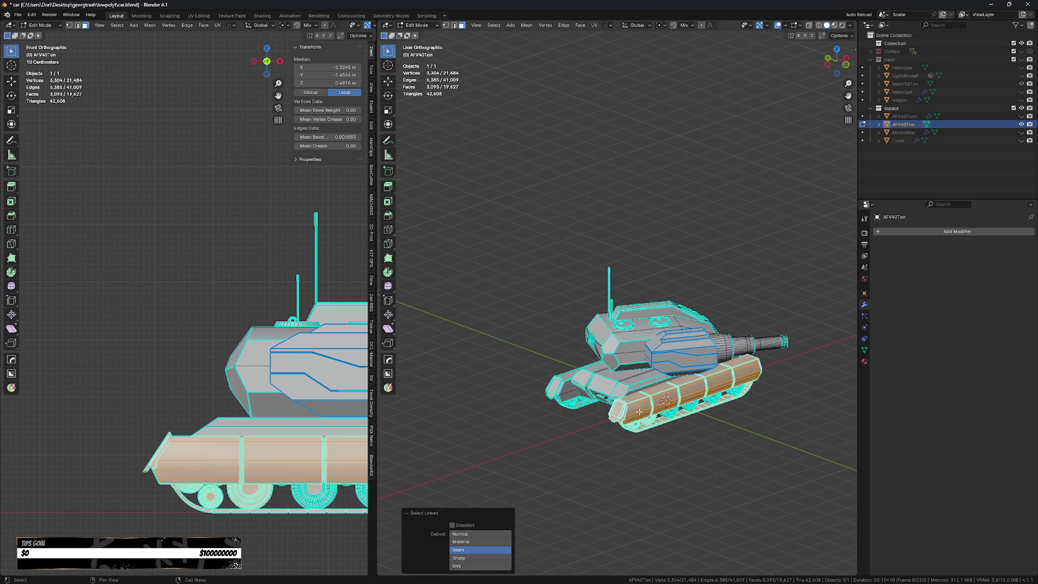
{"action": "key", "text": "shift+d"}
{"action": "key", "text": "x"}
{"action": "key", "text": "y"}
{"action": "left_click", "coordinate": [774, 484]}
{"action": "key", "text": "p"}
{"action": "left_click", "coordinate": [774, 490]}
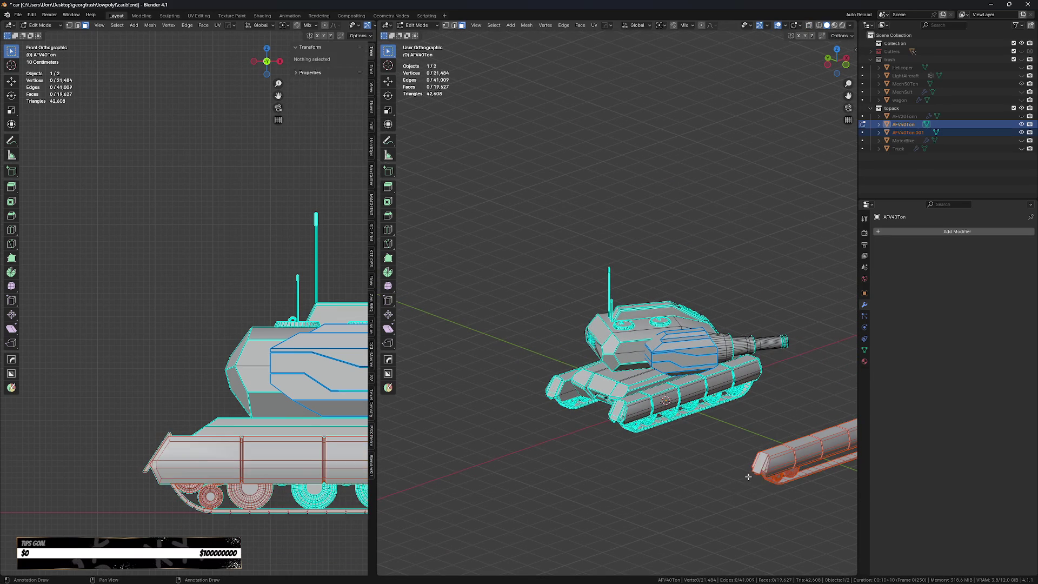
- Hide the tank and move the separated AFV40Ton.001 track into Collection
{"action": "key", "text": "Tab"}
{"action": "left_click", "coordinate": [650, 397]}
{"action": "key", "text": "h"}
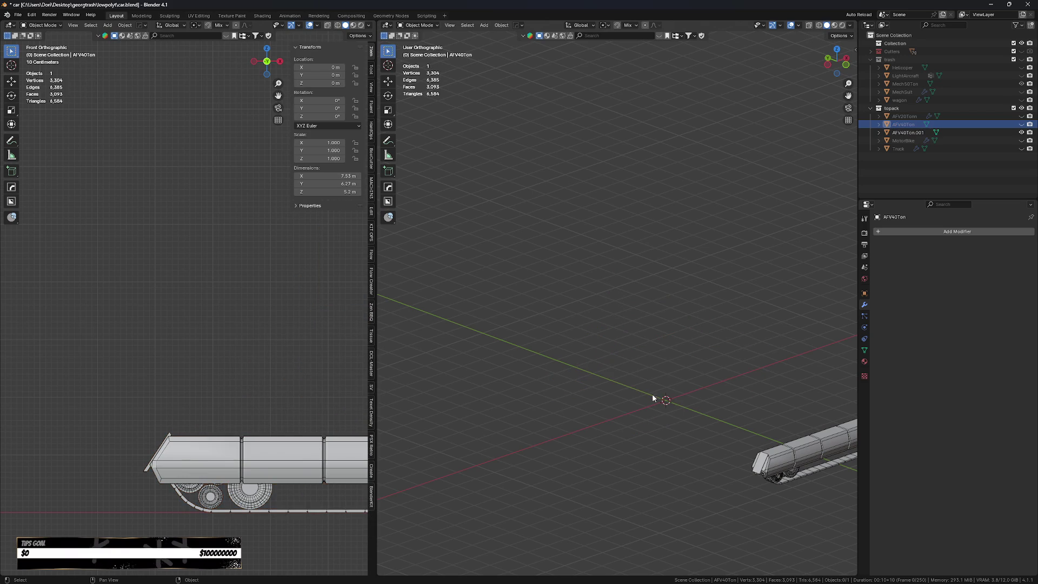
{"action": "left_click", "coordinate": [755, 454]}
{"action": "key", "text": "m"}
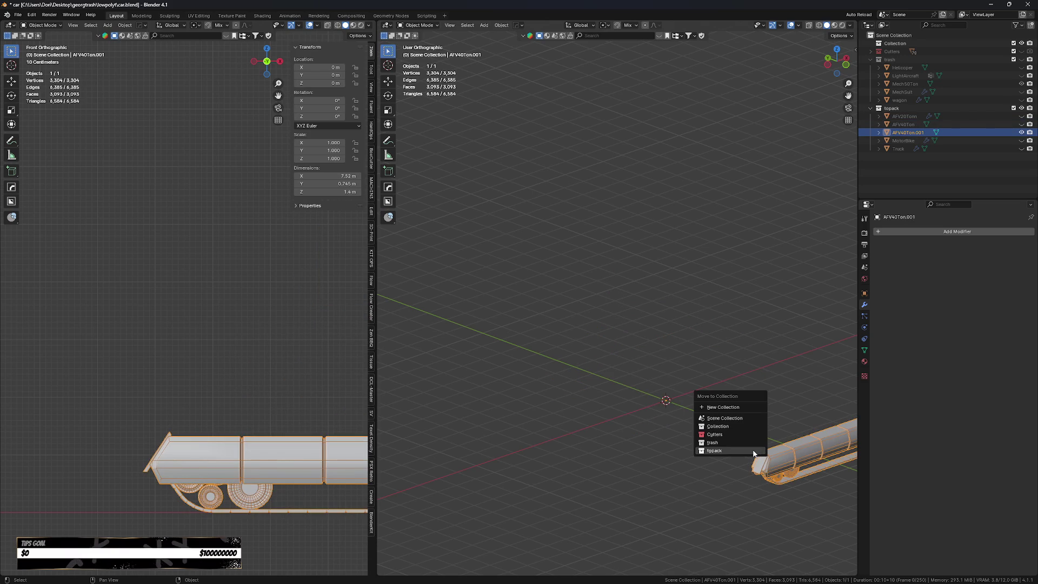
{"action": "left_click", "coordinate": [712, 431]}
{"action": "middle_click_drag", "start_coordinate": [682, 428], "coordinate": [668, 428], "text": "shift"}
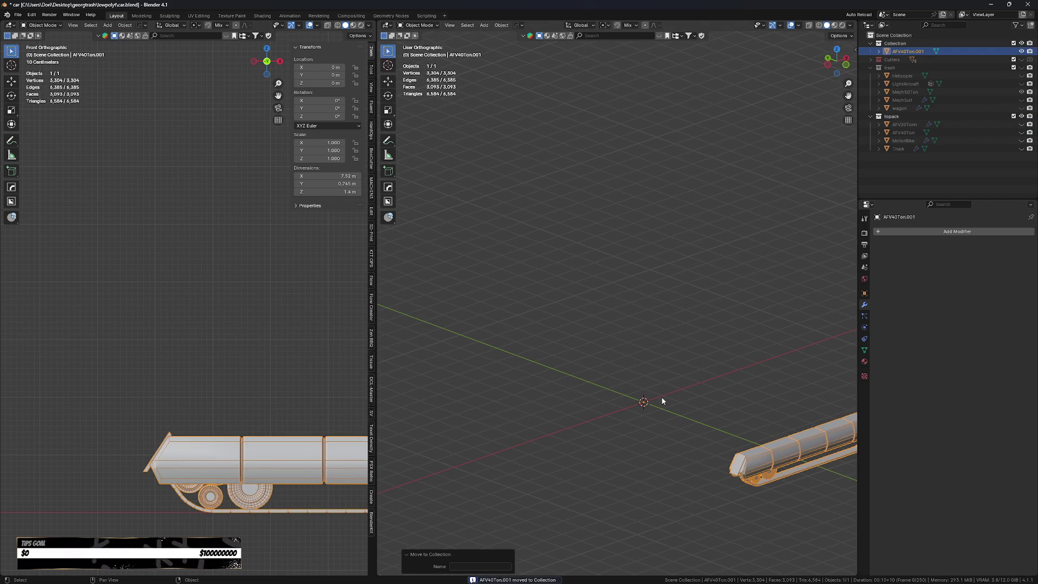
{"action": "left_click", "coordinate": [661, 399]}
{"action": "key", "text": "shift+a"}
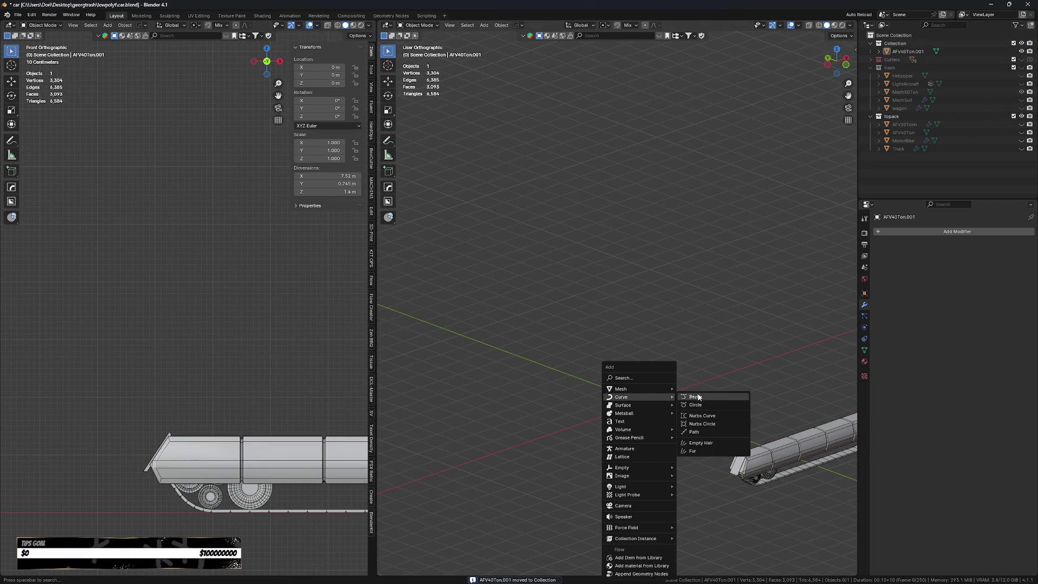
- Add a new cube, unhide the AFV40Ton tank, and stretch the cube to 3.704 along X
{"action": "mouse_move", "coordinate": [653, 388]}
{"action": "left_click", "coordinate": [687, 204]}
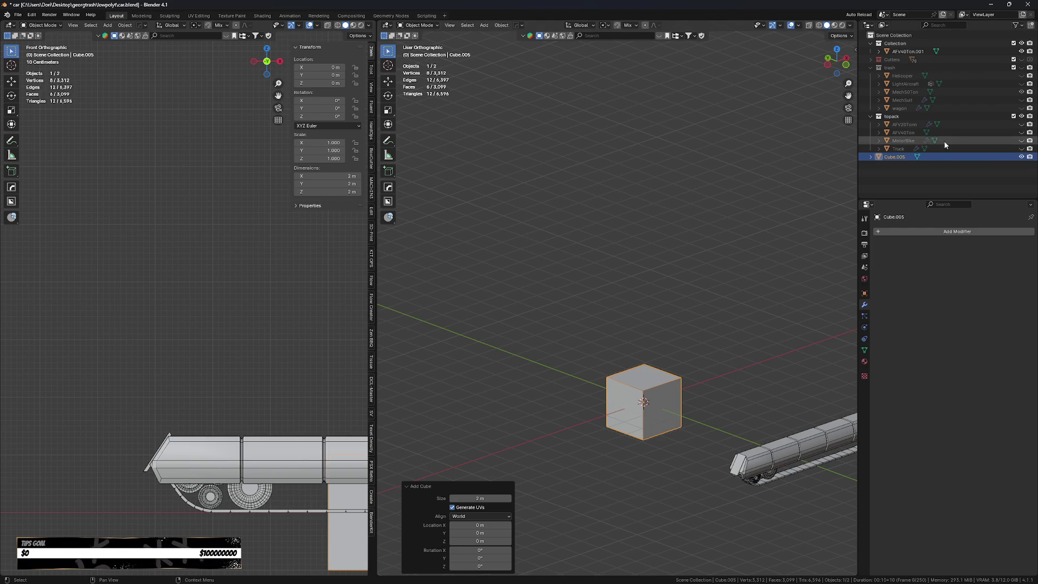
{"action": "left_click", "coordinate": [1022, 133]}
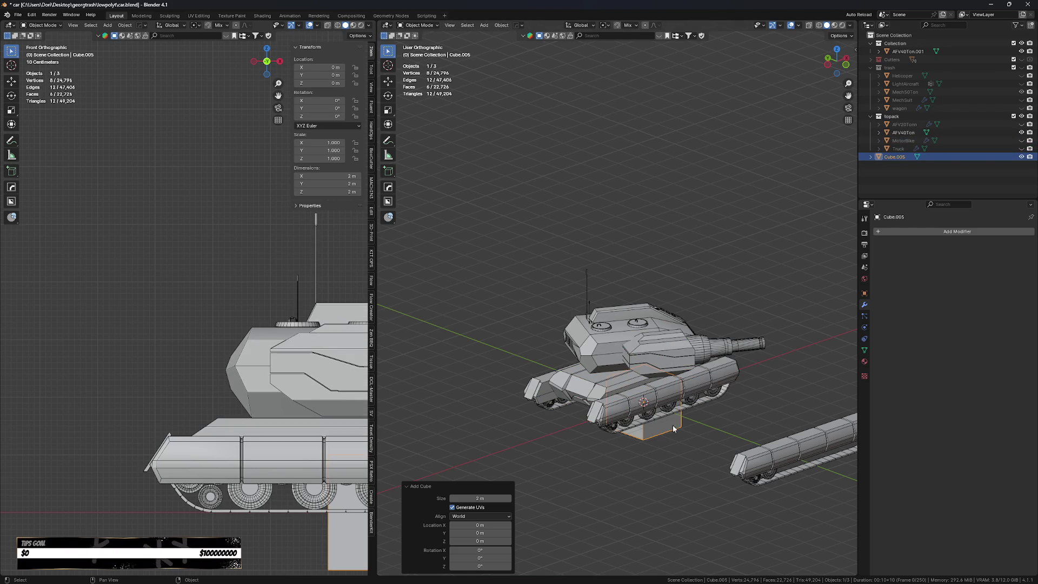
{"action": "key", "text": "s"}
{"action": "key", "text": "x"}
{"action": "left_click", "coordinate": [787, 395]}
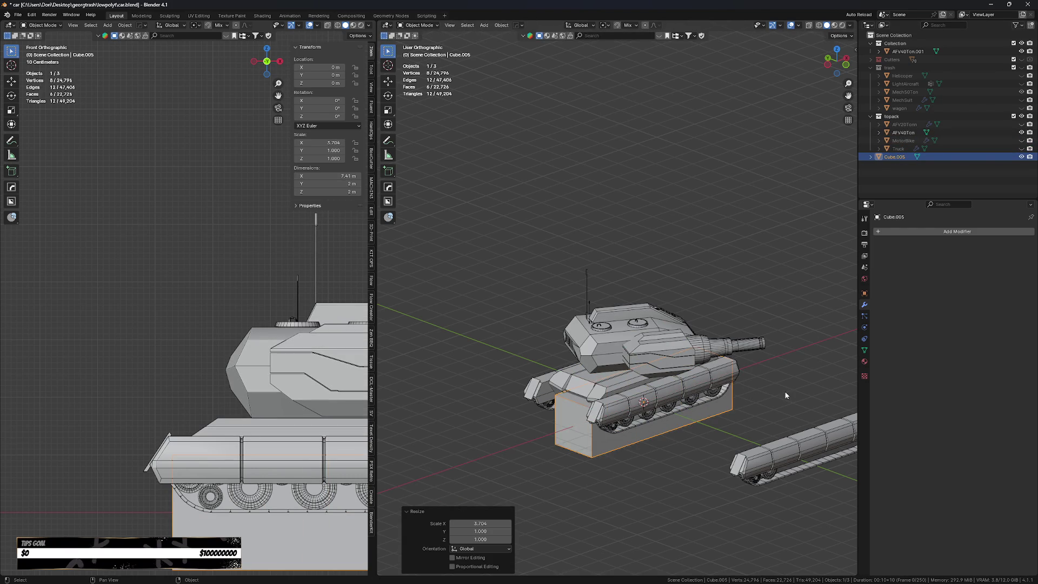
- In top view, shift the cube about 0.49 m along X
{"action": "key", "text": "KP_7"}
{"action": "key", "text": "g"}
{"action": "key", "text": "x"}
{"action": "left_click", "coordinate": [767, 394]}
- Widen the cube along Y and move it 0.338 m along Y
{"action": "key", "text": "s"}
{"action": "key", "text": "y"}
{"action": "left_click", "coordinate": [786, 397]}
{"action": "key", "text": "g"}
{"action": "key", "text": "y"}
{"action": "left_click", "coordinate": [828, 406]}
- Widen the box further along Y, raise it, and enlarge it uniformly
{"action": "key", "text": "s"}
{"action": "key", "text": "x"}
{"action": "key", "text": "y"}
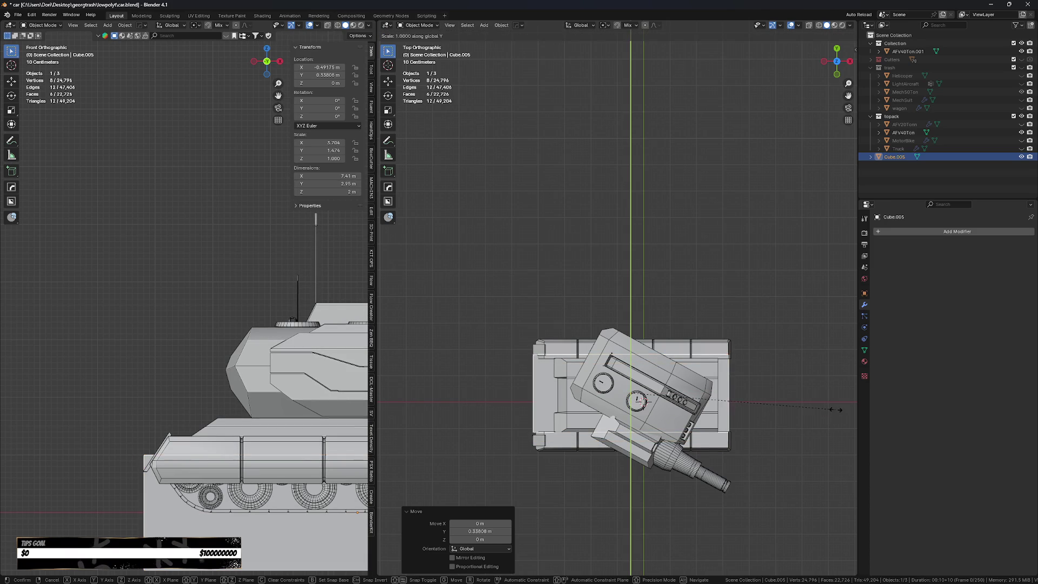
{"action": "left_click", "coordinate": [415, 424]}
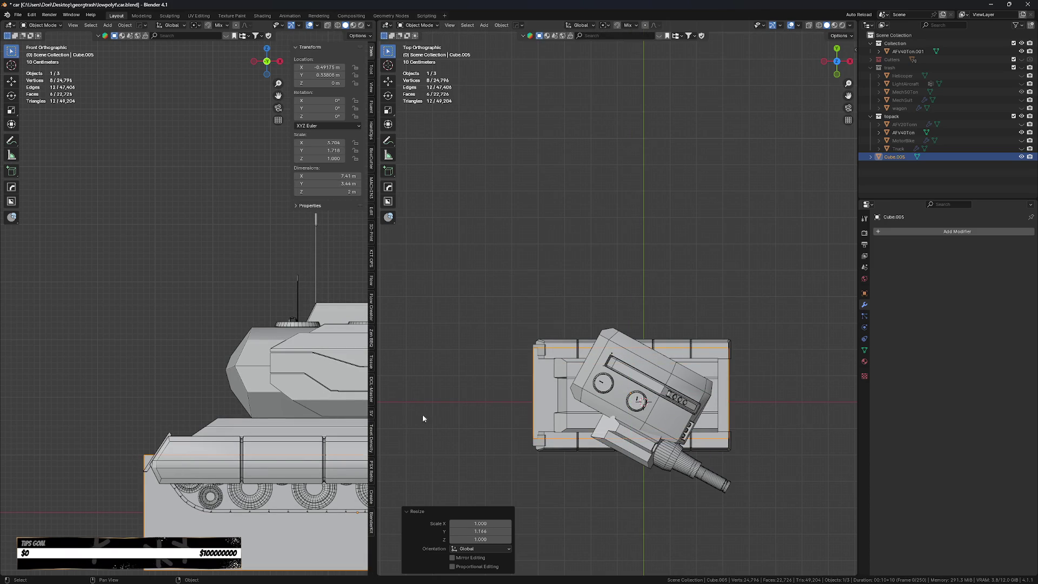
{"action": "mouse_move", "coordinate": [590, 434]}
{"action": "middle_mouse_down"}
{"action": "mouse_move", "coordinate": [667, 482]}
{"action": "mouse_move", "coordinate": [592, 517]}
{"action": "mouse_move", "coordinate": [647, 461]}
{"action": "mouse_move", "coordinate": [627, 448]}
{"action": "middle_mouse_up"}
{"action": "key", "text": "g"}
{"action": "key", "text": "z"}
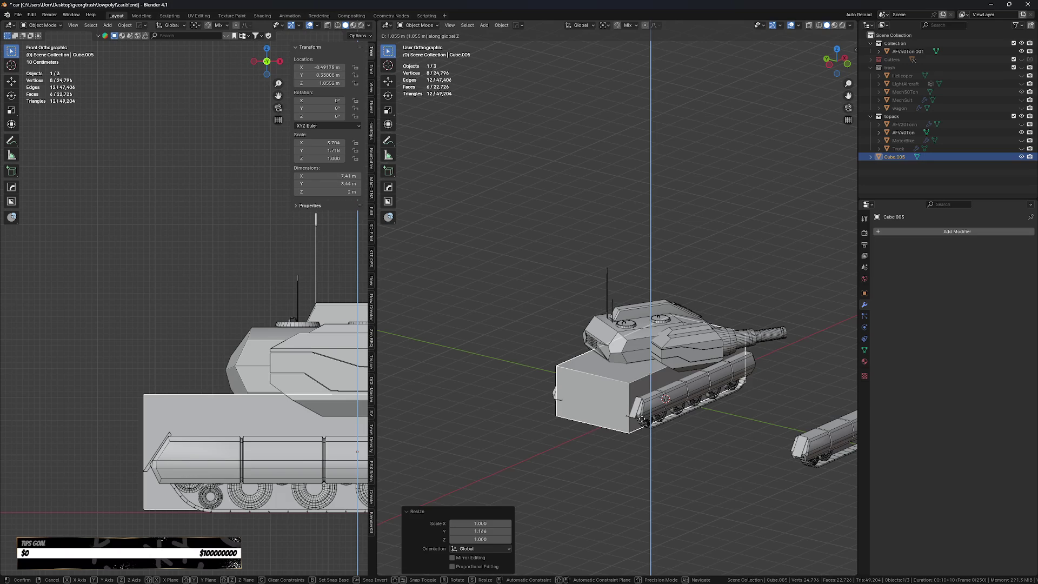
{"action": "key", "text": "Return"}
{"action": "key", "text": "s"}
{"action": "left_click", "coordinate": [662, 424]}
- Lift the box 0.422 m vertically over the track
{"action": "key", "text": "s"}
{"action": "key", "text": "z"}
{"action": "key", "text": "Escape"}
{"action": "key", "text": "g"}
{"action": "key", "text": "z"}
{"action": "key", "text": "Return"}
{"action": "mouse_move", "coordinate": [671, 422]}
{"action": "middle_mouse_down"}
{"action": "mouse_move", "coordinate": [730, 411]}
{"action": "mouse_move", "coordinate": [709, 429]}
{"action": "mouse_move", "coordinate": [716, 434]}
{"action": "mouse_move", "coordinate": [676, 448]}
{"action": "mouse_move", "coordinate": [603, 456]}
{"action": "middle_mouse_up"}
- Narrow the box along X and reduce its height
{"action": "key", "text": "s"}
{"action": "key", "text": "x"}
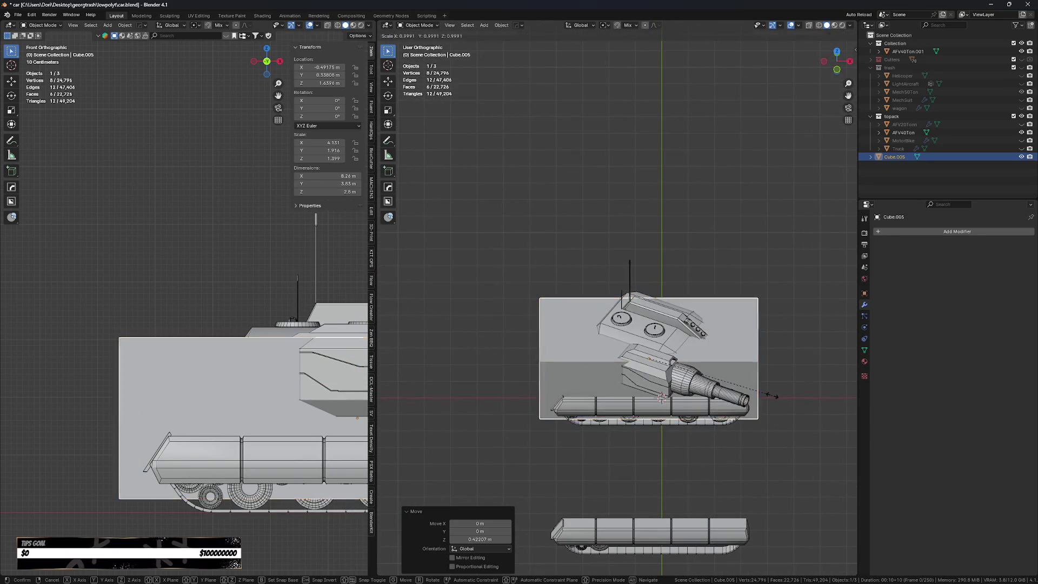
{"action": "key", "text": "Return"}
{"action": "middle_click_drag", "start_coordinate": [757, 390], "coordinate": [771, 379]}
{"action": "key", "text": "s"}
{"action": "key", "text": "z"}
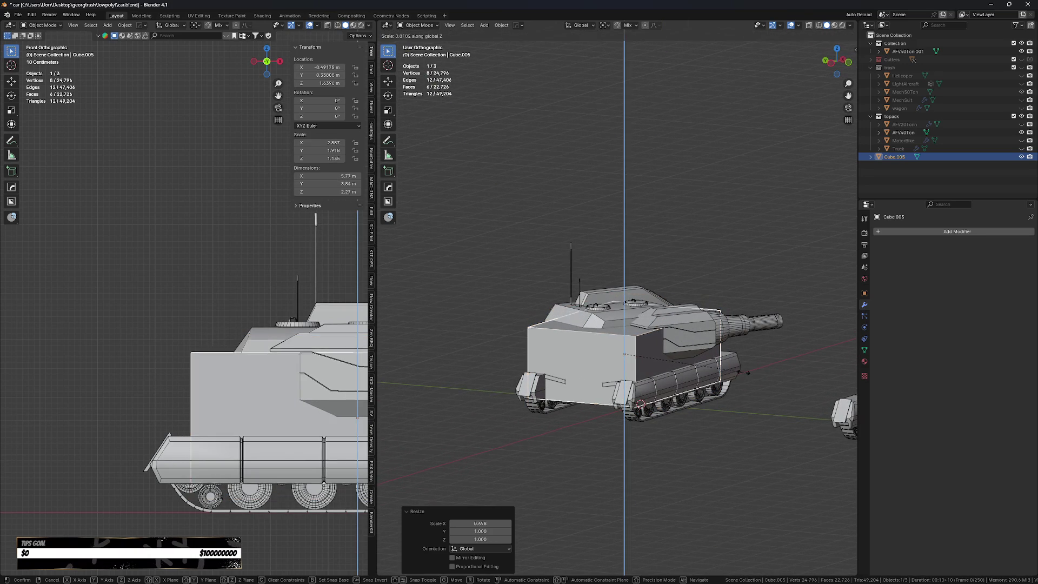
{"action": "left_click", "coordinate": [708, 403]}
{"action": "key", "text": "s"}
{"action": "key", "text": "z"}
{"action": "left_click", "coordinate": [708, 403]}
- Make the box taller, raise it to Z 1.3403 m, and select the existing tank
{"action": "key", "text": "g"}
{"action": "key", "text": "z"}
{"action": "key", "text": "Escape"}
{"action": "key", "text": "s"}
{"action": "key", "text": "z"}
{"action": "left_click", "coordinate": [716, 411]}
{"action": "key", "text": "g"}
{"action": "key", "text": "z"}
{"action": "left_click", "coordinate": [717, 414]}
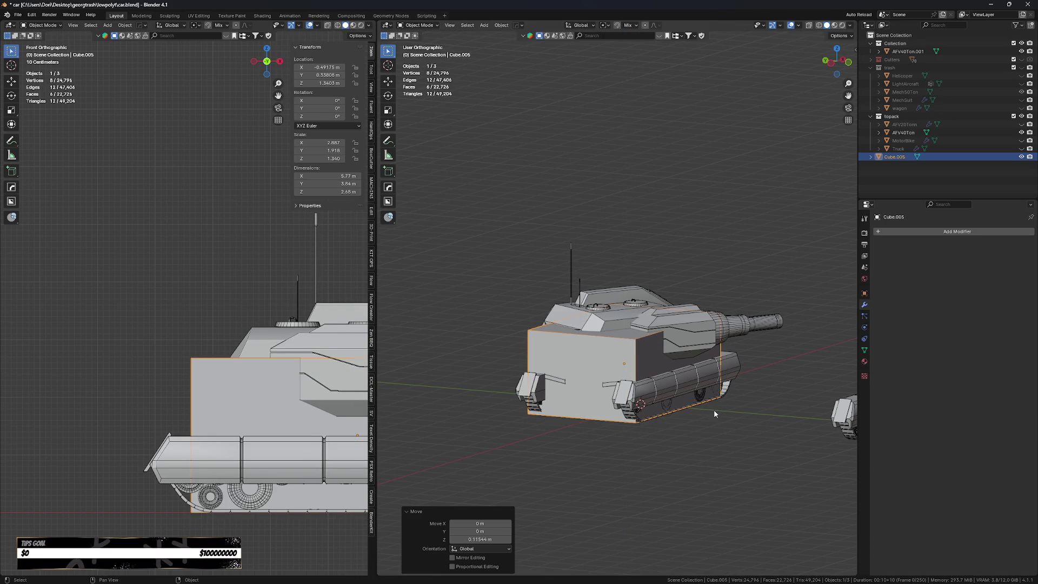
{"action": "middle_click_drag", "start_coordinate": [718, 414], "coordinate": [696, 415], "text": "shift"}
{"action": "left_click", "coordinate": [684, 330]}
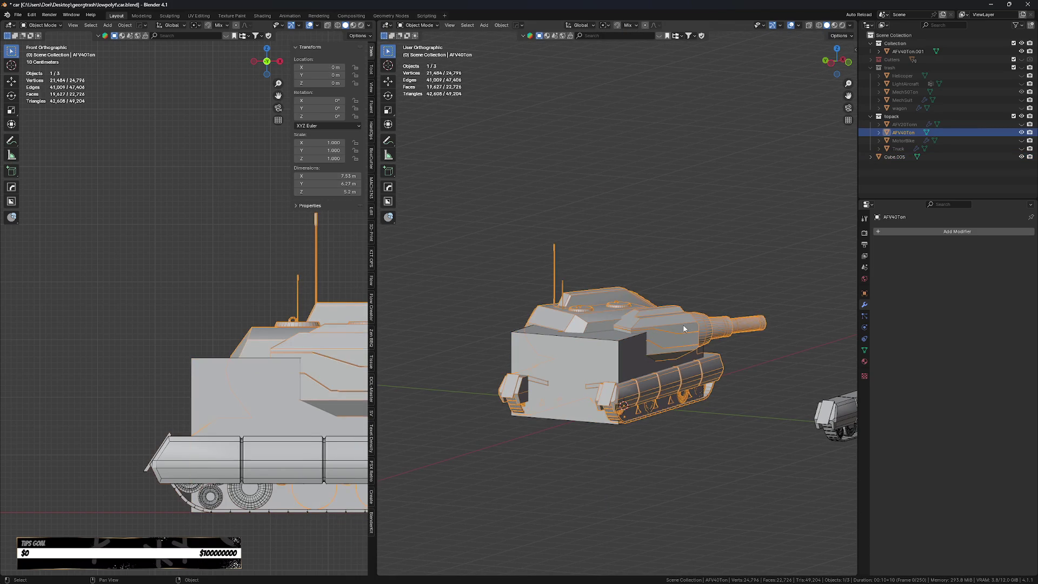
- Hide the existing AFV40Ton tank and rename the new box to AFV30Ton
{"action": "key", "text": "h"}
{"action": "left_click", "coordinate": [654, 371]}
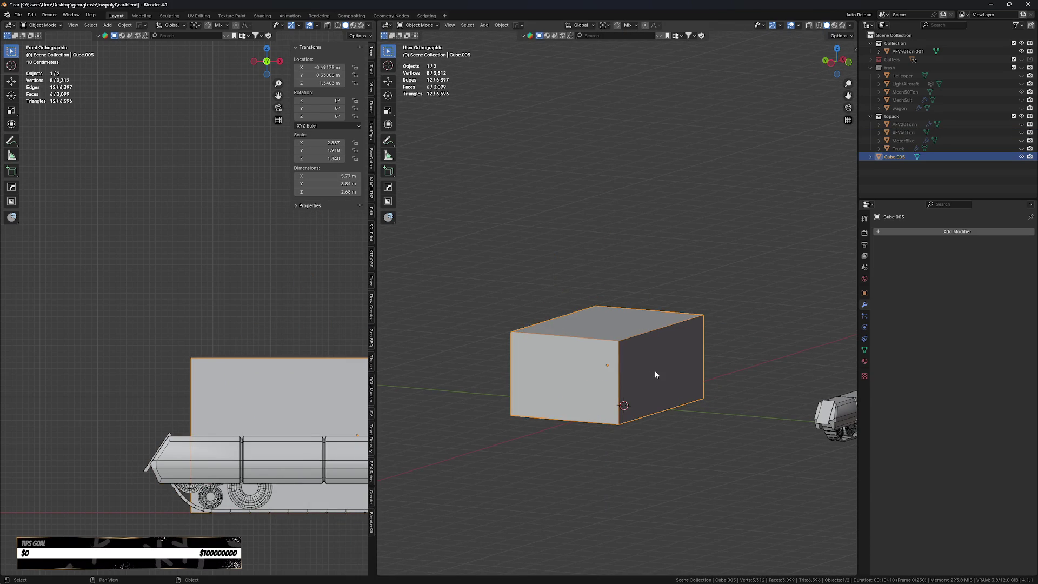
{"action": "key", "text": "F2"}
{"action": "type", "text": "AFV30"}
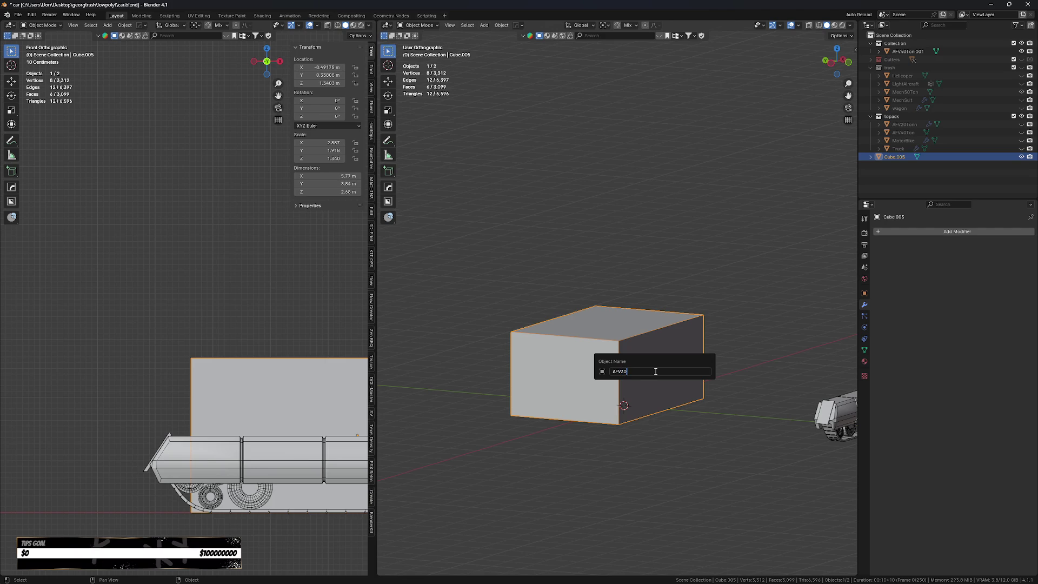
{"action": "type", "text": "Ton"}
{"action": "key", "text": "Return"}
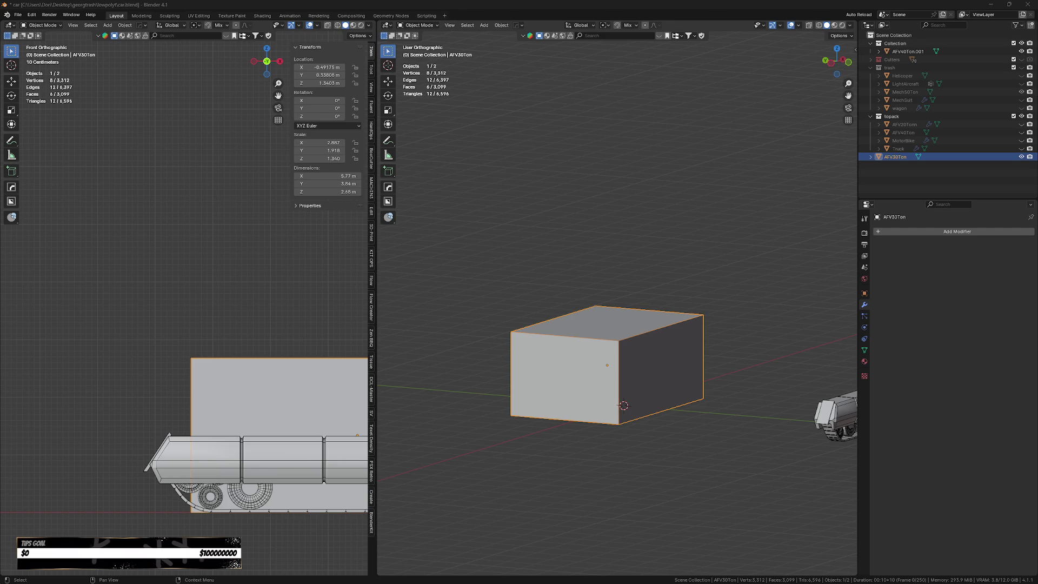
- Frame the track and AFV30Ton box in view, selecting each in turn
{"action": "middle_click_drag", "start_coordinate": [764, 396], "coordinate": [748, 387], "text": "shift"}
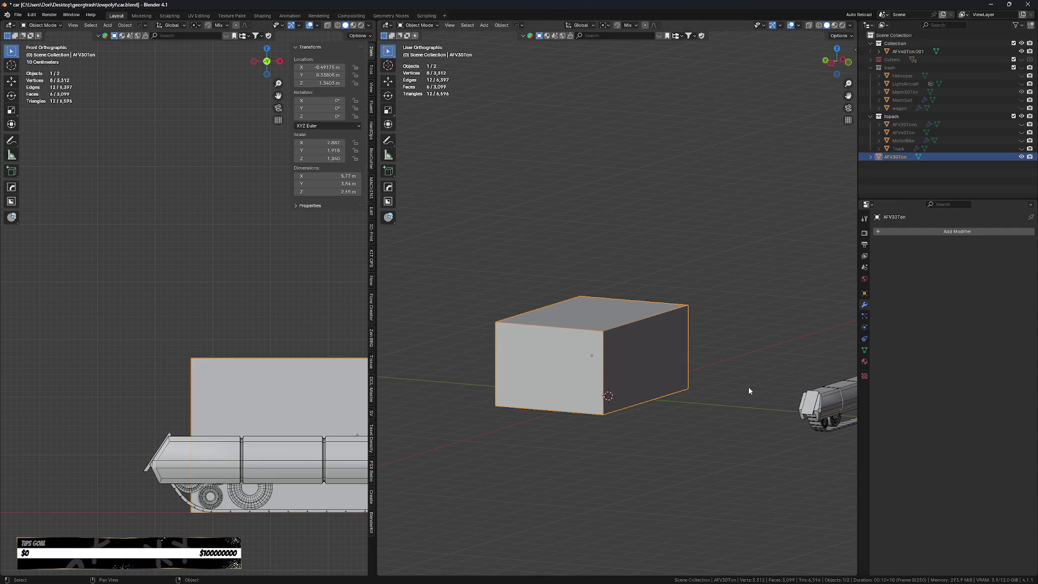
{"action": "scroll", "coordinate": [749, 387], "scroll_direction": "down", "scroll_amount": 1}
{"action": "middle_click_drag", "start_coordinate": [687, 403], "coordinate": [605, 423], "text": "shift"}
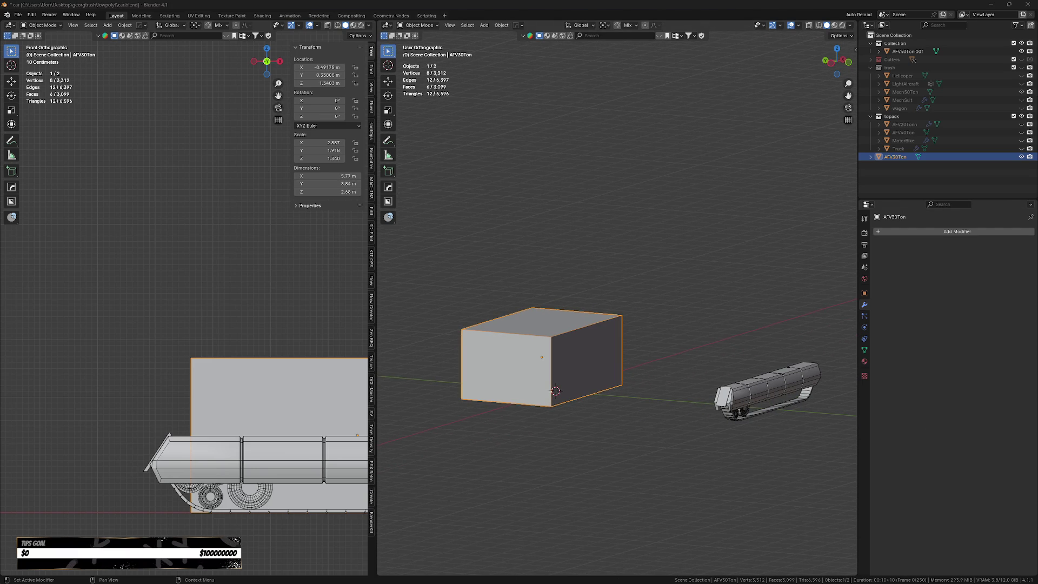
{"action": "scroll", "coordinate": [671, 441], "scroll_direction": "up", "scroll_amount": 1, "text": "ctrl"}
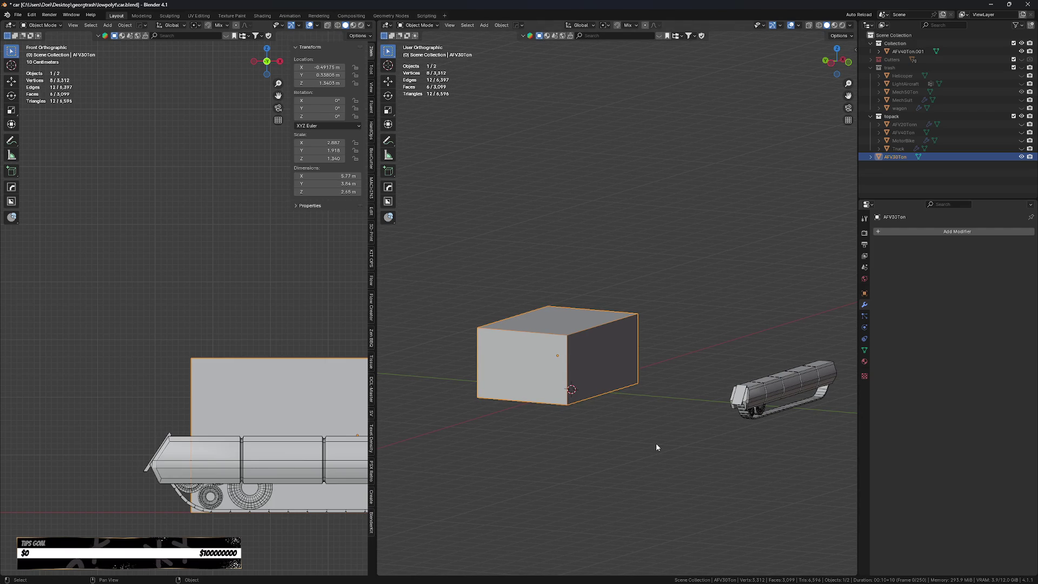
{"action": "scroll", "coordinate": [661, 443], "scroll_direction": "up", "scroll_amount": 1}
{"action": "left_click", "coordinate": [770, 418]}
{"action": "left_click", "coordinate": [572, 354]}
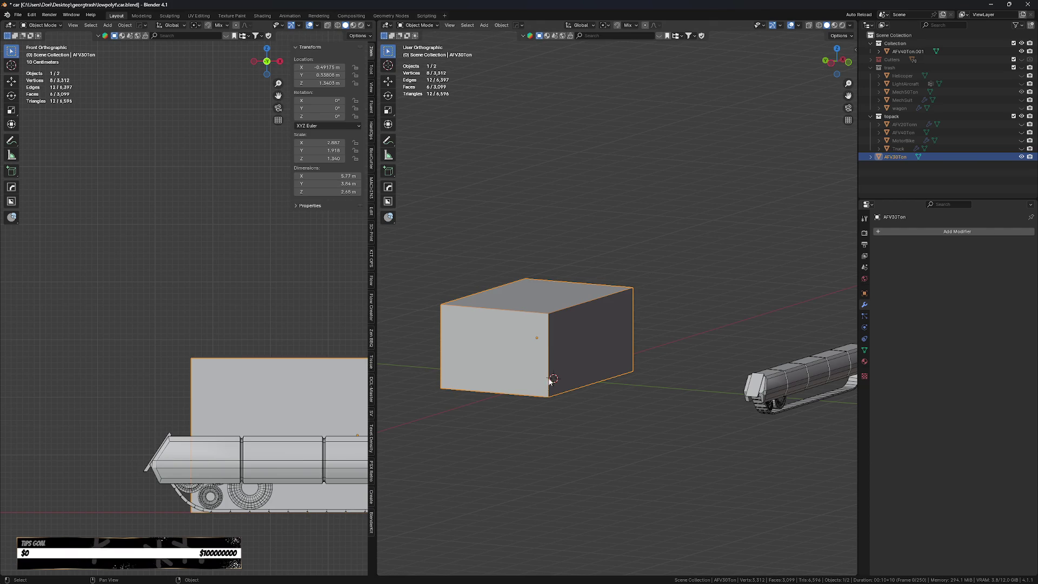
- Move the track along Y to 7.3355 m beside the box, then reselect AFV30Ton
{"action": "left_click", "coordinate": [774, 415]}
{"action": "middle_click_drag", "start_coordinate": [774, 415], "coordinate": [663, 431], "text": "shift"}
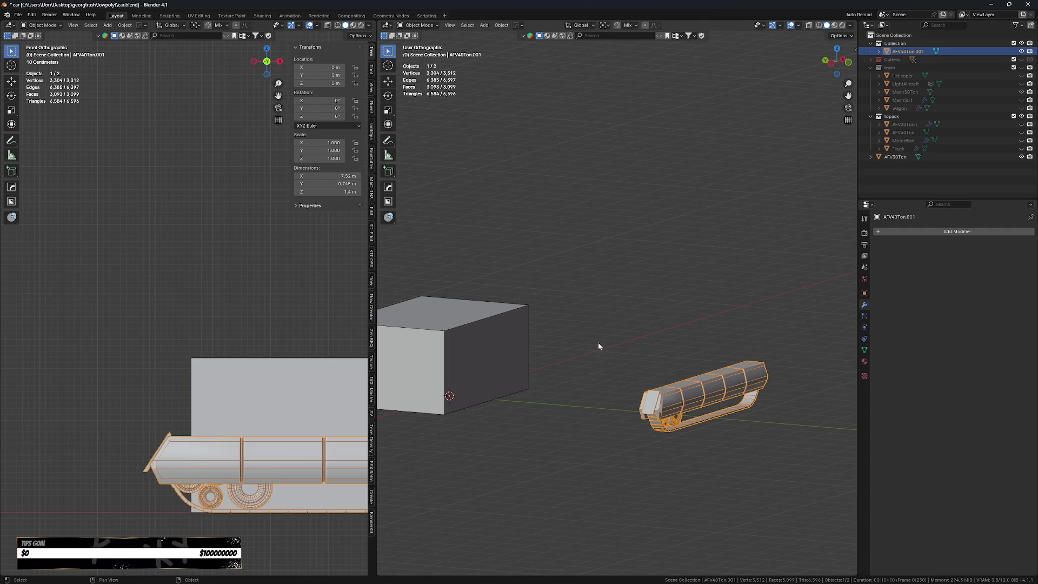
{"action": "key", "text": "g"}
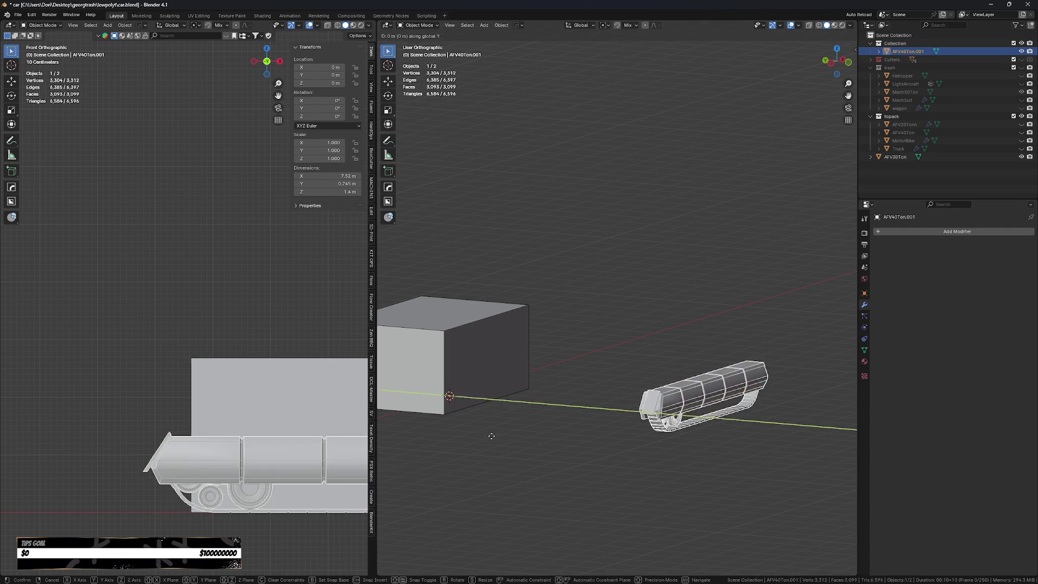
{"action": "key", "text": "y"}
{"action": "left_click", "coordinate": [440, 414]}
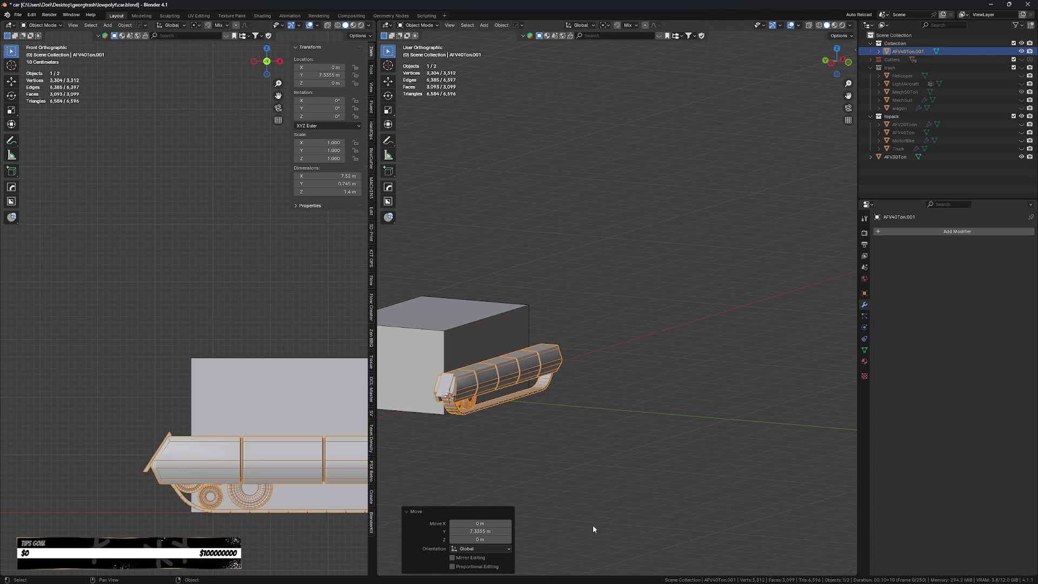
{"action": "left_click", "coordinate": [574, 460]}
{"action": "scroll", "coordinate": [595, 427], "scroll_direction": "down", "scroll_amount": 1}
{"action": "left_click", "coordinate": [531, 328]}
{"action": "scroll", "coordinate": [532, 327], "scroll_direction": "up", "scroll_amount": 4}
- Duplicate the box, flatten the copy to 1.25 m tall and raise it to Z 2.1159 m
{"action": "key", "text": "shift+d"}
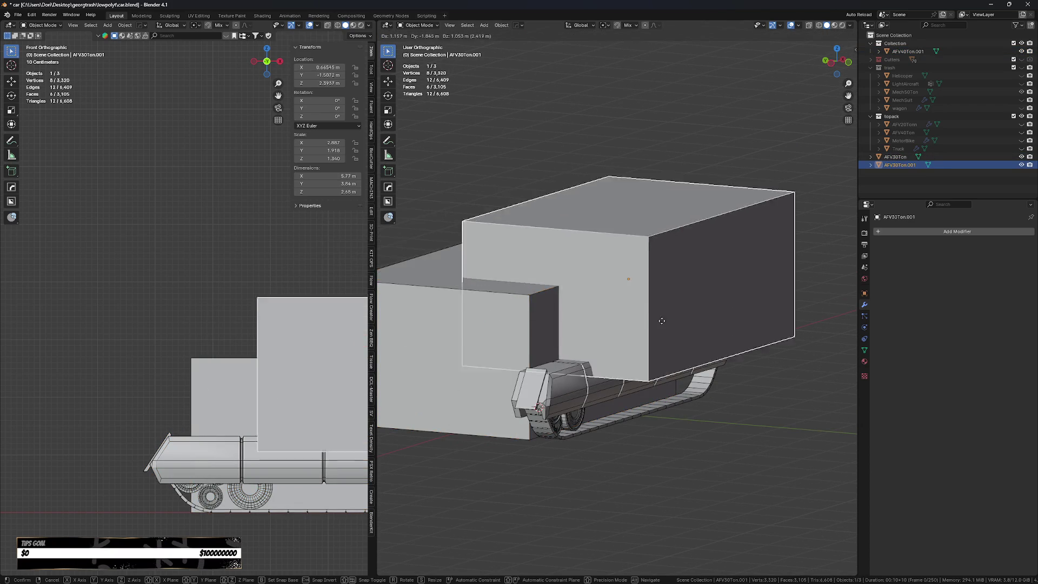
{"action": "right_click", "coordinate": [710, 307]}
{"action": "key", "text": "s"}
{"action": "key", "text": "z"}
{"action": "key", "text": "Return"}
{"action": "key", "text": "g"}
{"action": "key", "text": "z"}
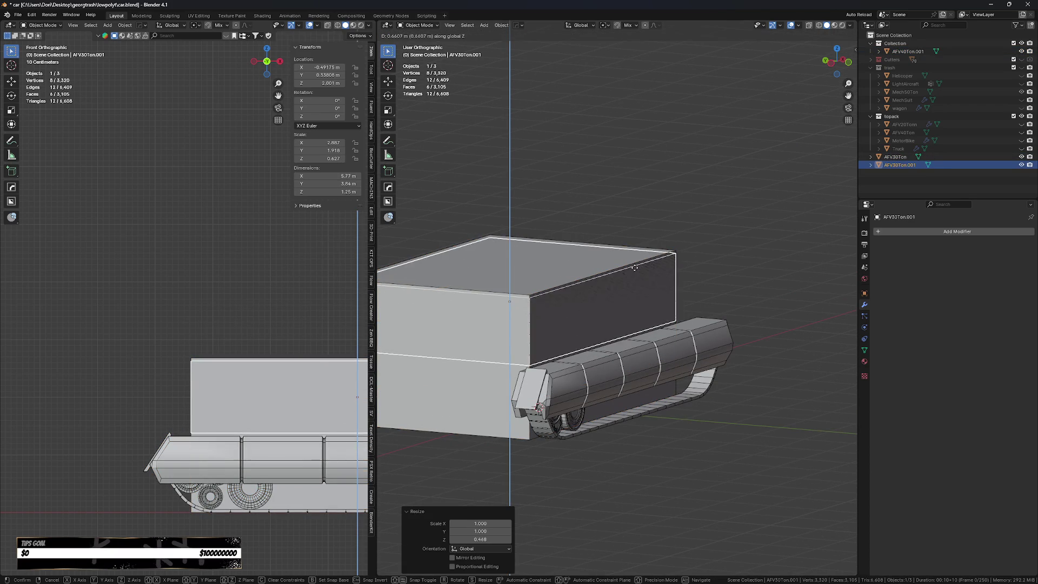
{"action": "left_click", "coordinate": [637, 260]}
- Give the lower AFV30Ton box a new material, keeping shadow mode Opaque
{"action": "left_click", "coordinate": [545, 320]}
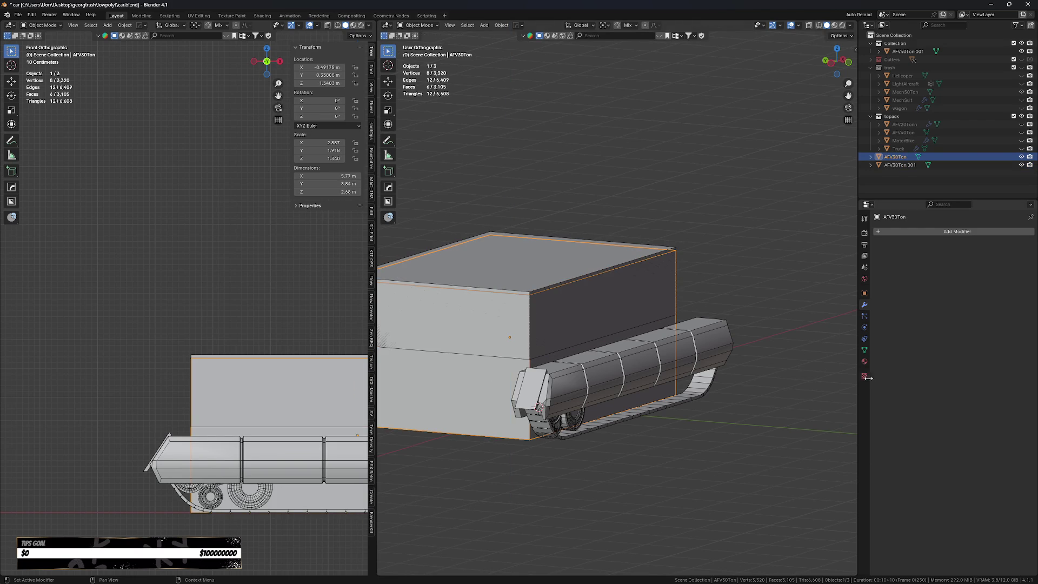
{"action": "left_click", "coordinate": [865, 361]}
{"action": "left_click", "coordinate": [964, 265]}
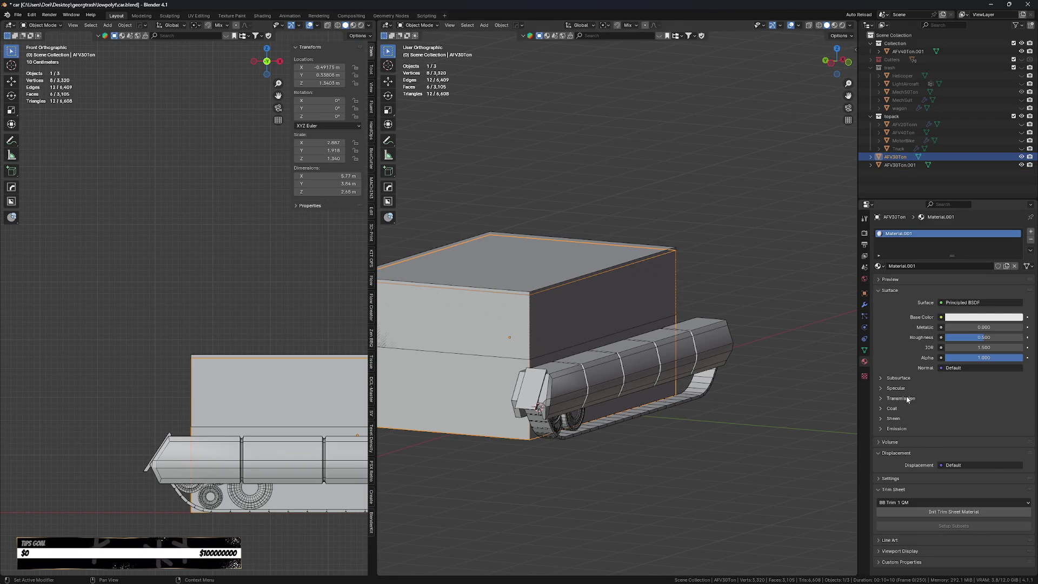
{"action": "mouse_move", "coordinate": [1021, 358]}
{"action": "left_mouse_down"}
{"action": "mouse_move", "coordinate": [970, 361]}
{"action": "mouse_move", "coordinate": [1020, 357]}
{"action": "left_mouse_up"}
{"action": "scroll", "coordinate": [932, 508], "scroll_direction": "down", "scroll_amount": 5}
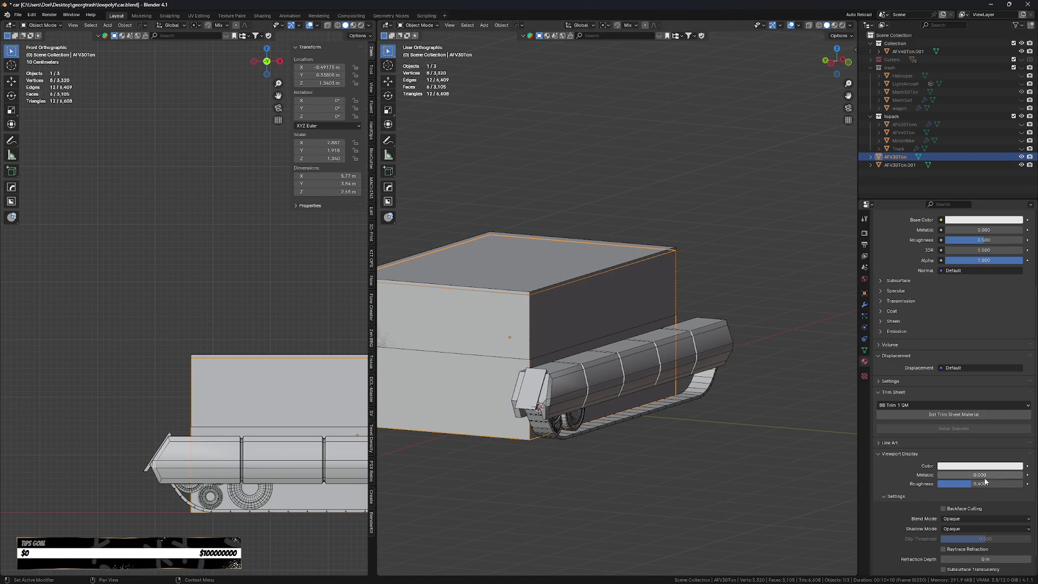
{"action": "scroll", "coordinate": [966, 479], "scroll_direction": "down", "scroll_amount": 2}
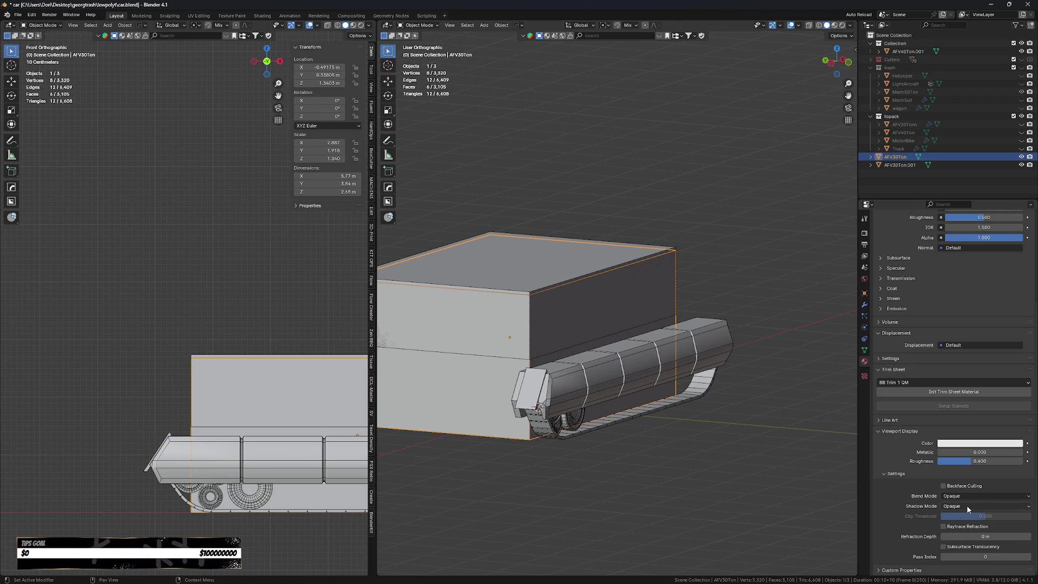
{"action": "left_click", "coordinate": [967, 505]}
{"action": "left_click", "coordinate": [967, 505]}
- Set the material's viewport display colour alpha to 0.606 for a semi-transparent box
{"action": "left_click", "coordinate": [959, 444]}
{"action": "left_click_drag", "start_coordinate": [1008, 431], "coordinate": [941, 431]}
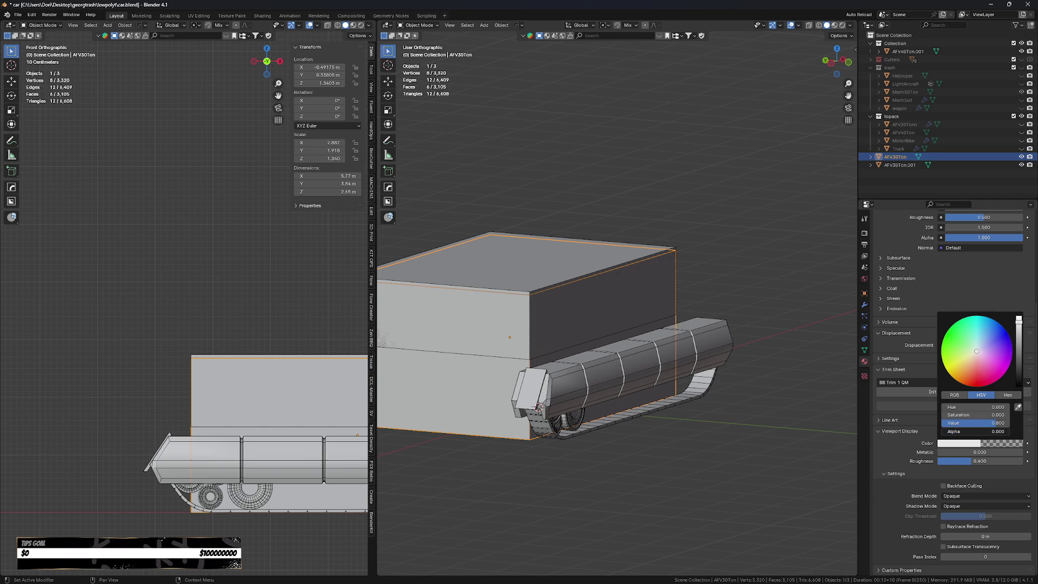
{"action": "left_click", "coordinate": [741, 445]}
{"action": "key", "text": "ctrl+z"}
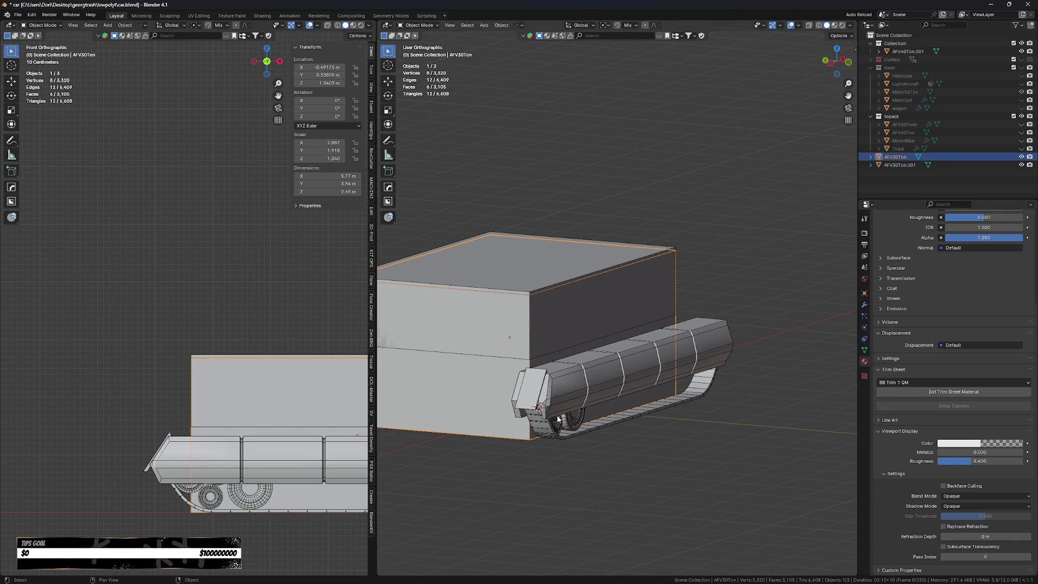
{"action": "left_click", "coordinate": [851, 26]}
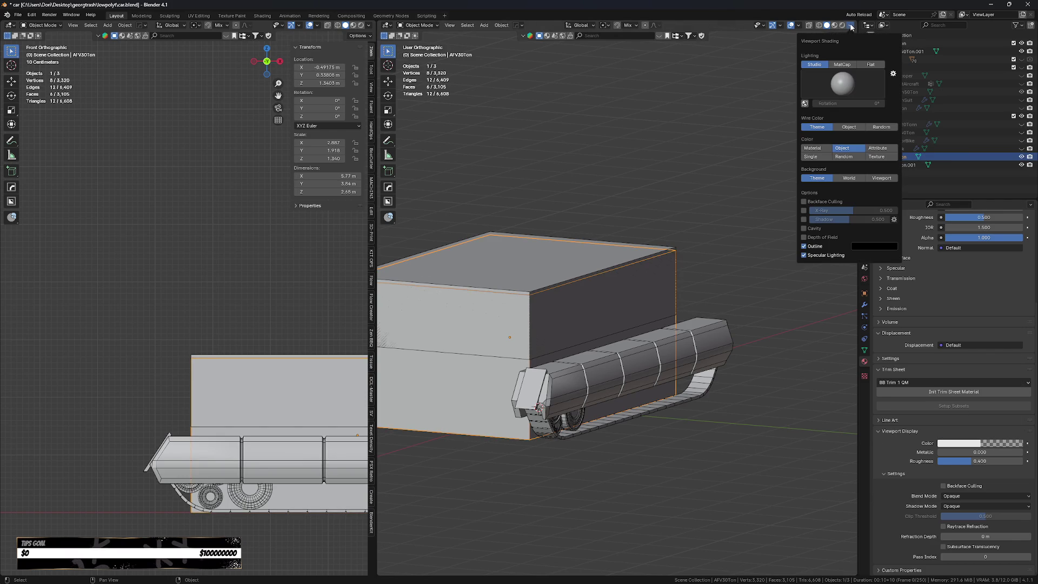
{"action": "left_click", "coordinate": [812, 148]}
{"action": "key", "text": "ctrl+z"}
{"action": "left_click", "coordinate": [968, 443]}
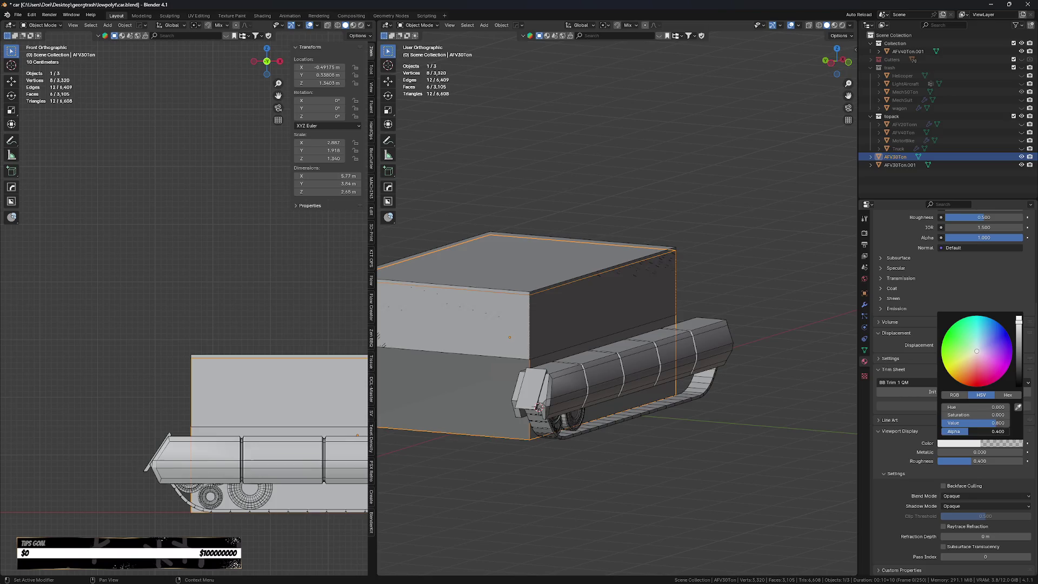
{"action": "left_click_drag", "start_coordinate": [976, 431], "coordinate": [984, 435]}
{"action": "middle_click_drag", "start_coordinate": [475, 325], "coordinate": [551, 324], "text": "shift"}
{"action": "left_click", "coordinate": [556, 270]}
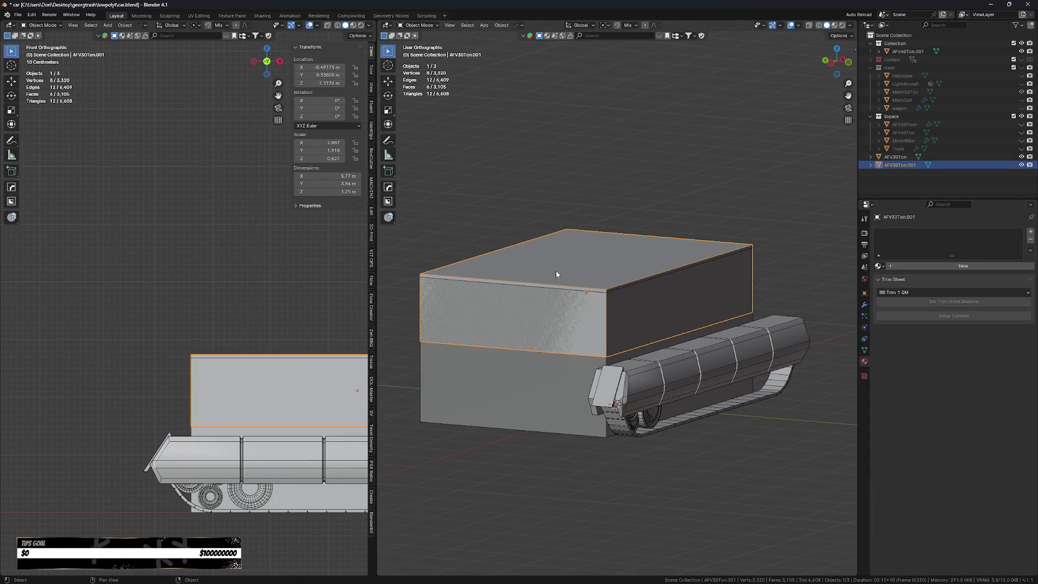
- Try repositioning the upper box, then undo so it stays in place
{"action": "key", "text": "g"}
{"action": "key", "text": "z"}
{"action": "right_click", "coordinate": [567, 365]}
{"action": "key", "text": "g"}
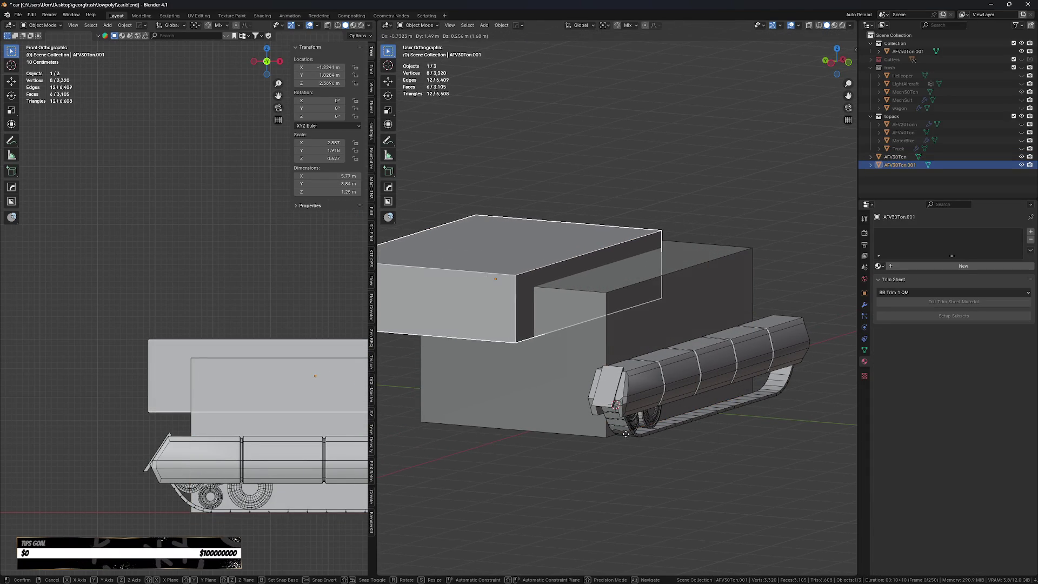
{"action": "key", "text": "z"}
{"action": "key", "text": "z"}
{"action": "key", "text": "z"}
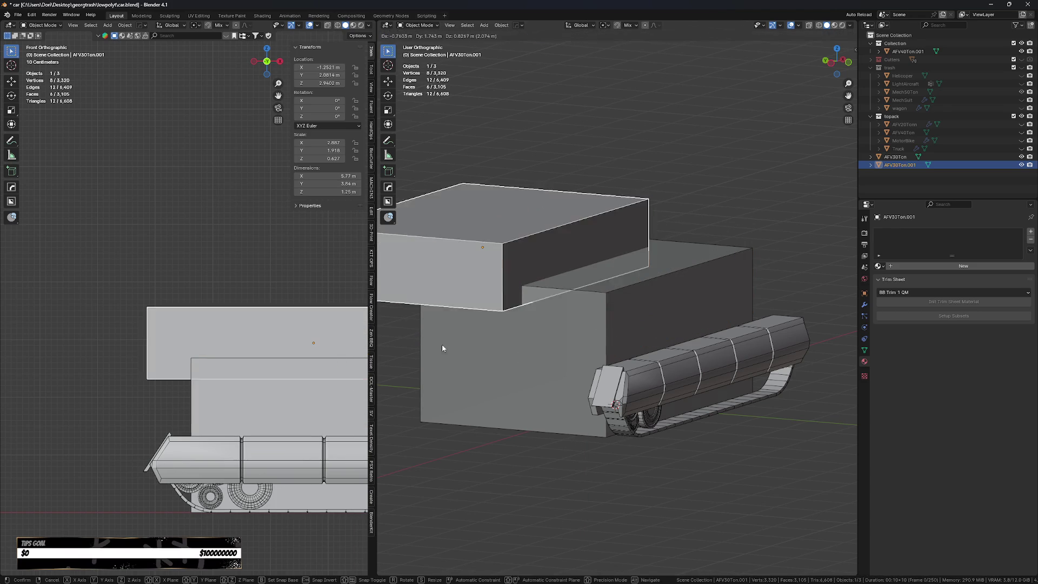
{"action": "left_click", "coordinate": [611, 467]}
{"action": "key", "text": "ctrl+z"}
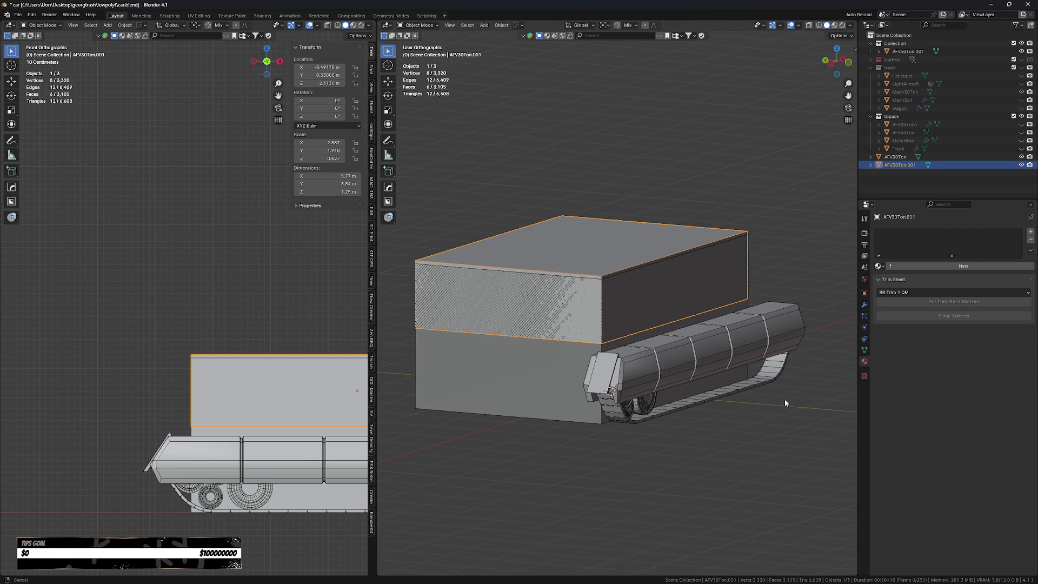
- Recentre the tank in the front view and enter Edit Mode on AFV30Ton.001
{"action": "middle_click_drag", "start_coordinate": [784, 399], "coordinate": [763, 408], "text": "shift"}
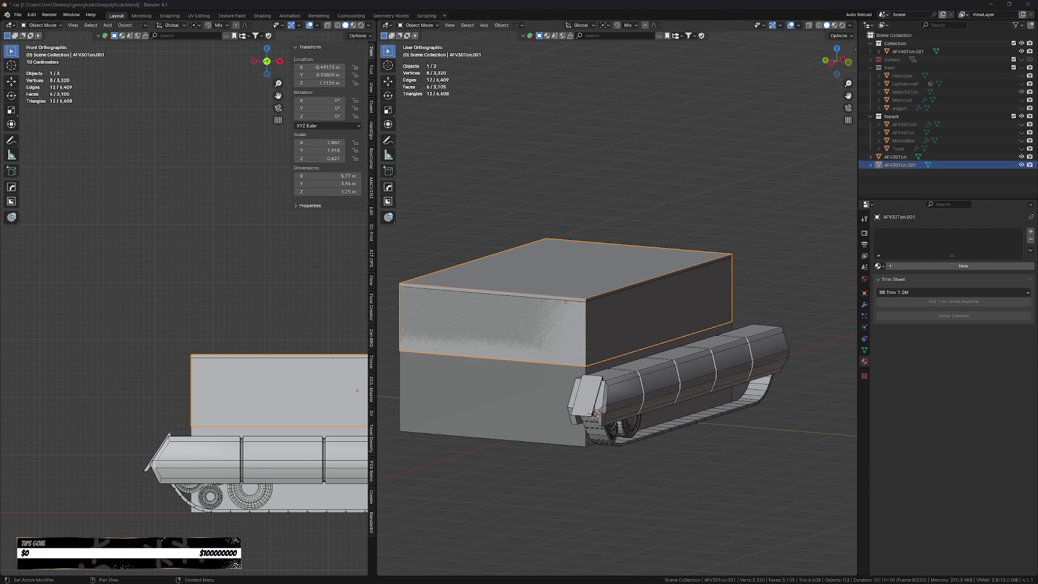
{"action": "mouse_move", "coordinate": [712, 412]}
{"action": "middle_mouse_down"}
{"action": "mouse_move", "coordinate": [734, 409]}
{"action": "mouse_move", "coordinate": [725, 420]}
{"action": "middle_mouse_up"}
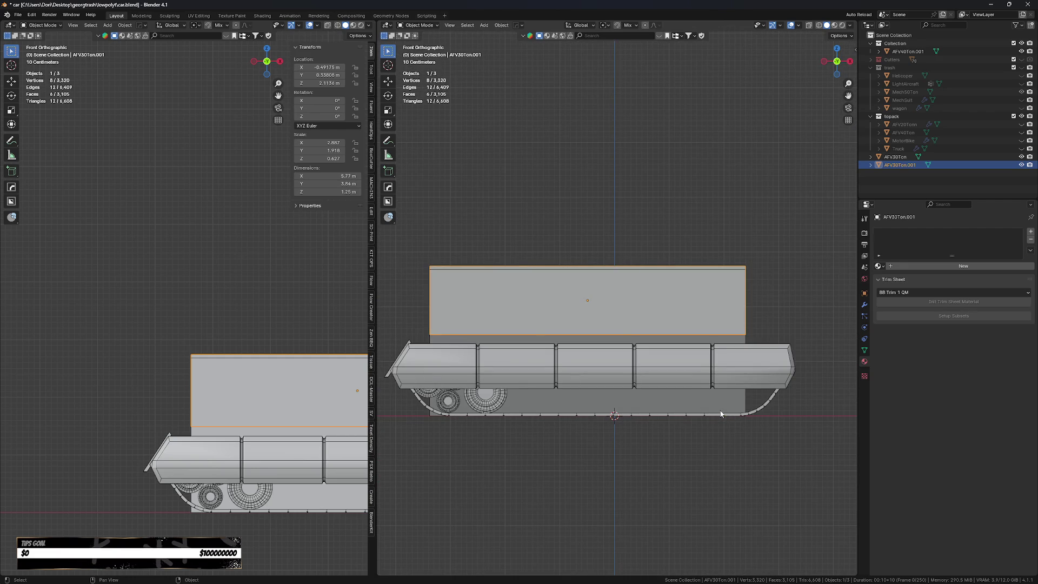
{"action": "middle_click_drag", "start_coordinate": [644, 409], "coordinate": [663, 411], "text": "shift"}
{"action": "scroll", "coordinate": [574, 289], "scroll_direction": "up", "scroll_amount": 1}
{"action": "scroll", "coordinate": [576, 297], "scroll_direction": "down", "scroll_amount": 1}
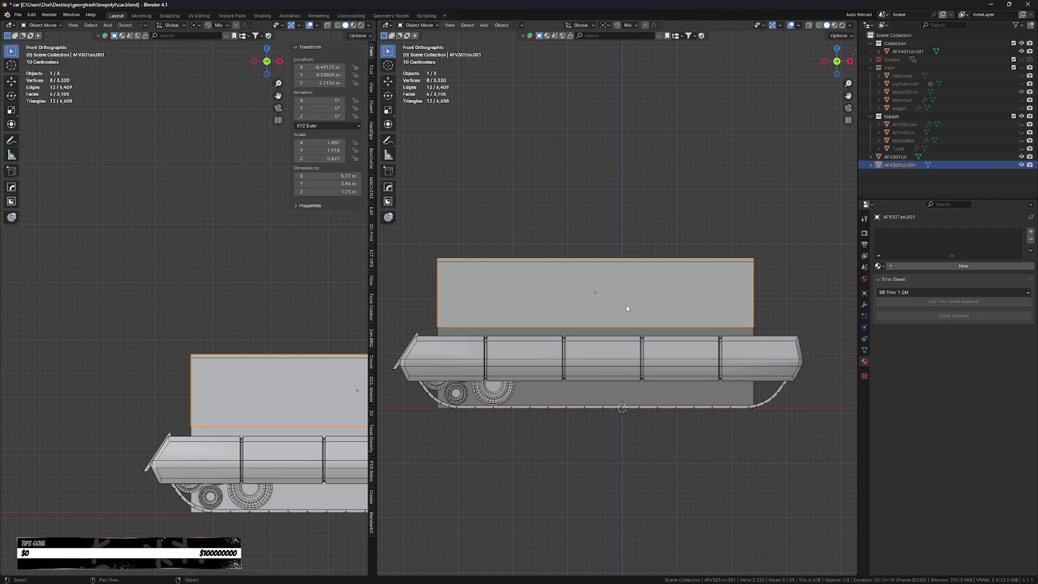
{"action": "key", "text": "Tab"}
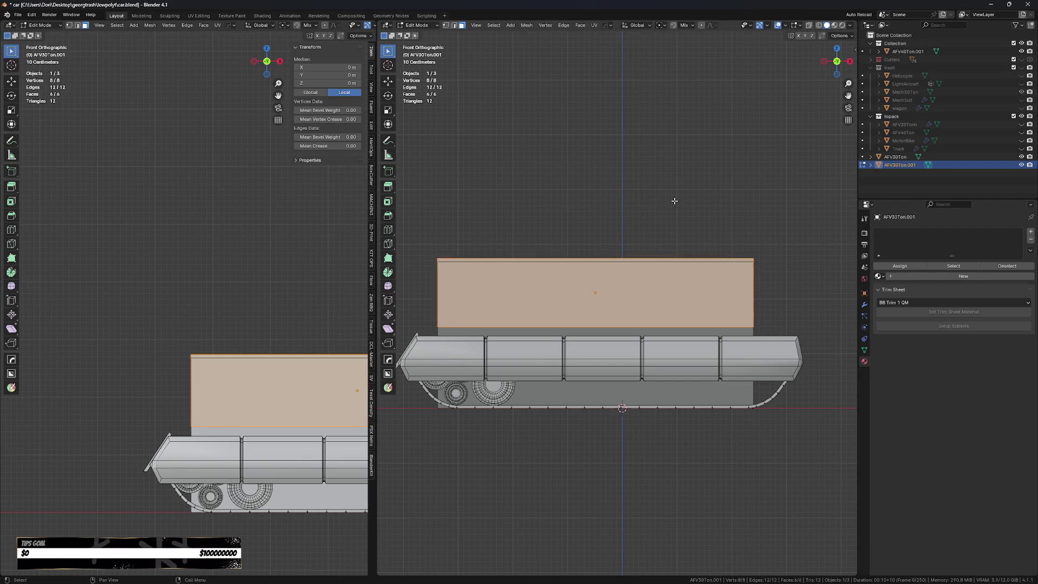
- Slide the upper block's left-end vertices right along X to shorten it to 3.33 m
{"action": "left_click_drag", "start_coordinate": [414, 346], "coordinate": [477, 234]}
{"action": "key", "text": "g"}
{"action": "key", "text": "x"}
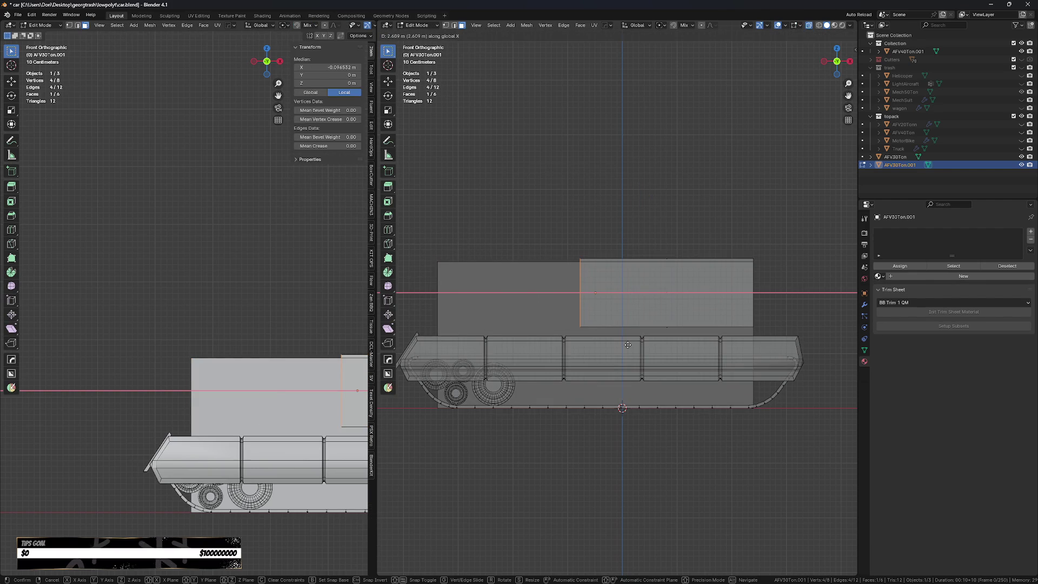
{"action": "left_click", "coordinate": [628, 345]}
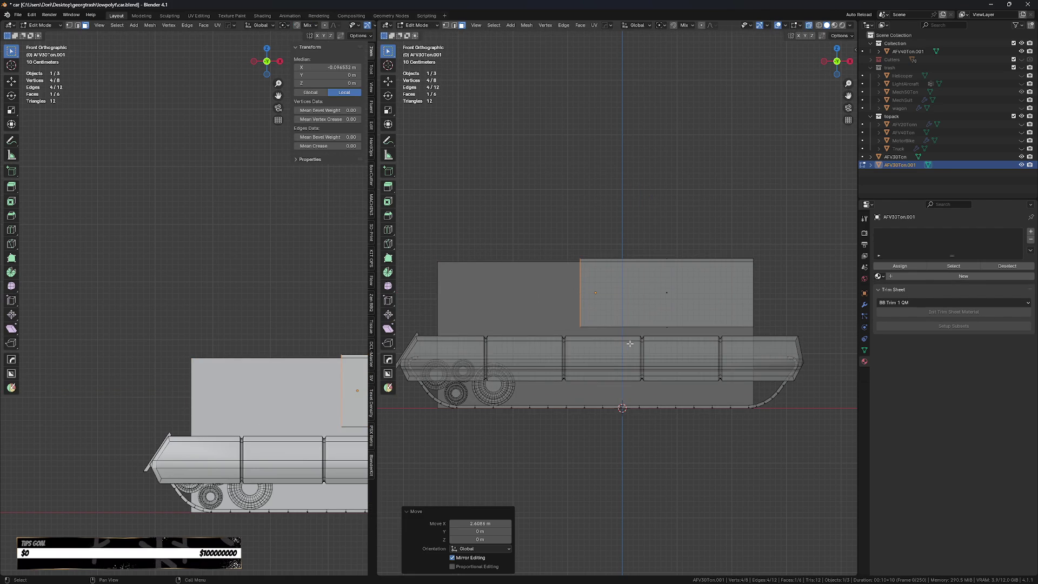
{"action": "key", "text": "g"}
{"action": "key", "text": "x"}
{"action": "left_click", "coordinate": [617, 346]}
- Return to Object Mode and select the track object
{"action": "key", "text": "Tab"}
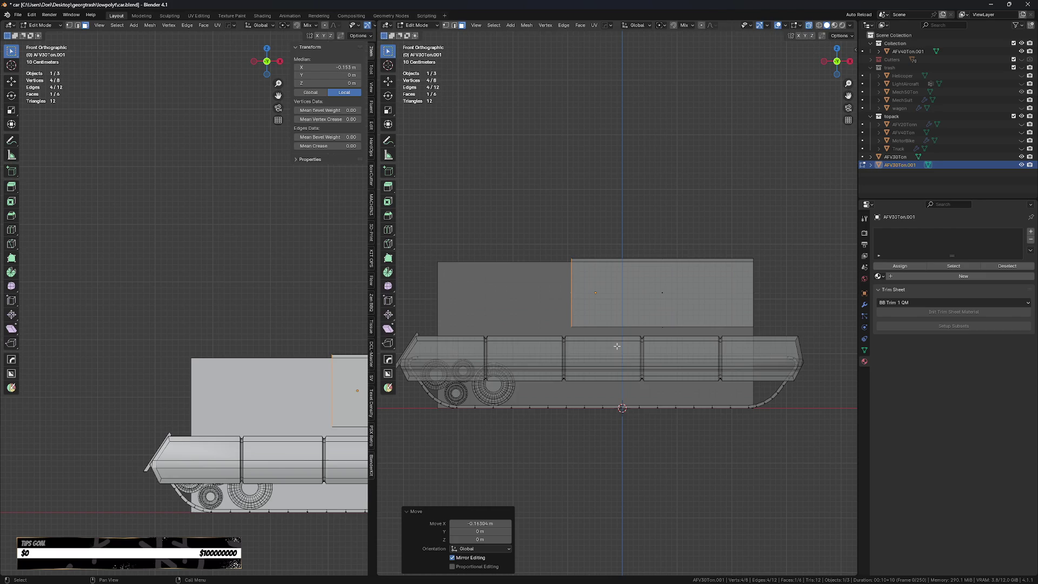
{"action": "left_click", "coordinate": [670, 359]}
{"action": "left_click", "coordinate": [790, 351]}
{"action": "key", "text": "s"}
{"action": "key", "text": "Escape"}
{"action": "left_click", "coordinate": [670, 340]}
{"action": "key", "text": "Tab"}
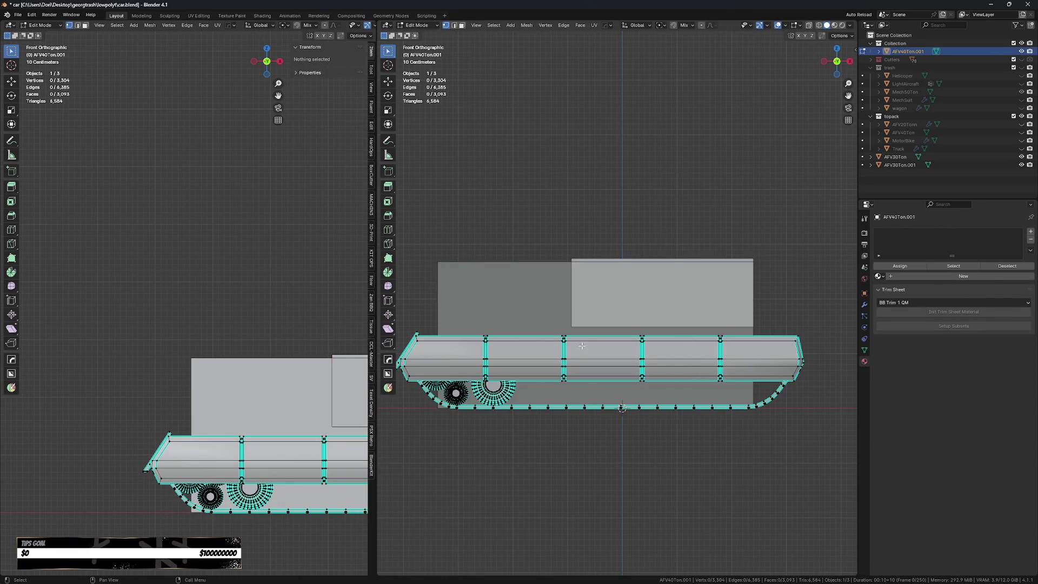
{"action": "key", "text": "Tab"}
- Orbit around the tank, reselect the upper block, and go back to front view
{"action": "middle_click_drag", "start_coordinate": [522, 314], "coordinate": [591, 281]}
{"action": "key", "text": "Tab"}
{"action": "left_click", "coordinate": [598, 261]}
{"action": "left_click", "coordinate": [599, 262]}
{"action": "left_click", "coordinate": [599, 261]}
{"action": "key", "text": "KP_1"}
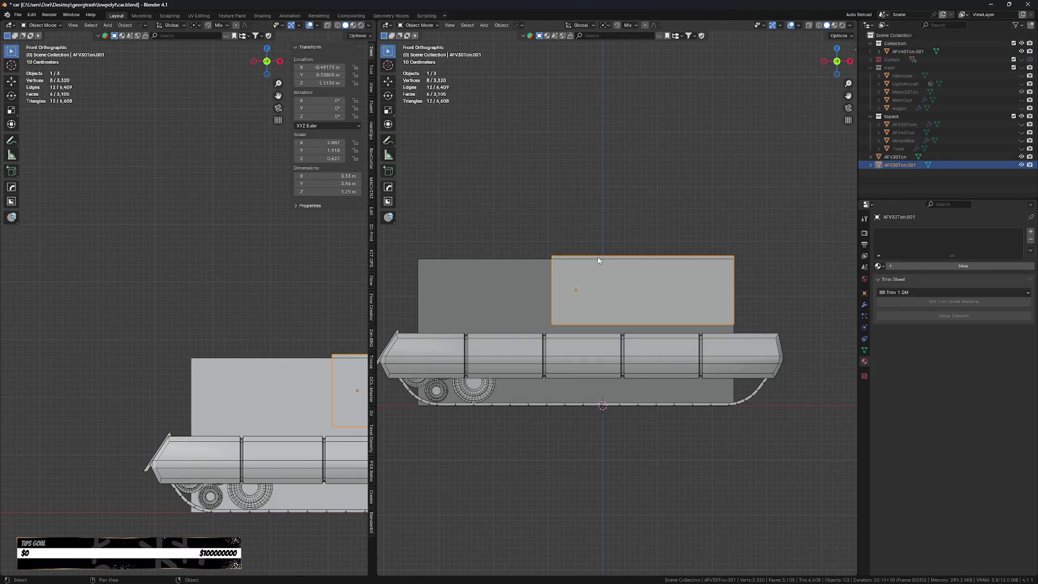
- Scale the track down to 0.731, then reselect the upper block AFV30Ton.001
{"action": "left_click", "coordinate": [757, 360]}
{"action": "key", "text": "s"}
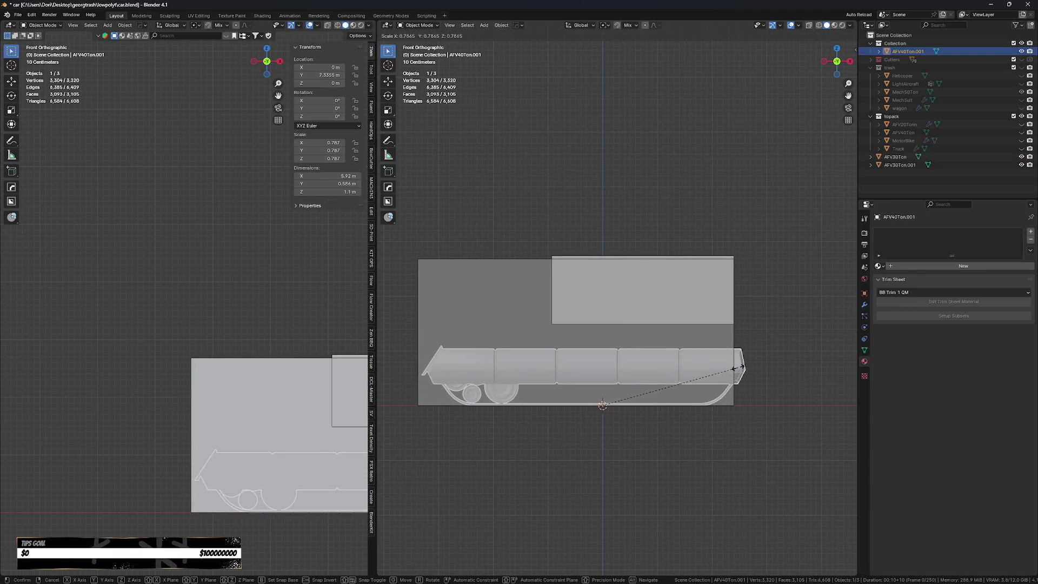
{"action": "left_click", "coordinate": [731, 372]}
{"action": "key", "text": "g"}
{"action": "key", "text": "x"}
{"action": "key", "text": "Escape"}
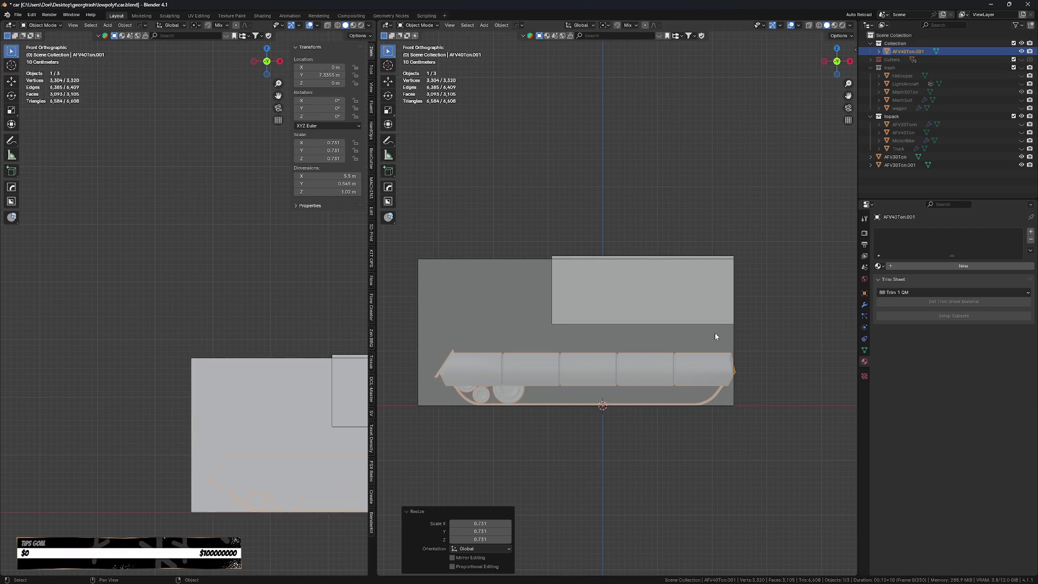
{"action": "left_click", "coordinate": [701, 261]}
{"action": "left_click", "coordinate": [701, 261]}
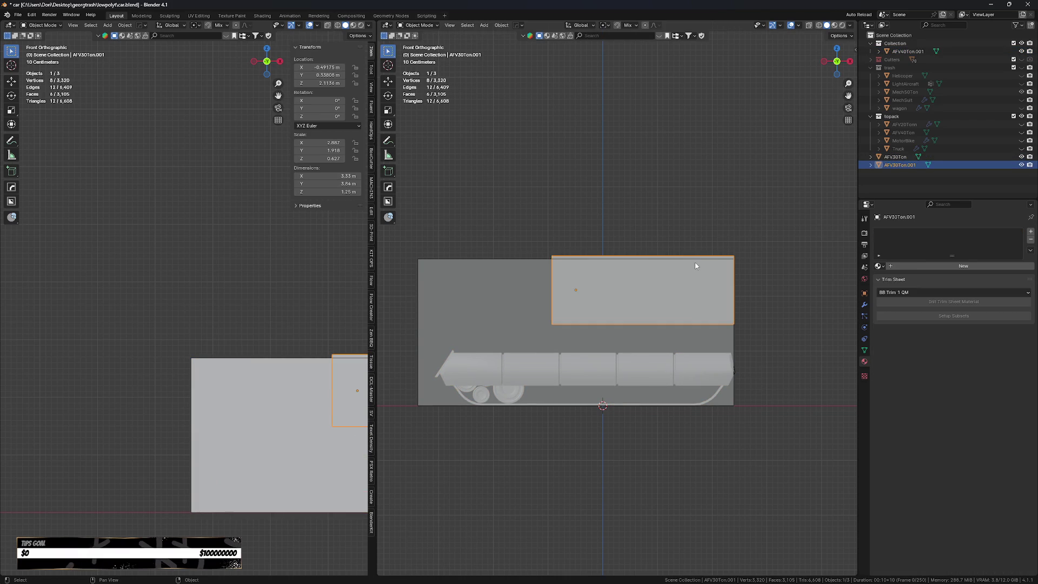
{"action": "scroll", "coordinate": [701, 267], "scroll_direction": "up", "scroll_amount": 2}
- With BoxCutter, draw an Ngon cut that trims the upper block's underside into angled facets
{"action": "key", "text": "alt+w"}
{"action": "key", "text": "d"}
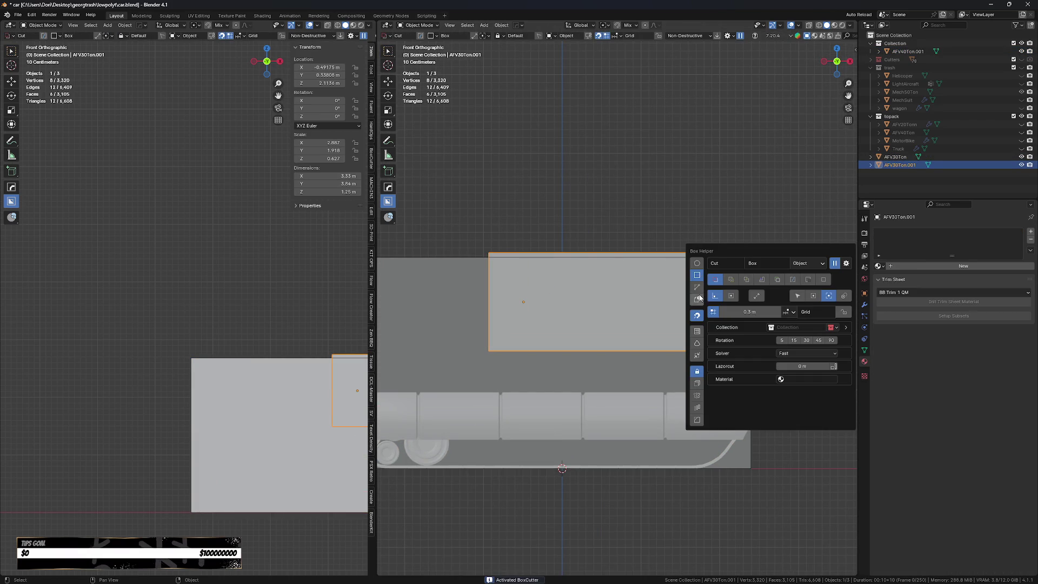
{"action": "scroll", "coordinate": [595, 335], "scroll_direction": "up", "scroll_amount": 1}
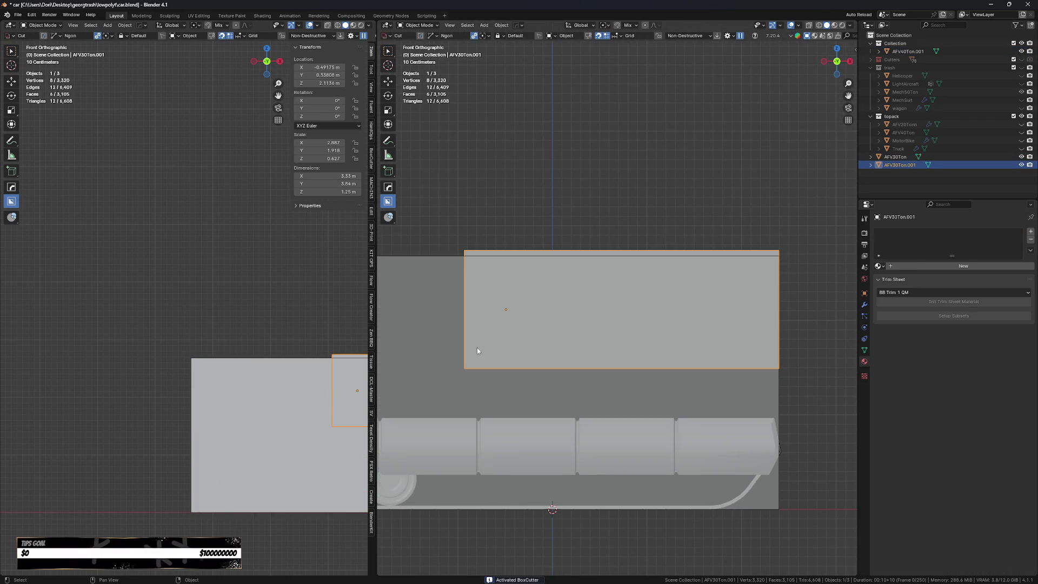
{"action": "left_click", "coordinate": [448, 332]}
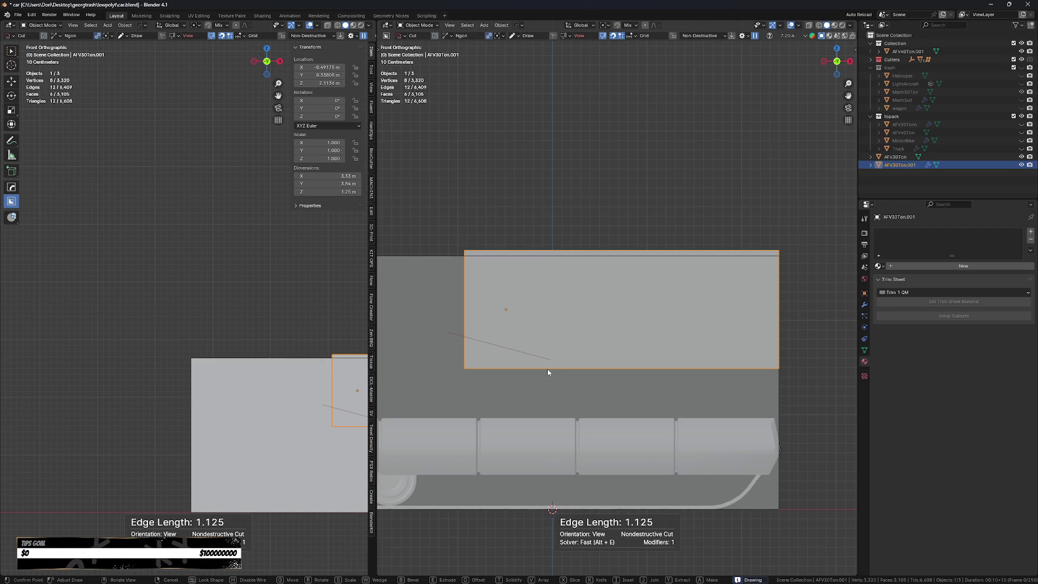
{"action": "left_click", "coordinate": [551, 369]}
{"action": "left_click", "coordinate": [610, 360]}
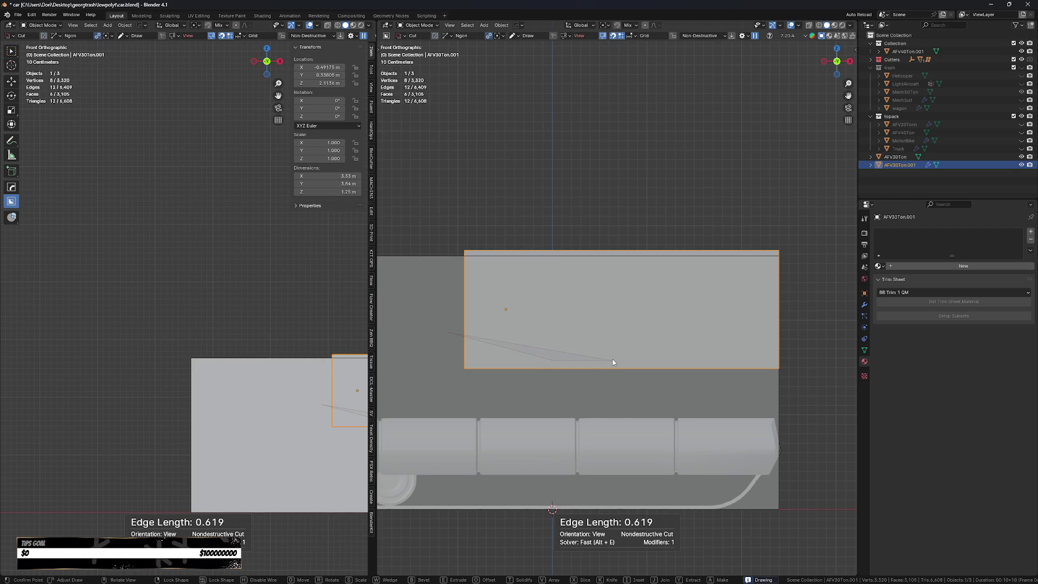
{"action": "left_click", "coordinate": [709, 335]}
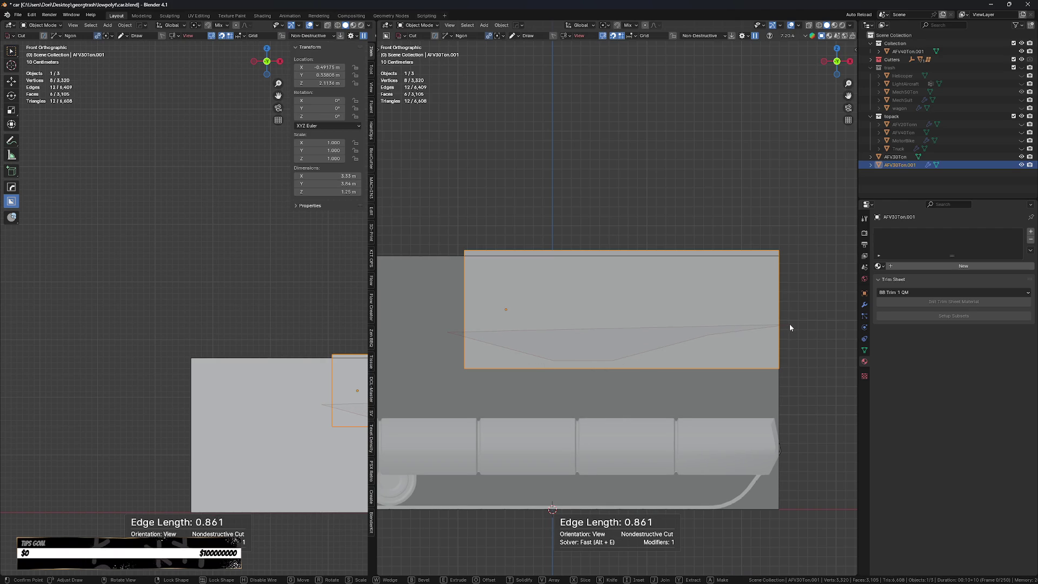
{"action": "left_click", "coordinate": [797, 324]}
{"action": "left_click", "coordinate": [804, 384]}
{"action": "key", "text": "space"}
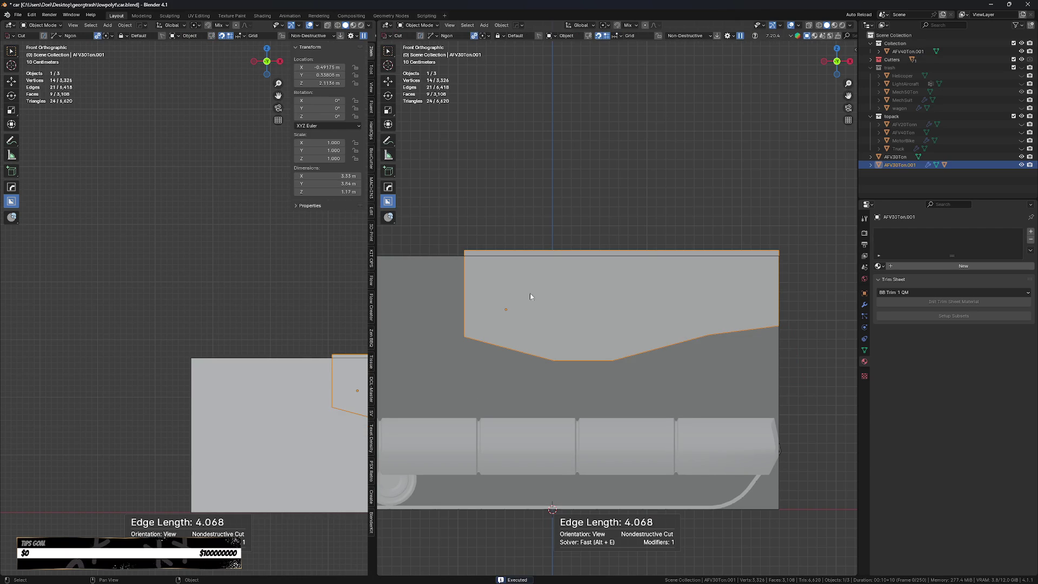
- Cut a sloped top-front edge into the block with a second Ngon cut
{"action": "left_click", "coordinate": [804, 272]}
{"action": "left_click", "coordinate": [619, 271]}
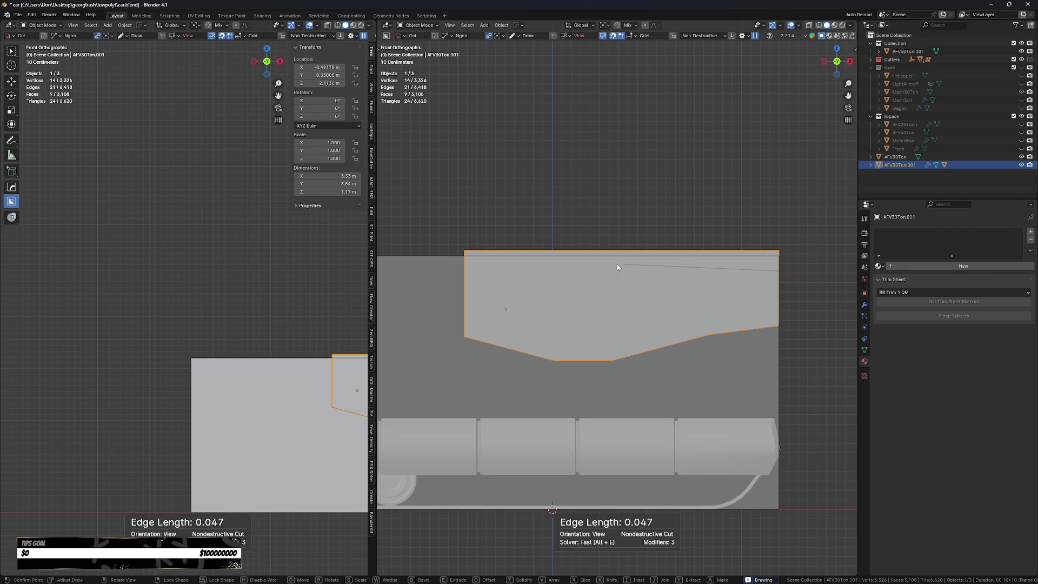
{"action": "left_click", "coordinate": [528, 265]}
{"action": "left_click", "coordinate": [514, 272]}
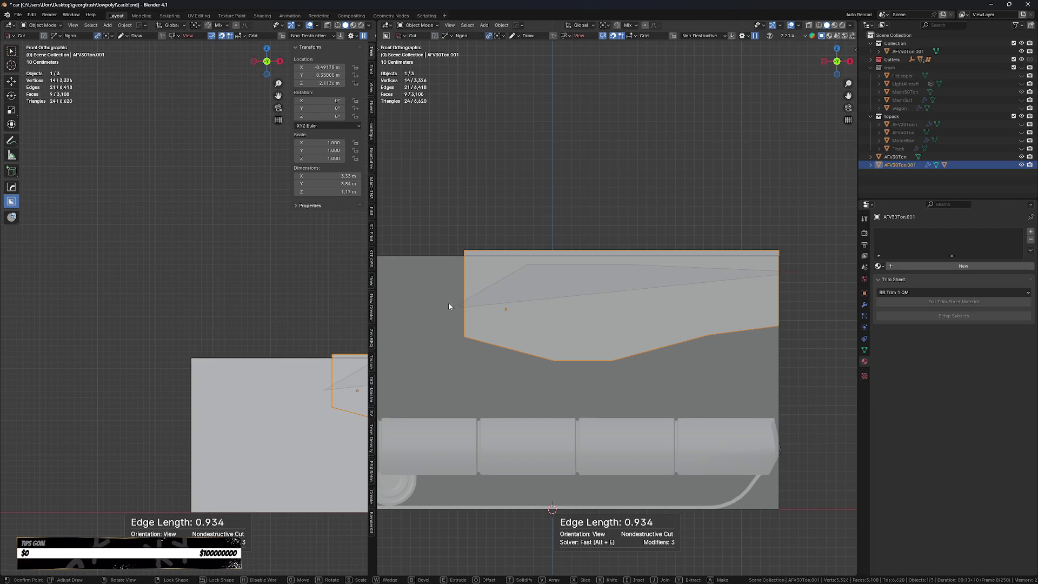
{"action": "left_click", "coordinate": [445, 290]}
{"action": "key", "text": "space"}
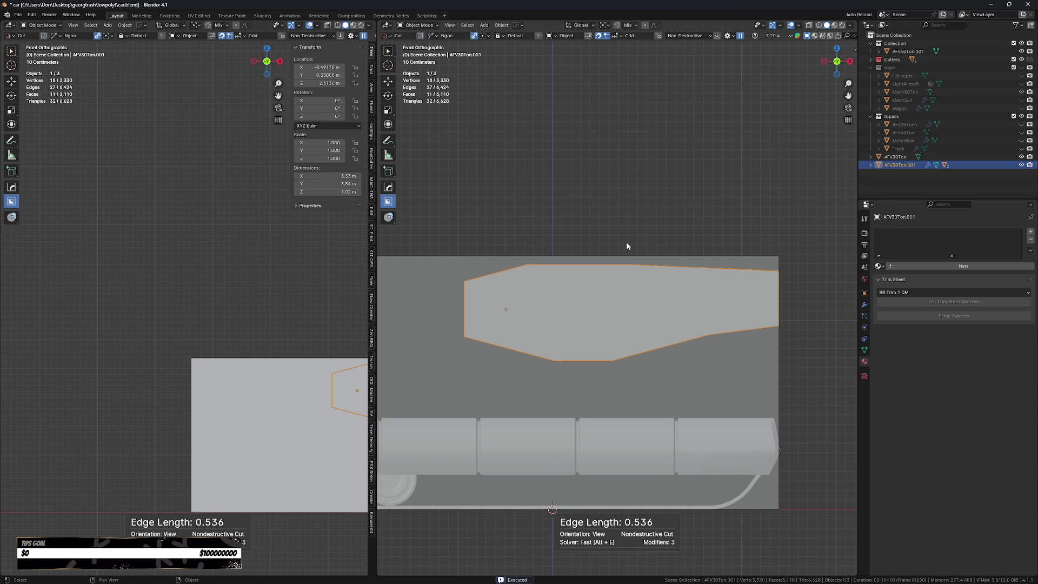
- Switch to Right Ortho view and begin placing points for another cut
{"action": "scroll", "coordinate": [542, 301], "scroll_direction": "left", "scroll_amount": 2, "text": "ctrl"}
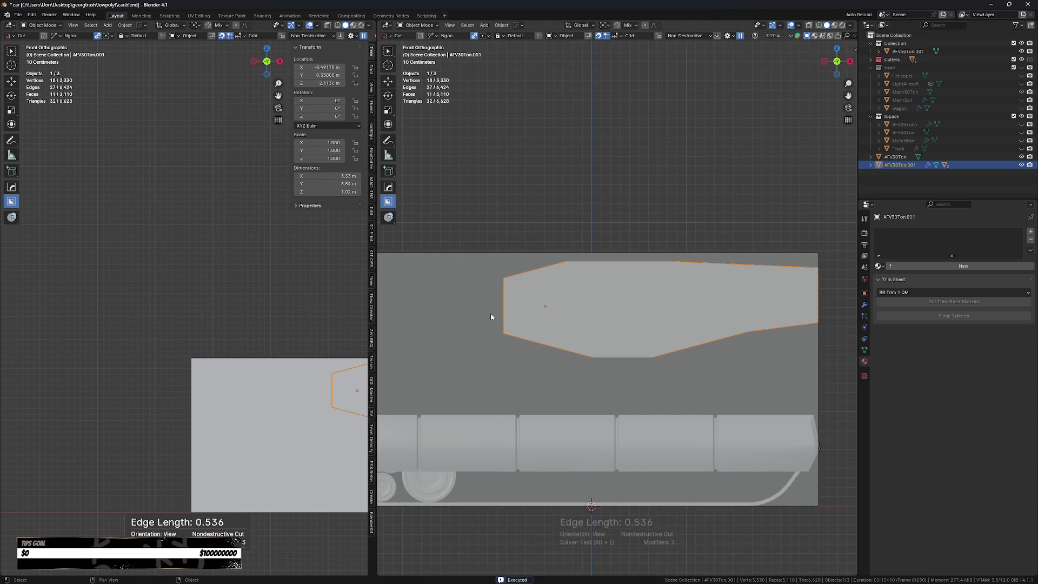
{"action": "key", "text": "KP_3"}
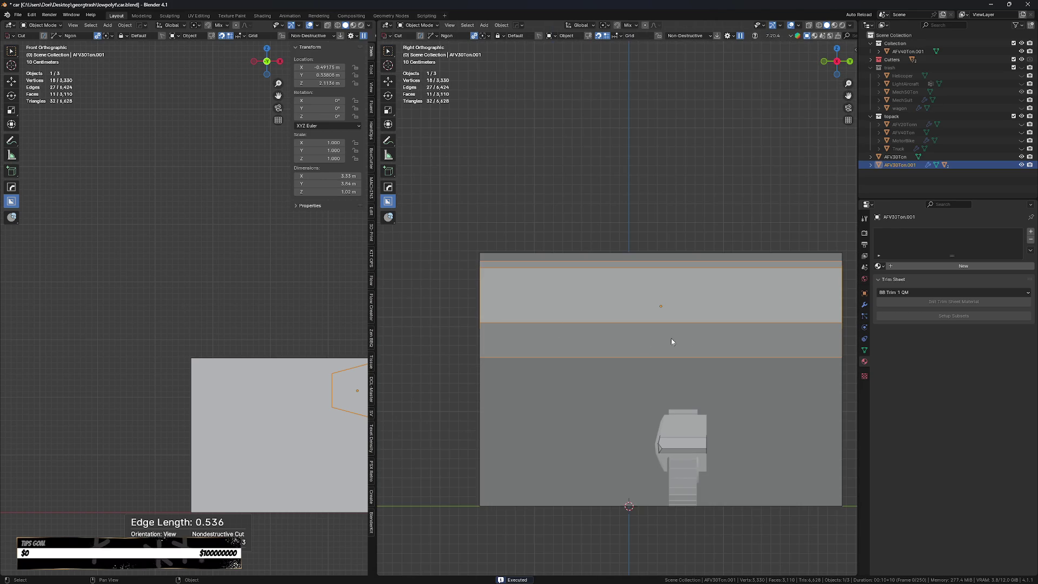
{"action": "scroll", "coordinate": [651, 333], "scroll_direction": "right", "scroll_amount": 4, "text": "ctrl"}
{"action": "left_click", "coordinate": [687, 250]}
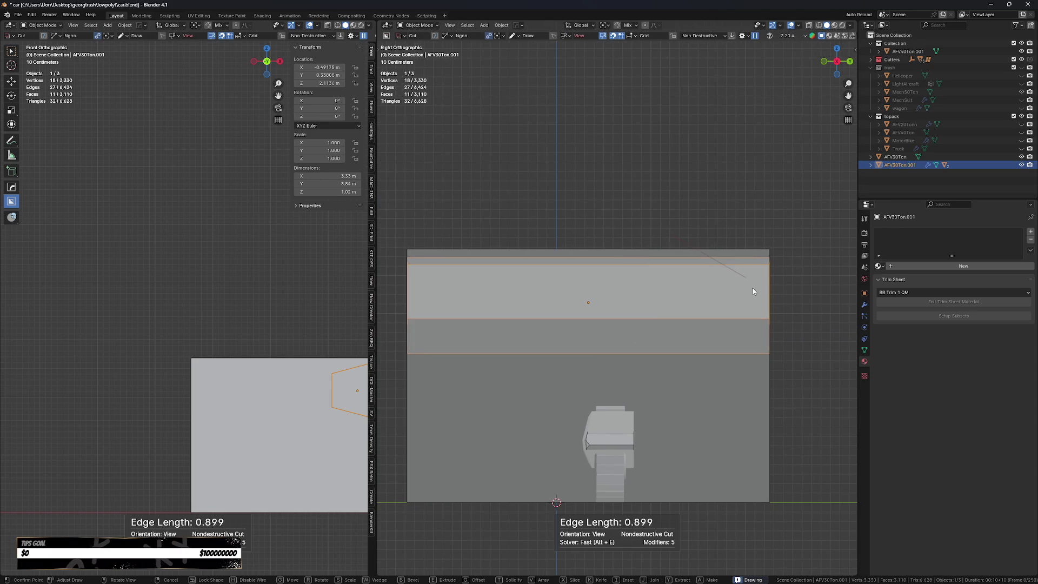
{"action": "left_click", "coordinate": [734, 269]}
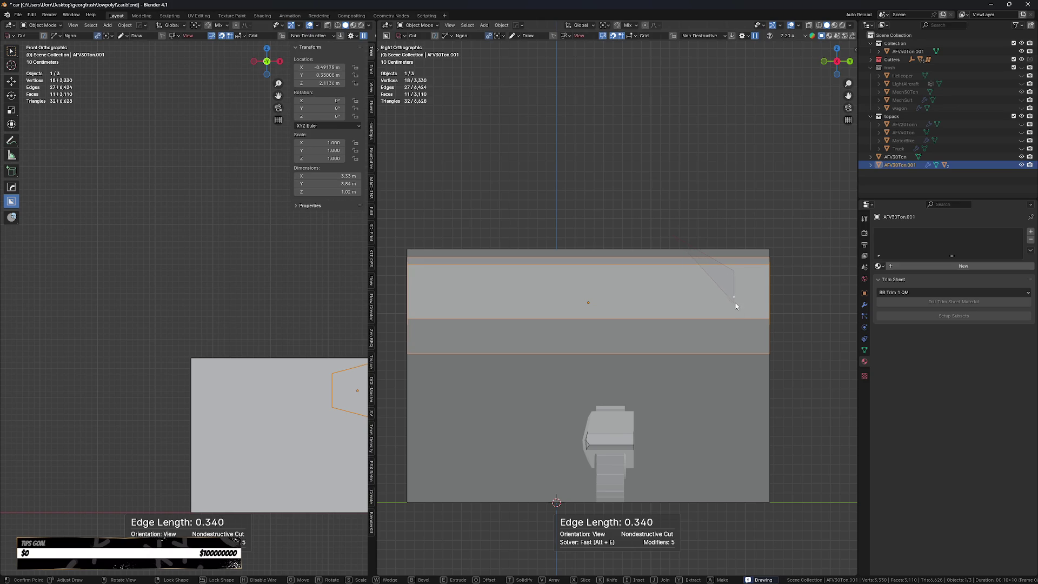
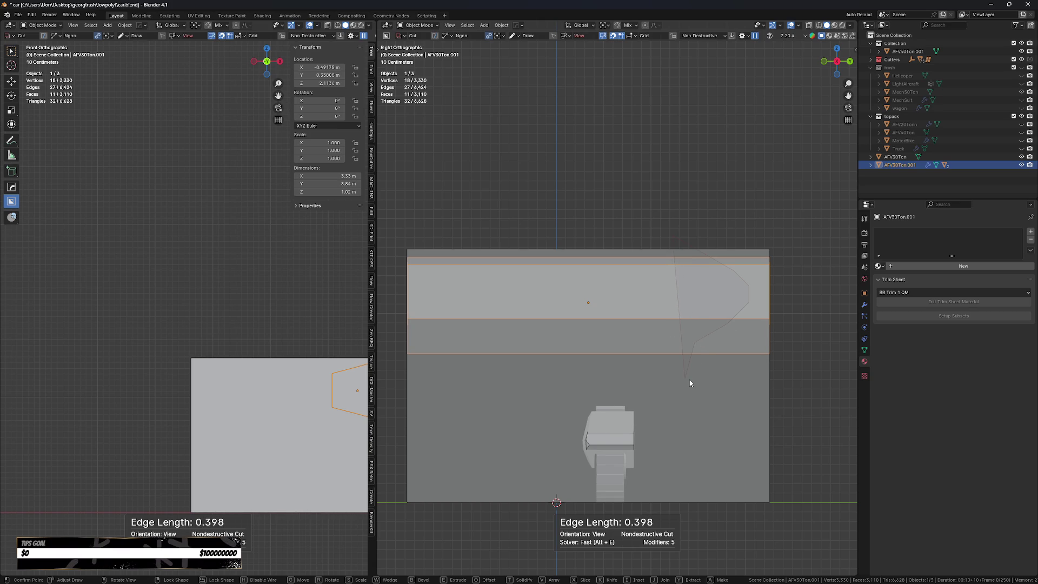
- Finish the BoxCutter cut past the right side, bevelling the plate's right end
{"action": "left_click", "coordinate": [799, 383]}
{"action": "key", "text": "space"}
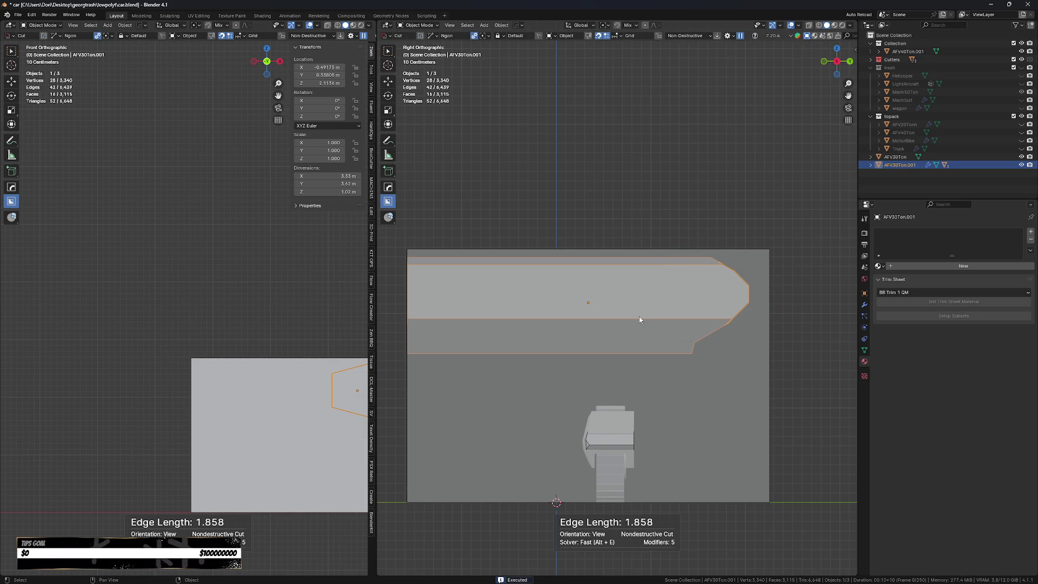
{"action": "key", "text": "Tab"}
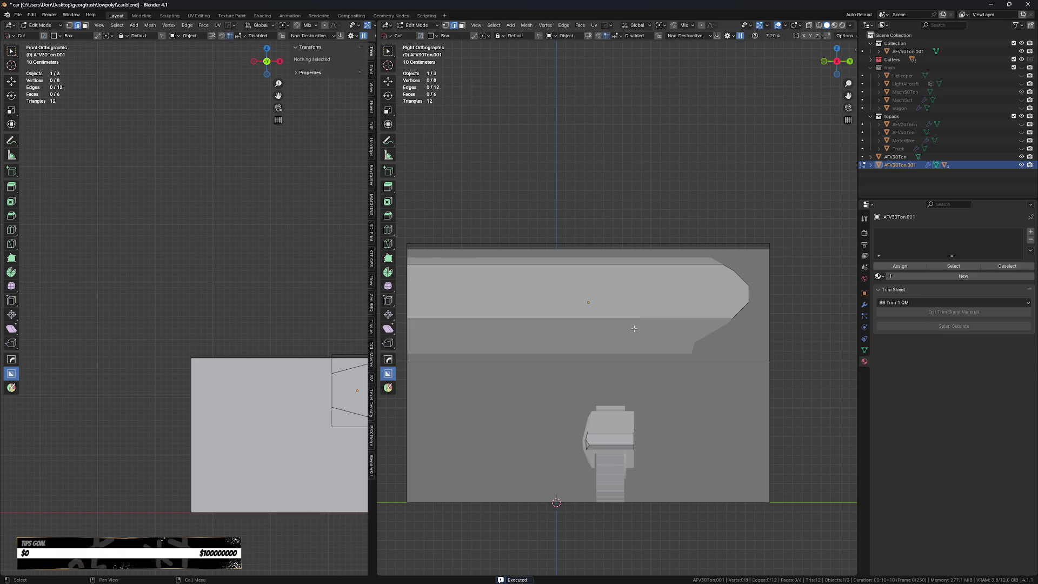
- Move the hull's origin onto the plate's top edge and return to Object Mode
{"action": "key", "text": "w"}
{"action": "left_click", "coordinate": [640, 264]}
{"action": "key", "text": "shift+s"}
{"action": "left_click", "coordinate": [622, 319]}
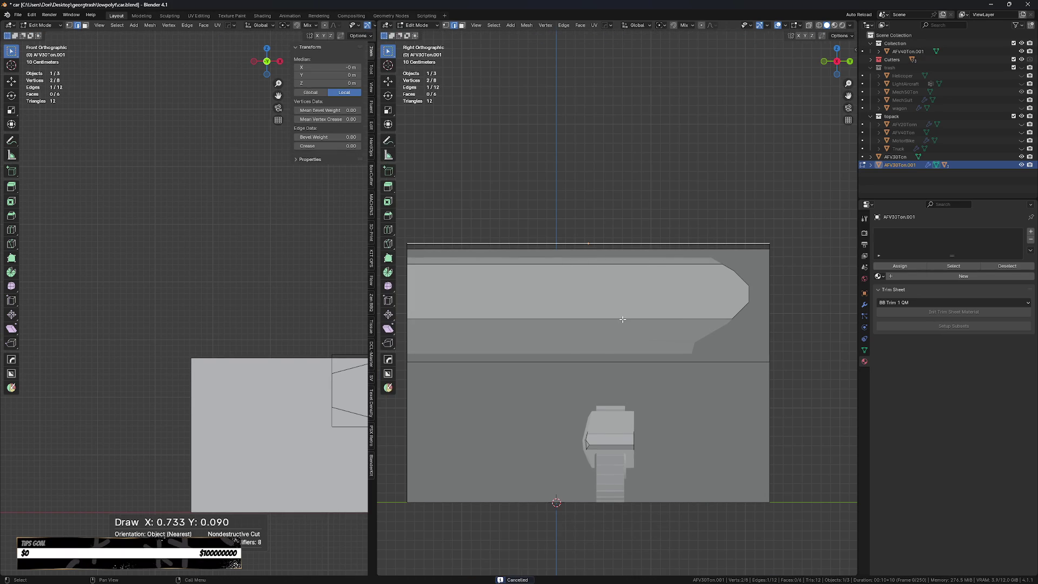
{"action": "key", "text": "a"}
{"action": "key", "text": "Tab"}
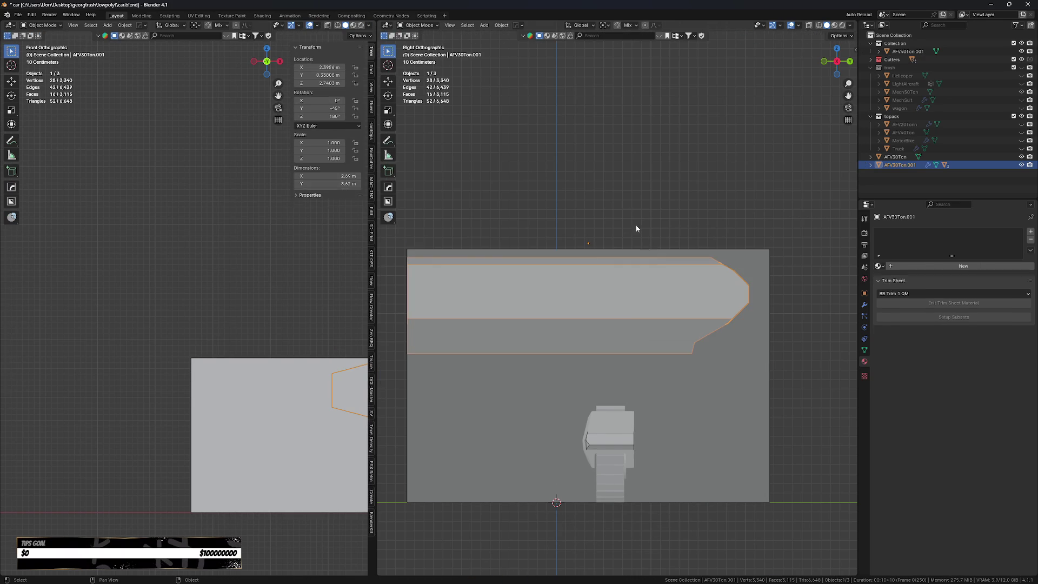
{"action": "middle_click_drag", "start_coordinate": [643, 331], "coordinate": [659, 328], "text": "shift"}
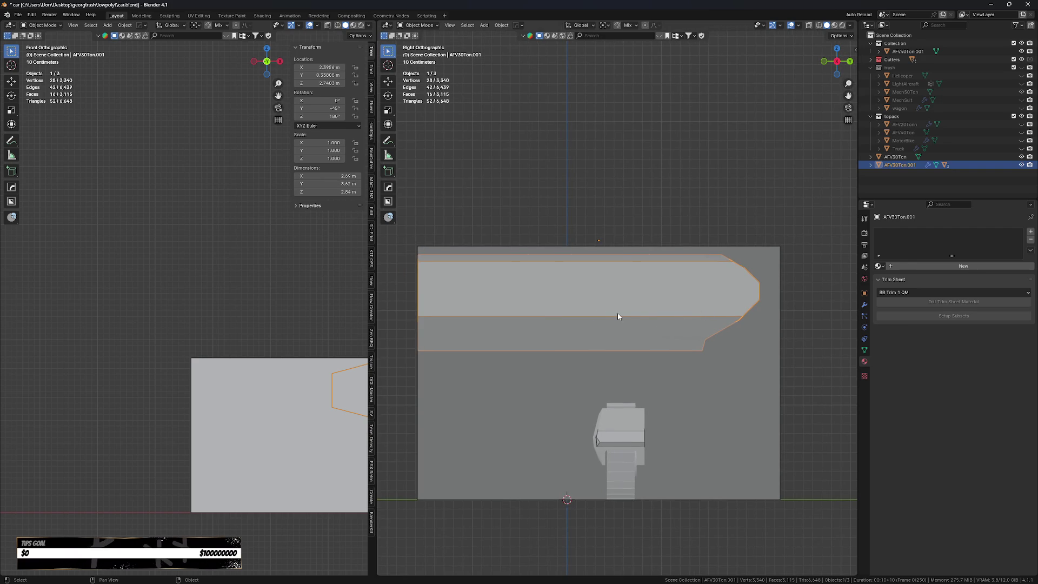
{"action": "key", "text": "shift+a"}
- Add a 36-vertex circle mesh to the scene
{"action": "mouse_move", "coordinate": [621, 313]}
{"action": "left_click", "coordinate": [699, 338]}
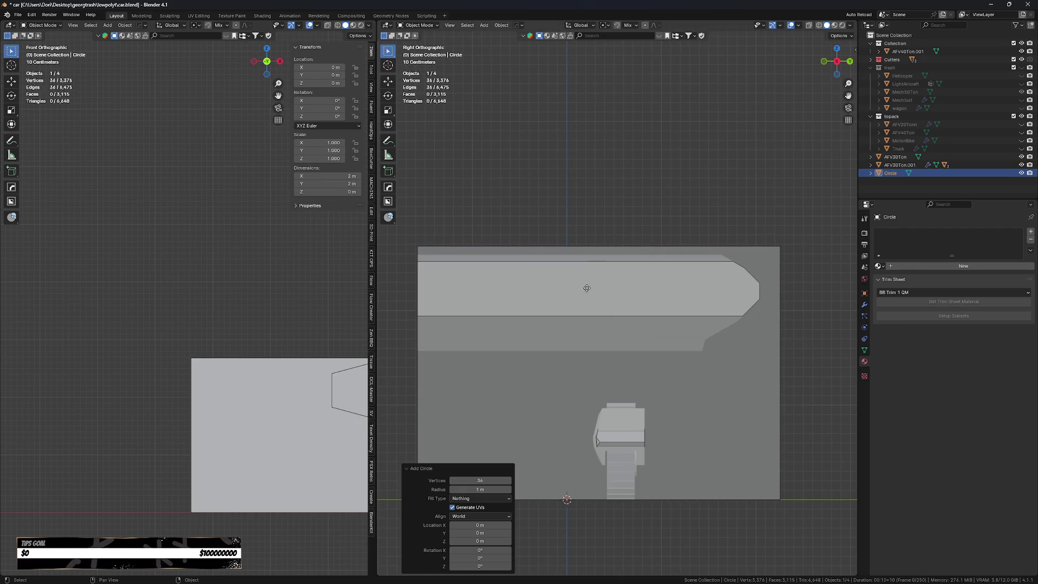
{"action": "key", "text": "g"}
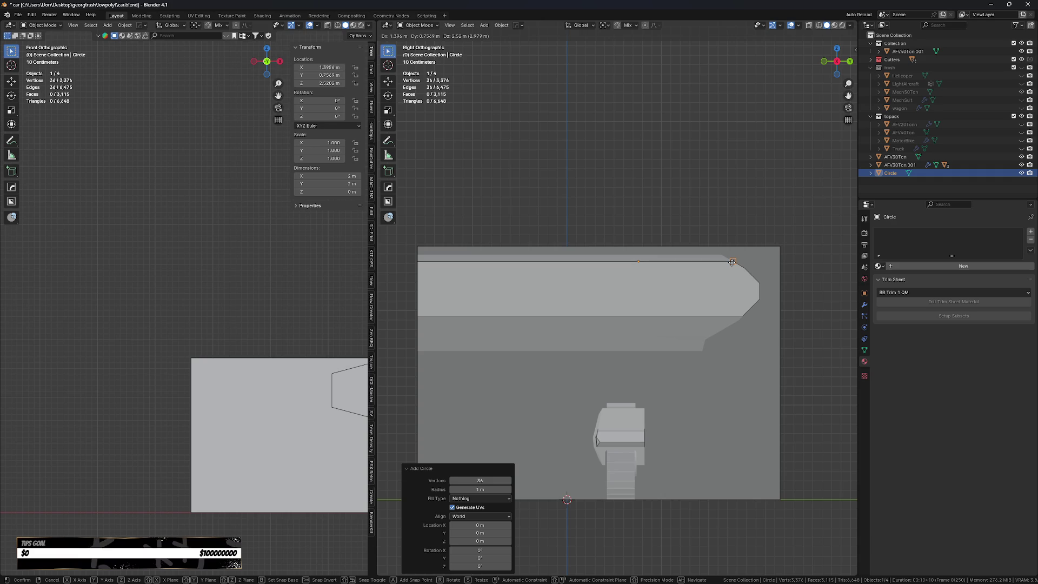
{"action": "left_click", "coordinate": [732, 262]}
- Snap the 3D cursor to the hull's origin
{"action": "left_click", "coordinate": [665, 277]}
{"action": "key", "text": "shift+s"}
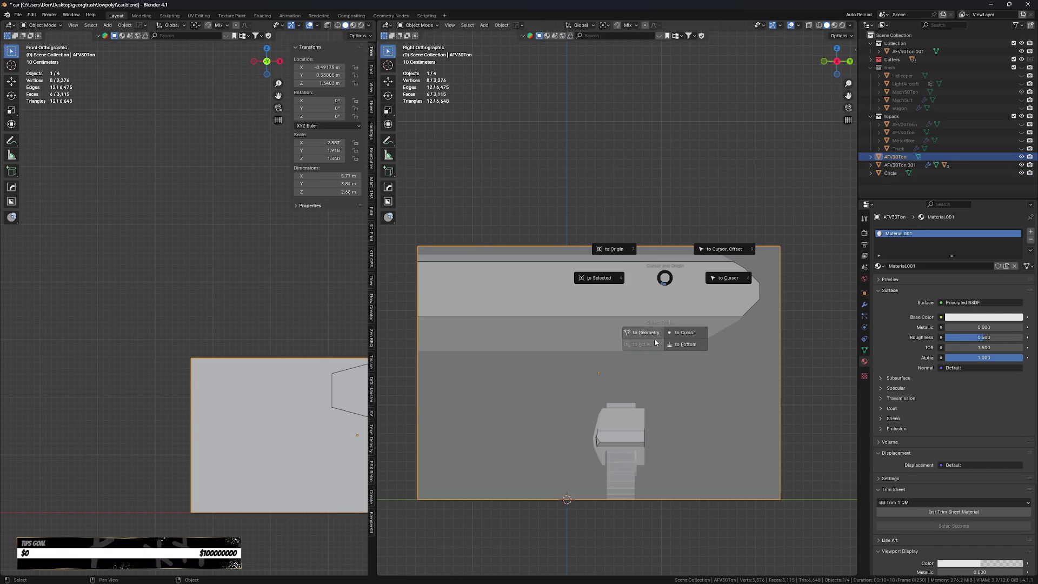
{"action": "left_click", "coordinate": [626, 252]}
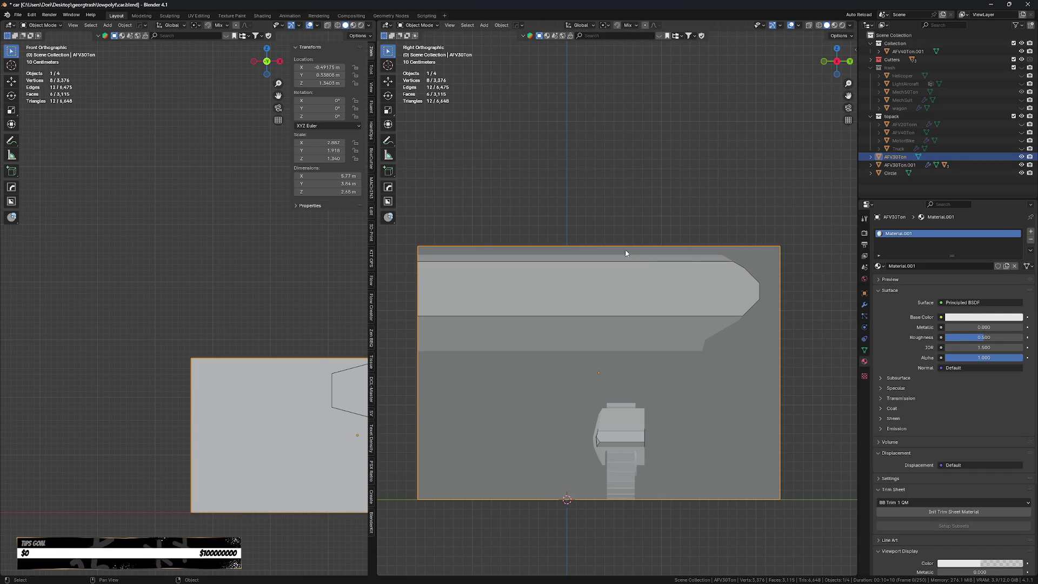
{"action": "key", "text": "shift+s"}
{"action": "left_click", "coordinate": [566, 240]}
{"action": "key", "text": "shift+s"}
{"action": "left_click", "coordinate": [611, 280]}
{"action": "key", "text": "shift+s"}
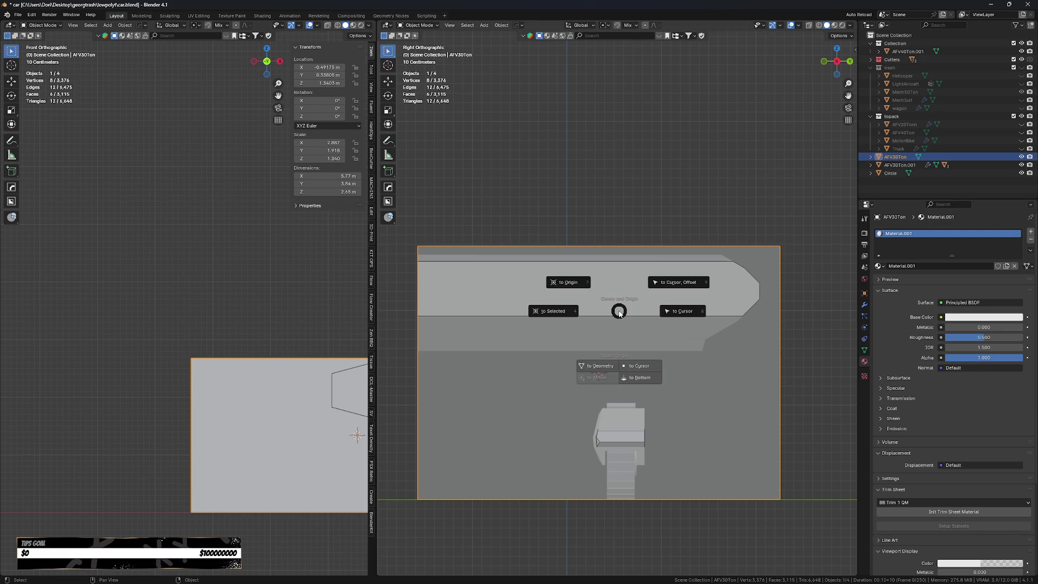
- Snap the circle onto the 3D cursor at the hull
{"action": "mouse_move", "coordinate": [622, 313]}
{"action": "middle_mouse_down"}
{"action": "mouse_move", "coordinate": [598, 324]}
{"action": "mouse_move", "coordinate": [608, 327]}
{"action": "middle_mouse_up"}
{"action": "scroll", "coordinate": [608, 328], "scroll_direction": "down", "scroll_amount": 2}
{"action": "key", "text": "a"}
{"action": "left_click", "coordinate": [914, 173]}
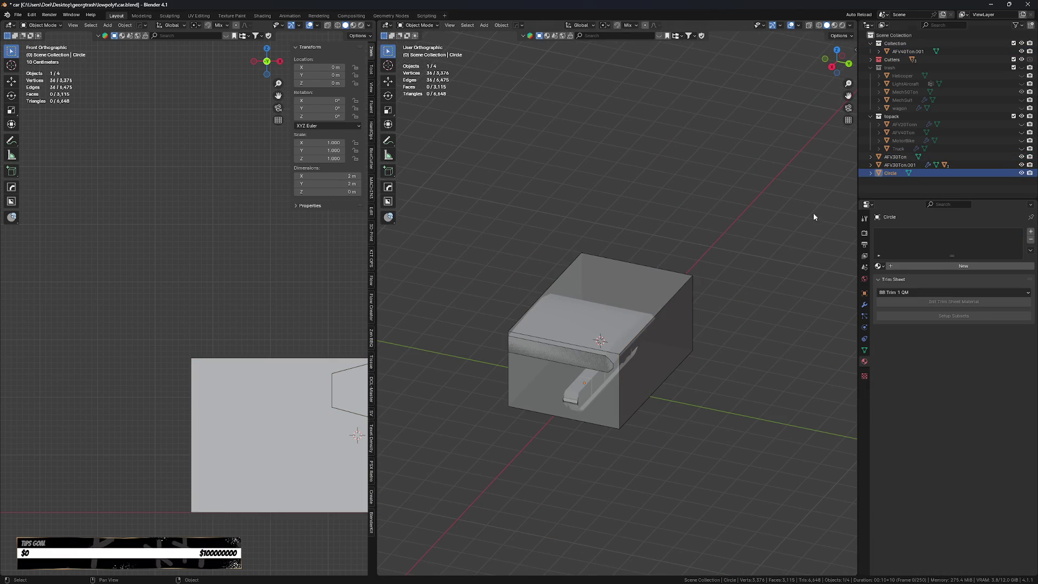
{"action": "key", "text": "shift+s"}
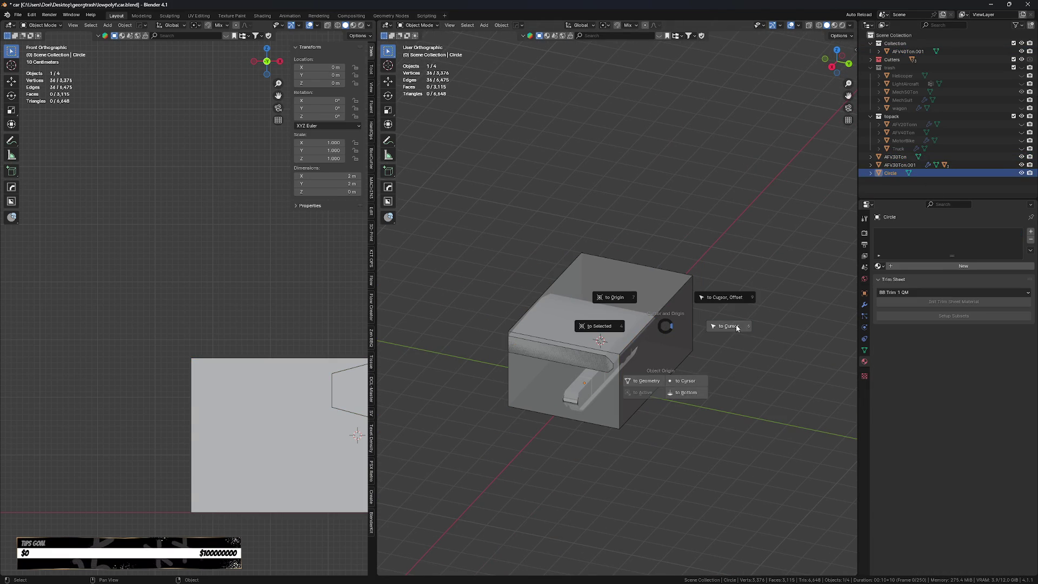
{"action": "left_click", "coordinate": [735, 325]}
- Rotate the circle 90° about X and 90° about Z so it stands upright
{"action": "key", "text": "KP_3"}
{"action": "key", "text": "r"}
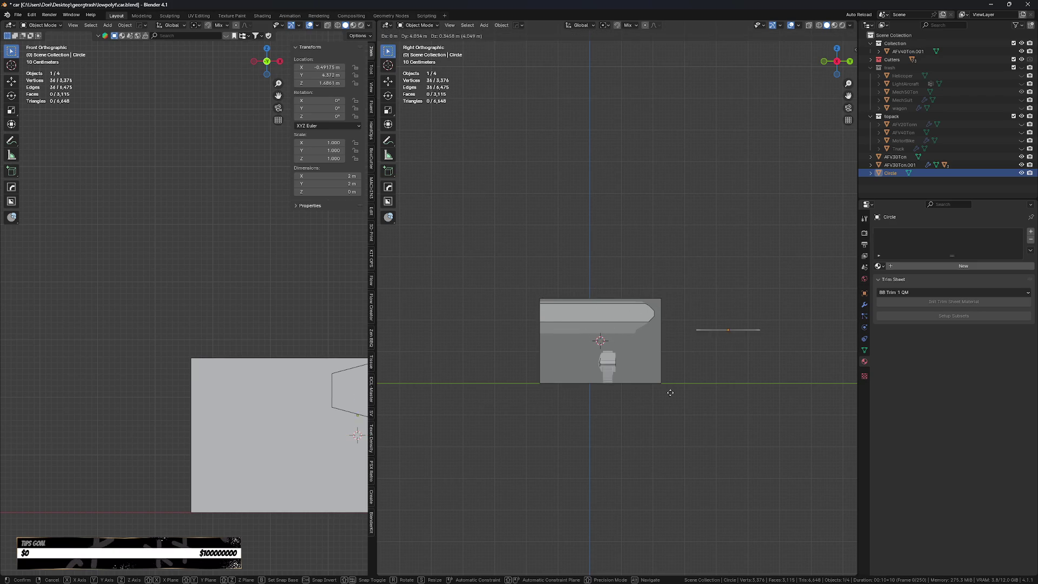
{"action": "type", "text": "90"}
{"action": "key", "text": "Return"}
{"action": "key", "text": "g"}
{"action": "key", "text": "z"}
{"action": "key", "text": "Escape"}
{"action": "type", "text": "rz90"}
{"action": "key", "text": "Return"}
- Move the circle 26.106 m out along X
{"action": "key", "text": "g"}
{"action": "key", "text": "x"}
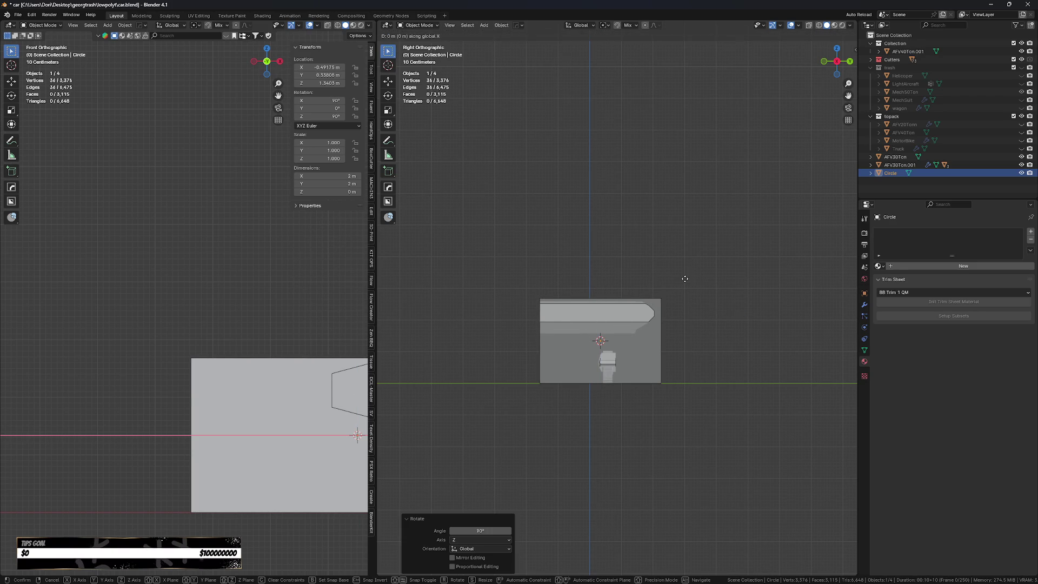
{"action": "left_click", "coordinate": [675, 362]}
{"action": "scroll", "coordinate": [303, 444], "scroll_direction": "down", "scroll_amount": 4}
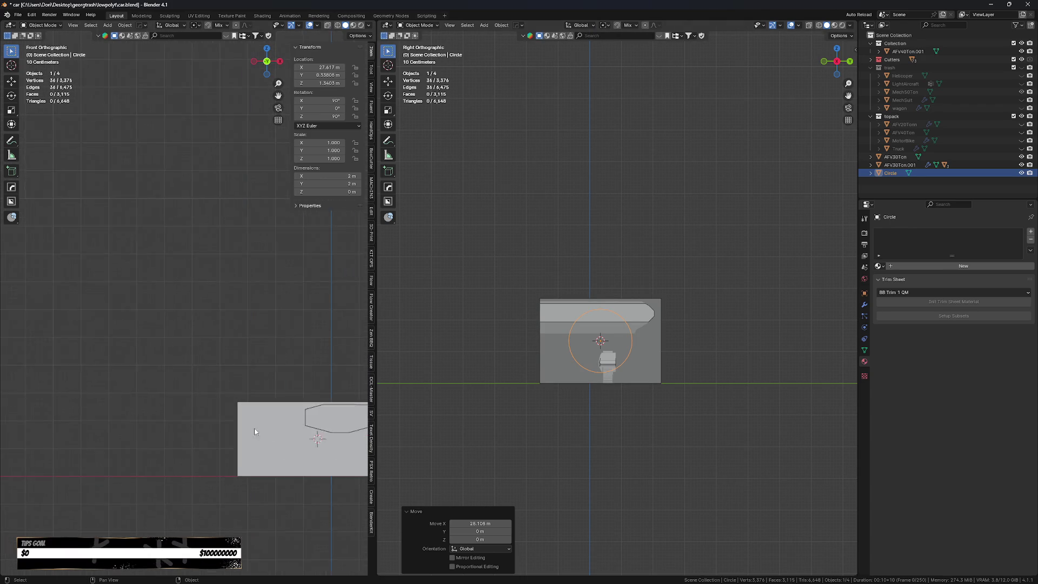
{"action": "middle_click_drag", "start_coordinate": [303, 445], "coordinate": [179, 440], "text": "shift"}
{"action": "scroll", "coordinate": [184, 444], "scroll_direction": "up", "scroll_amount": 2}
{"action": "scroll", "coordinate": [183, 444], "scroll_direction": "down", "scroll_amount": 1}
{"action": "key", "text": "Tab"}
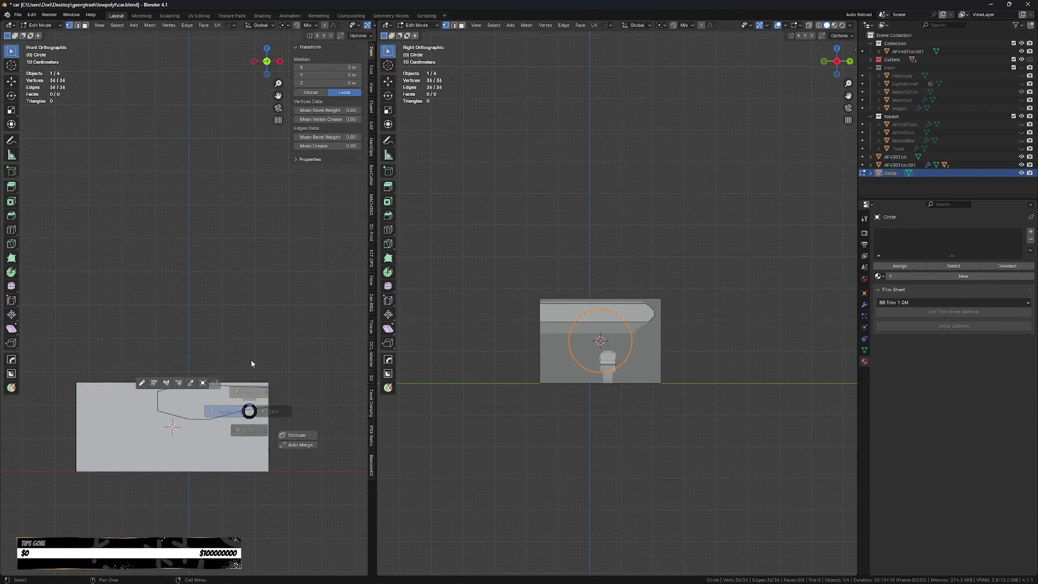
- Bring the circle back along X to sit just beside the hull
{"action": "key", "text": "Tab"}
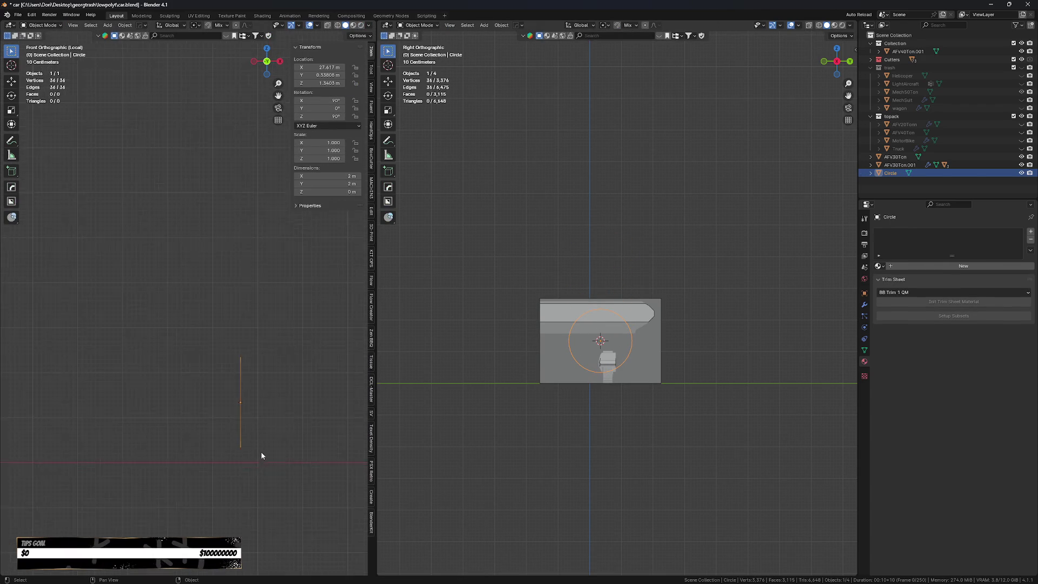
{"action": "scroll", "coordinate": [275, 473], "scroll_direction": "down", "scroll_amount": 2}
{"action": "mouse_move", "coordinate": [275, 477]}
{"action": "middle_mouse_down"}
{"action": "mouse_move", "coordinate": [239, 452]}
{"action": "mouse_move", "coordinate": [278, 456]}
{"action": "mouse_move", "coordinate": [275, 466]}
{"action": "middle_mouse_up"}
{"action": "key", "text": "KP_Decimal"}
{"action": "scroll", "coordinate": [275, 464], "scroll_direction": "down", "scroll_amount": 5}
{"action": "key", "text": "g"}
{"action": "key", "text": "x"}
{"action": "left_click", "coordinate": [59, 475]}
- Scale the circle to 0.1 so it is 0.2 m across
{"action": "key", "text": "KP_7"}
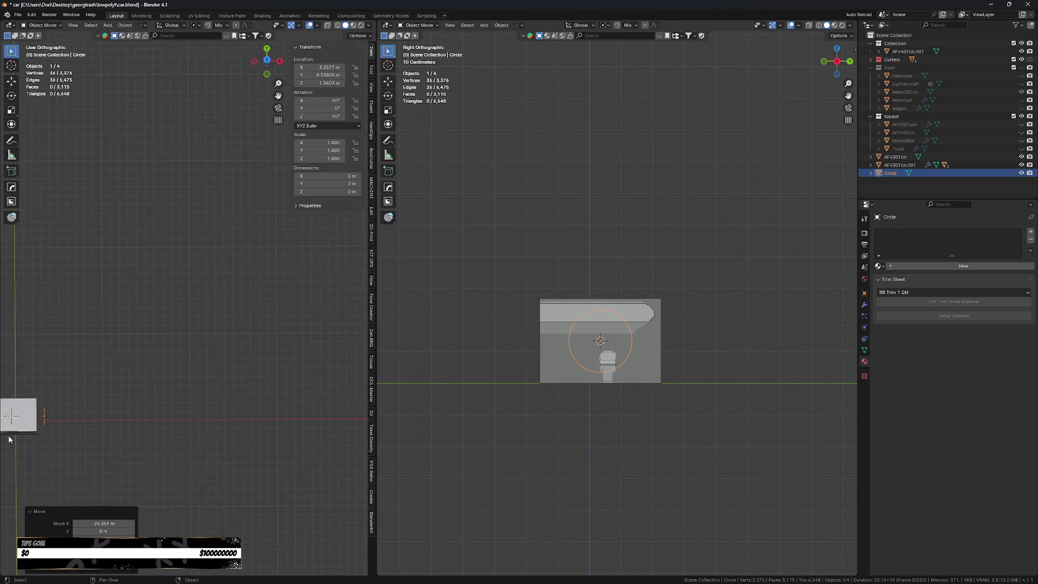
{"action": "middle_click_drag", "start_coordinate": [32, 431], "coordinate": [198, 421], "text": "shift"}
{"action": "scroll", "coordinate": [126, 430], "scroll_direction": "up", "scroll_amount": 4}
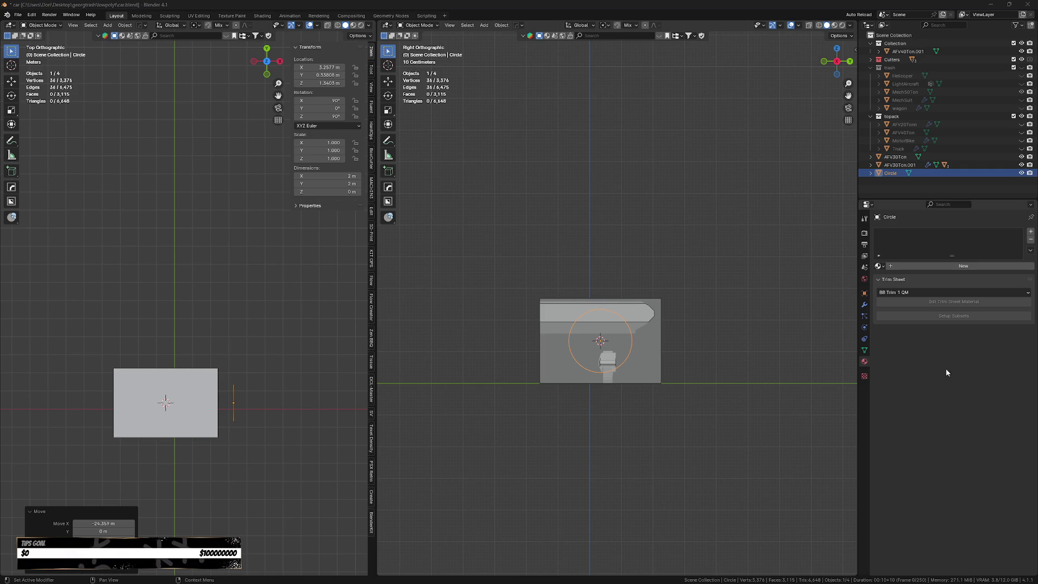
{"action": "scroll", "coordinate": [653, 412], "scroll_direction": "up", "scroll_amount": 3}
{"action": "key", "text": "s"}
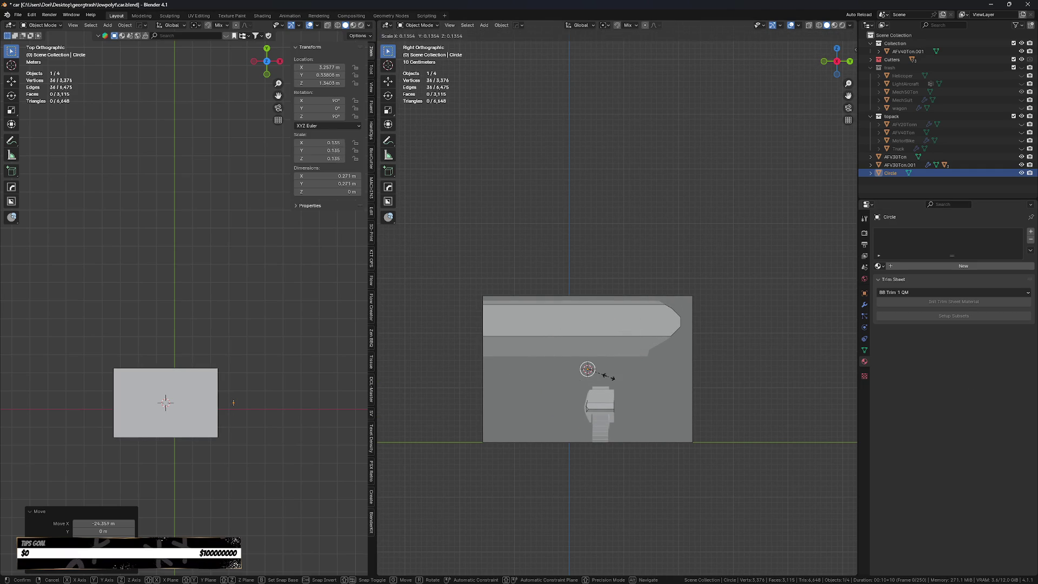
{"action": "type", "text": ".1"}
{"action": "key", "text": "Return"}
- Raise the circle 0.83 m along Z, level with the top plate, then enter Edit Mode
{"action": "key", "text": "g"}
{"action": "key", "text": "x"}
{"action": "key", "text": "z"}
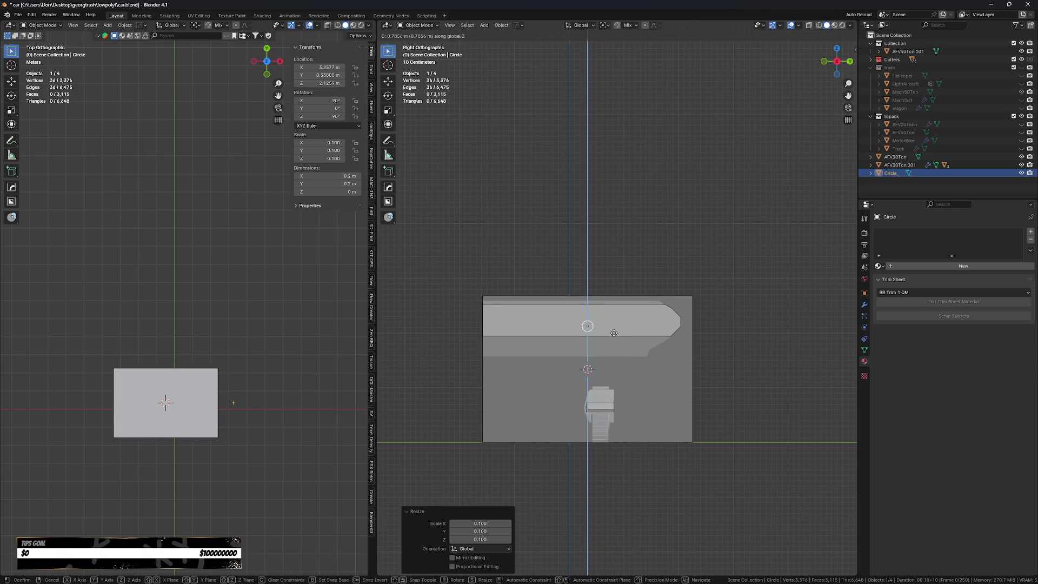
{"action": "left_click", "coordinate": [611, 331]}
{"action": "scroll", "coordinate": [617, 330], "scroll_direction": "up", "scroll_amount": 3}
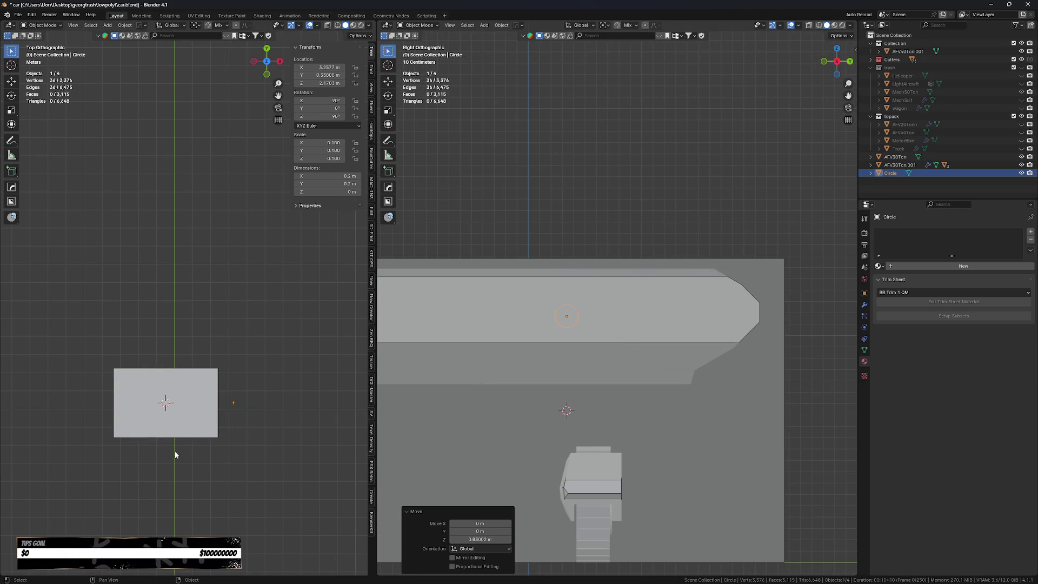
{"action": "scroll", "coordinate": [219, 430], "scroll_direction": "up", "scroll_amount": 2}
{"action": "key", "text": "Tab"}
{"action": "scroll", "coordinate": [254, 430], "scroll_direction": "up", "scroll_amount": 2}
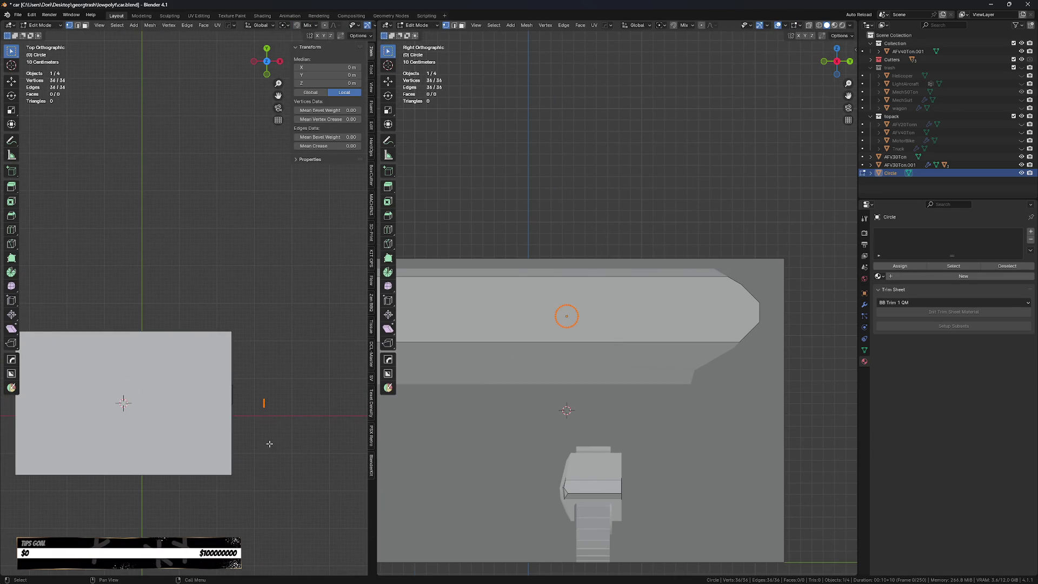
- Extrude the circle along X and enlarge the new ring to 1.099
{"action": "key", "text": "e"}
{"action": "key", "text": "x"}
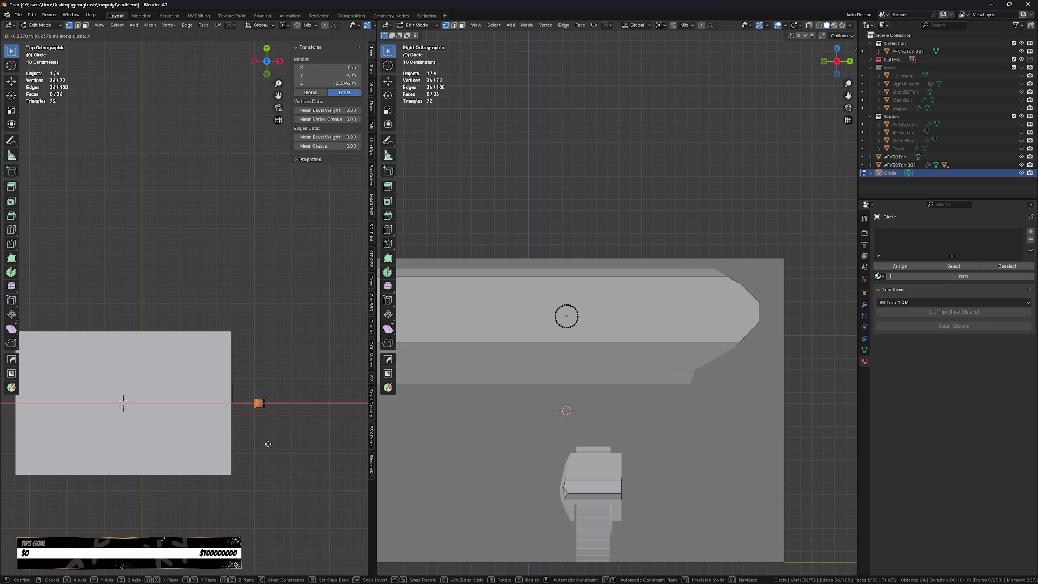
{"action": "left_click", "coordinate": [269, 444]}
{"action": "scroll", "coordinate": [269, 444], "scroll_direction": "up", "scroll_amount": 2}
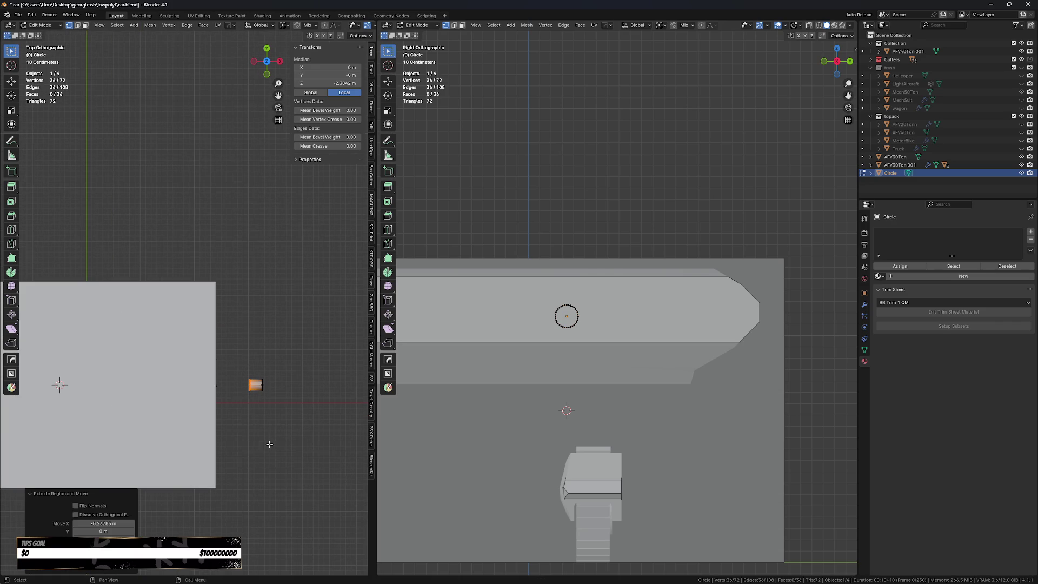
{"action": "key", "text": "s"}
{"action": "left_click", "coordinate": [298, 446]}
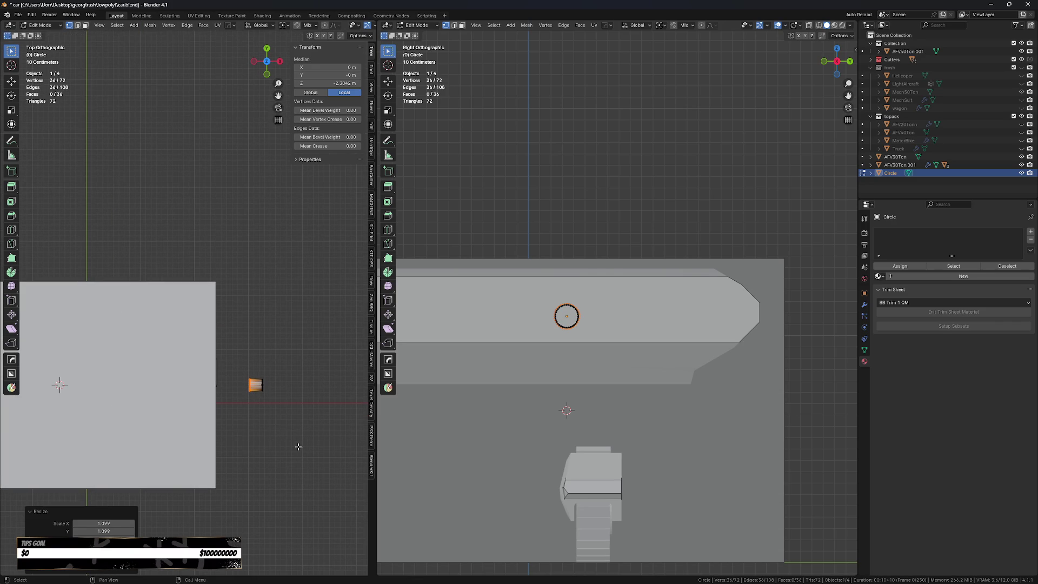
{"action": "middle_click_drag", "start_coordinate": [305, 447], "coordinate": [274, 408]}
- Extrude a second ring shrunk to 0.812, then extrude the end outward again
{"action": "key", "text": "e"}
{"action": "key", "text": "x"}
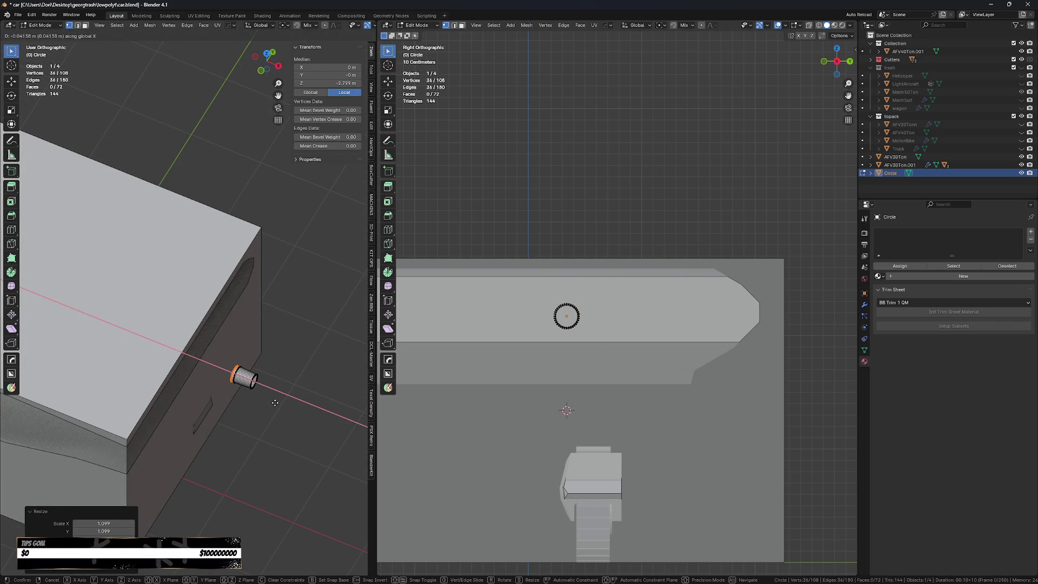
{"action": "left_click", "coordinate": [275, 403]}
{"action": "key", "text": "s"}
{"action": "left_click", "coordinate": [256, 402]}
{"action": "key", "text": "e"}
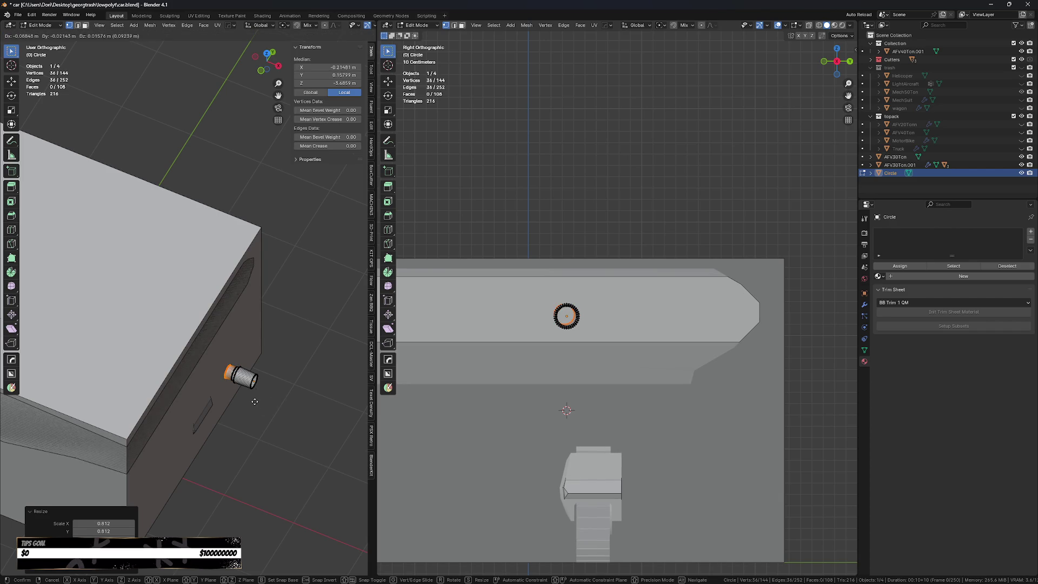
{"action": "key", "text": "x"}
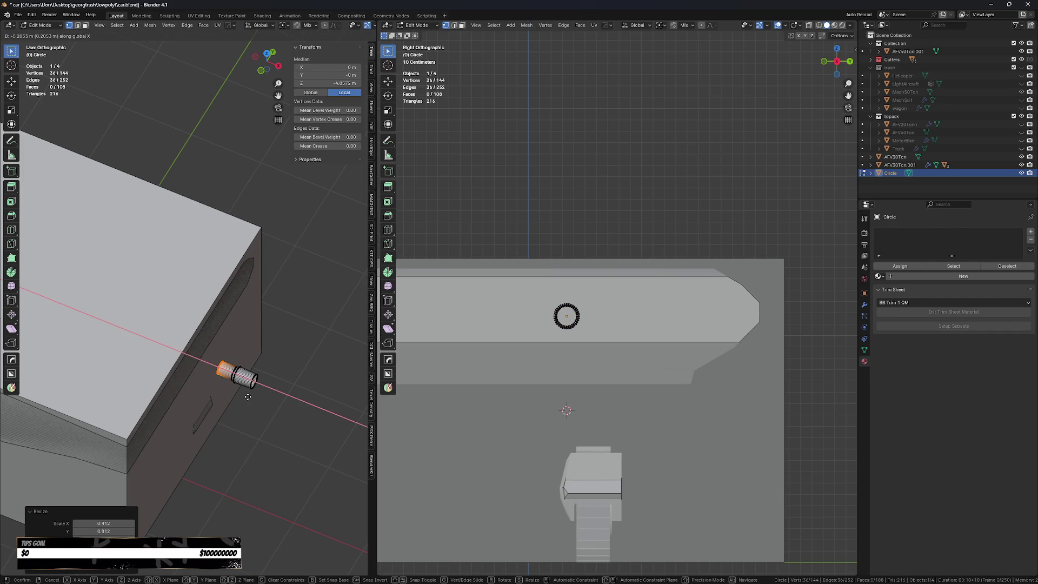
{"action": "left_click", "coordinate": [248, 386]}
{"action": "scroll", "coordinate": [252, 364], "scroll_direction": "up", "scroll_amount": 2}
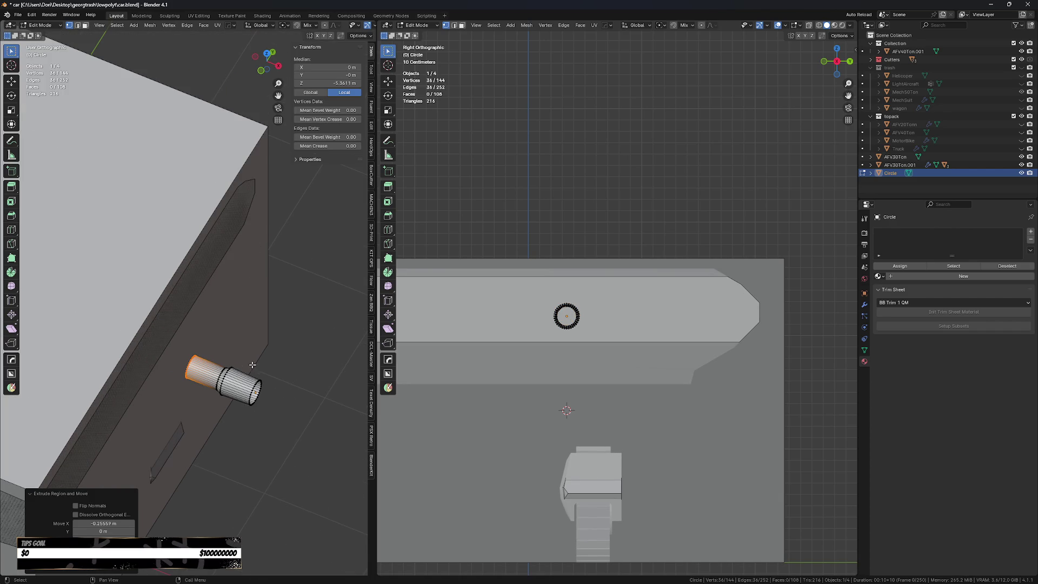
- Select the cylinder's end loop, shrink it, and inset a smaller ring
{"action": "key", "text": "2"}
{"action": "left_click", "coordinate": [261, 395]}
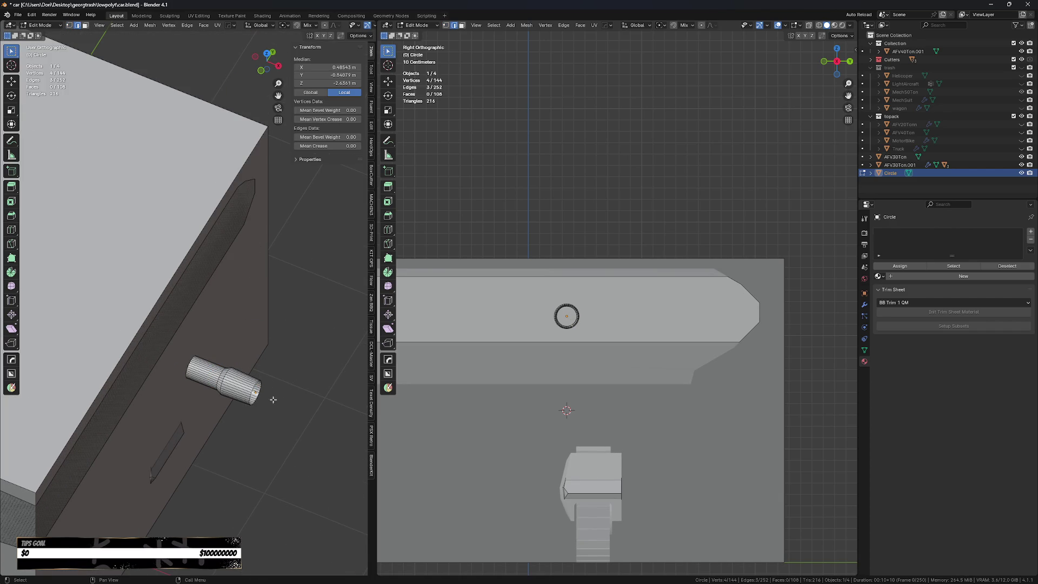
{"action": "left_click", "coordinate": [253, 405], "text": "alt"}
{"action": "key", "text": "s"}
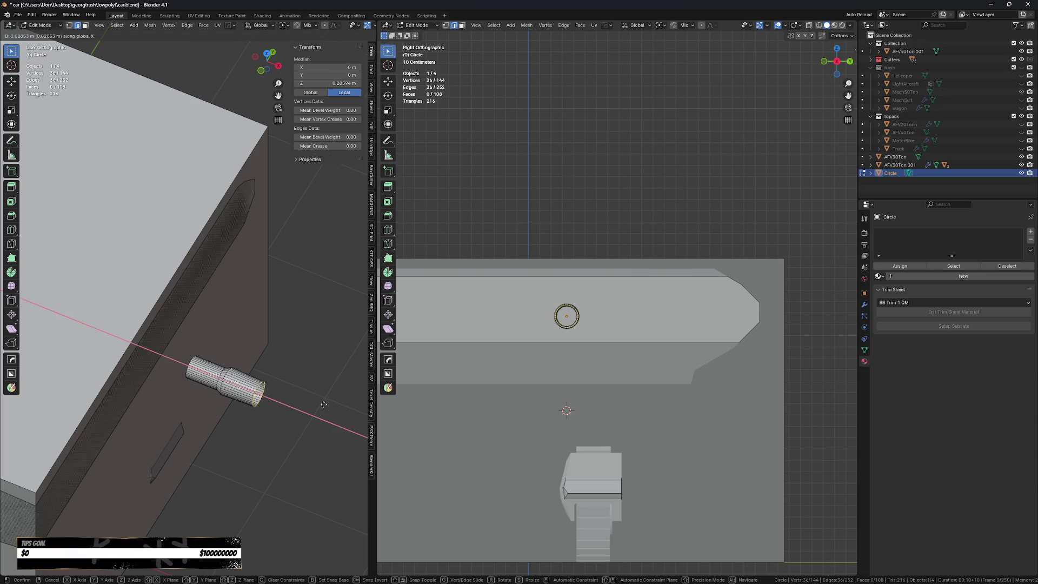
{"action": "left_click", "coordinate": [319, 411]}
{"action": "scroll", "coordinate": [319, 410], "scroll_direction": "up", "scroll_amount": 2}
{"action": "key", "text": "e"}
{"action": "key", "text": "Escape"}
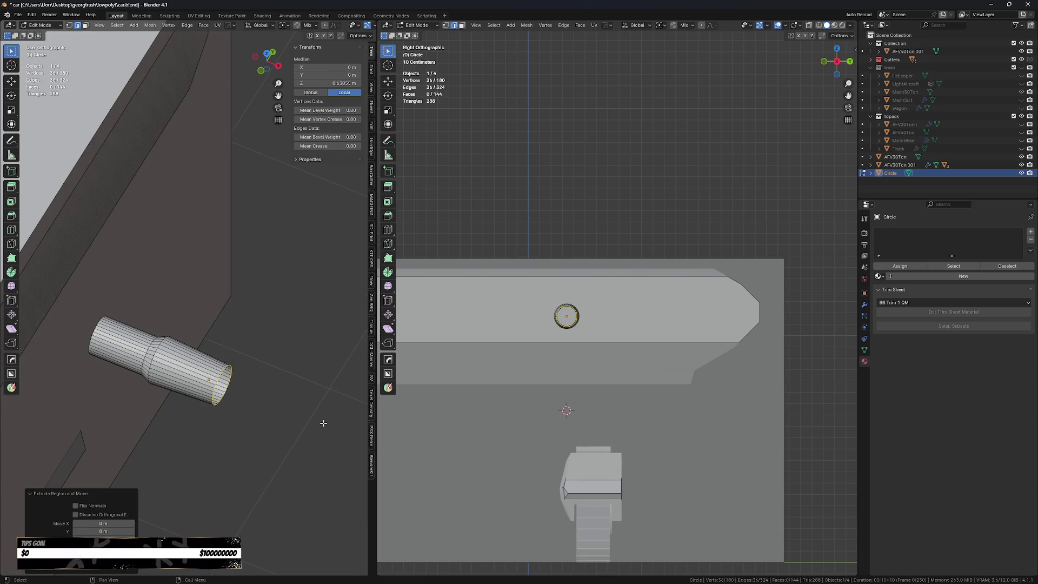
{"action": "key", "text": "s"}
{"action": "left_click", "coordinate": [299, 424]}
- Duplicate the end loop, push it along X to recess it, and cap it with a face
{"action": "key", "text": "e"}
{"action": "key", "text": "Escape"}
{"action": "key", "text": "s"}
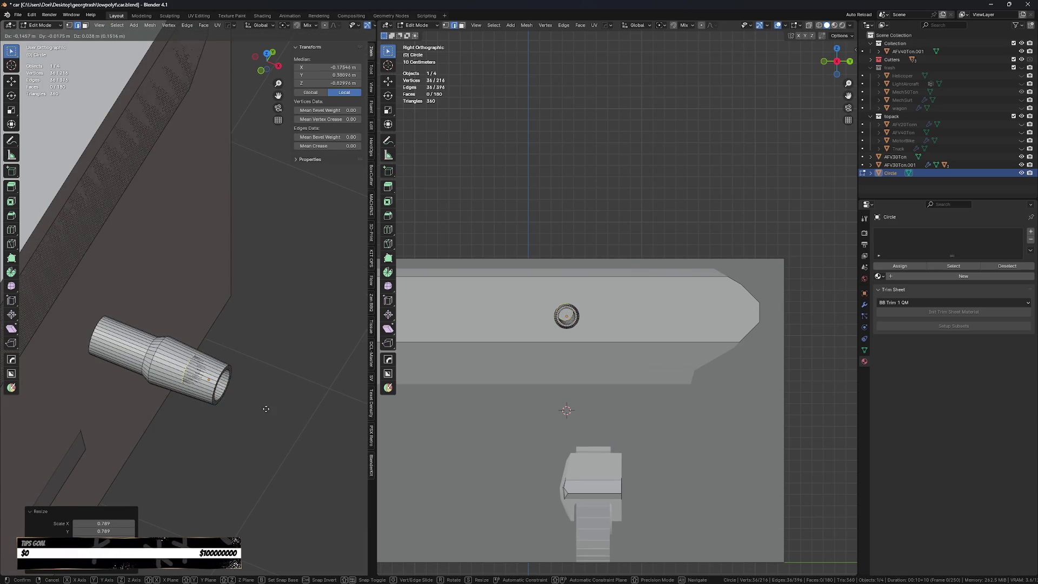
{"action": "key", "text": "Escape"}
{"action": "key", "text": "g"}
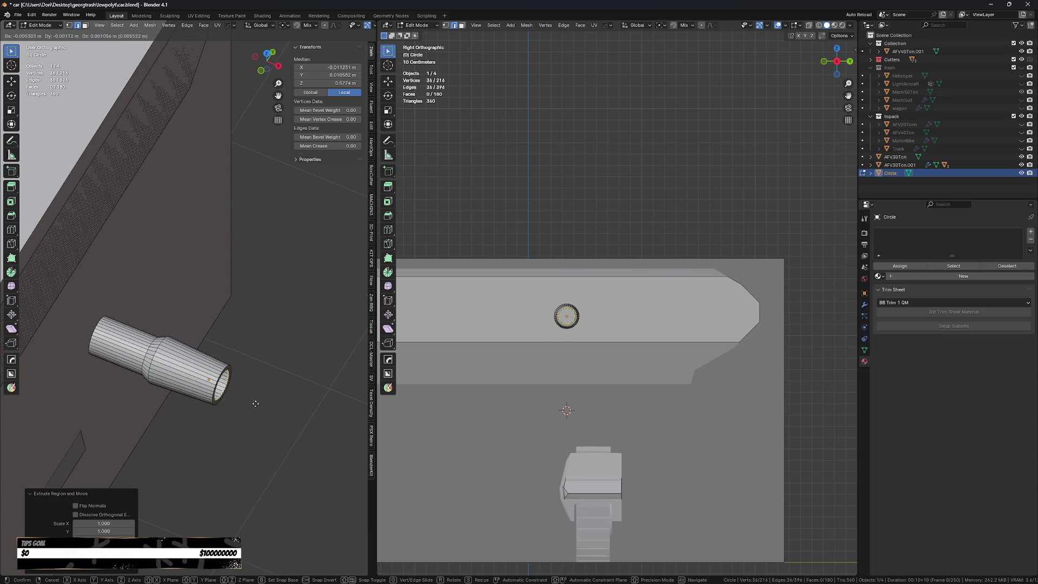
{"action": "key", "text": "x"}
{"action": "left_click", "coordinate": [222, 391]}
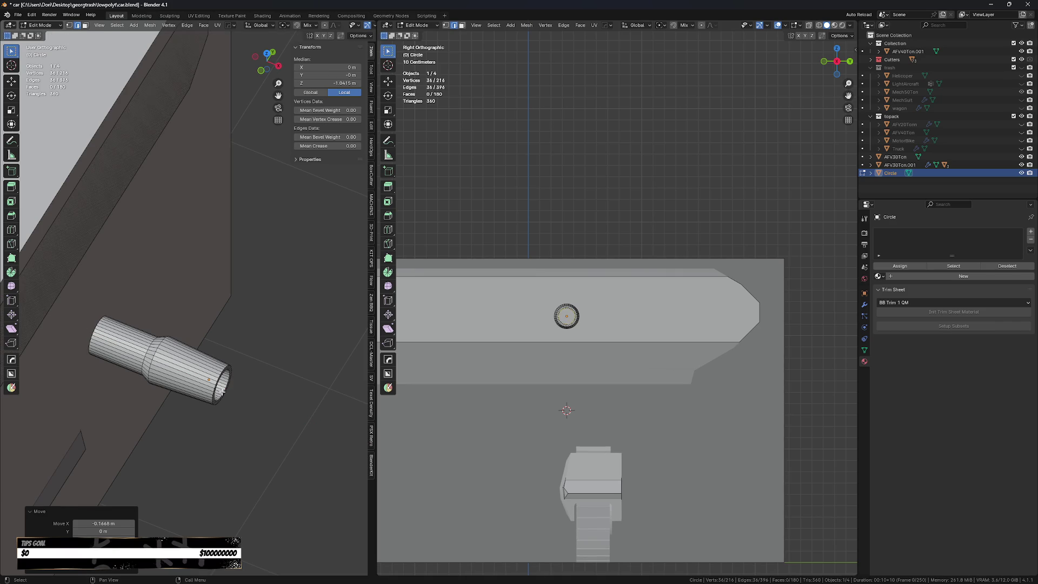
{"action": "key", "text": "f"}
{"action": "scroll", "coordinate": [240, 395], "scroll_direction": "down", "scroll_amount": 4}
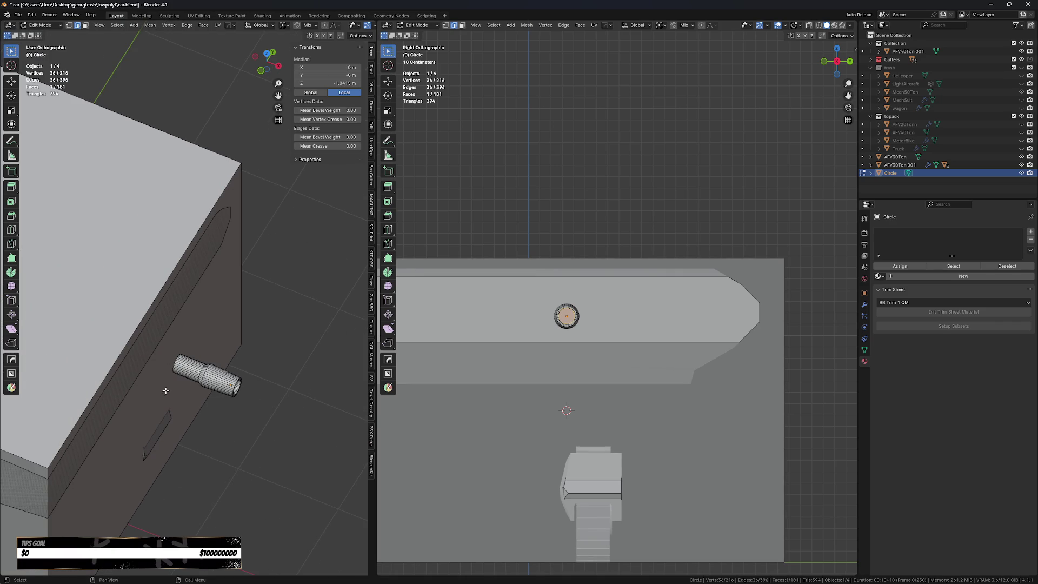
{"action": "scroll", "coordinate": [178, 379], "scroll_direction": "down", "scroll_amount": 6}
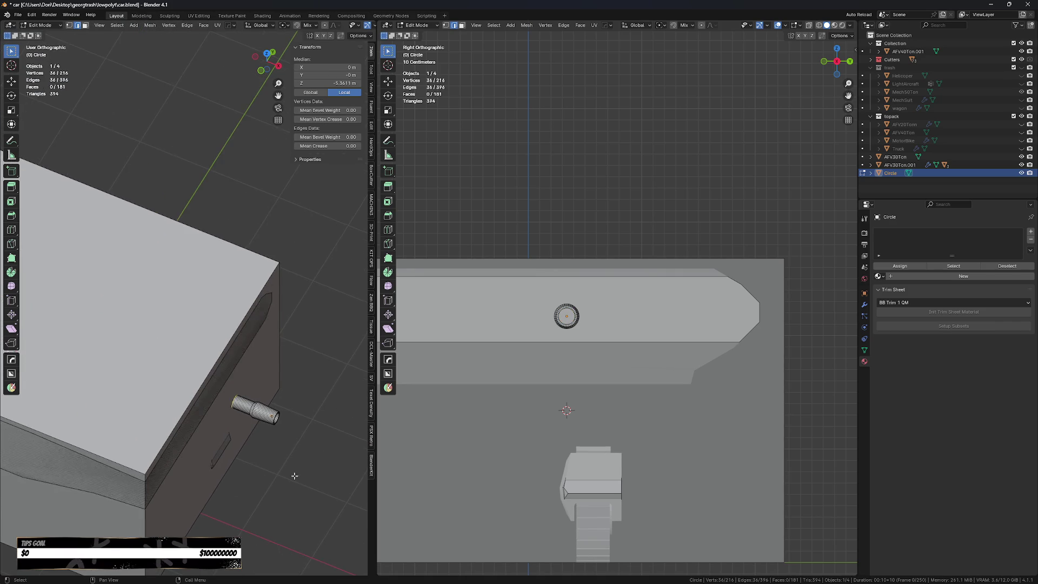
- Move the whole barrel 3.3 m along X, past the end of the hull
{"action": "key", "text": "g"}
{"action": "key", "text": "x"}
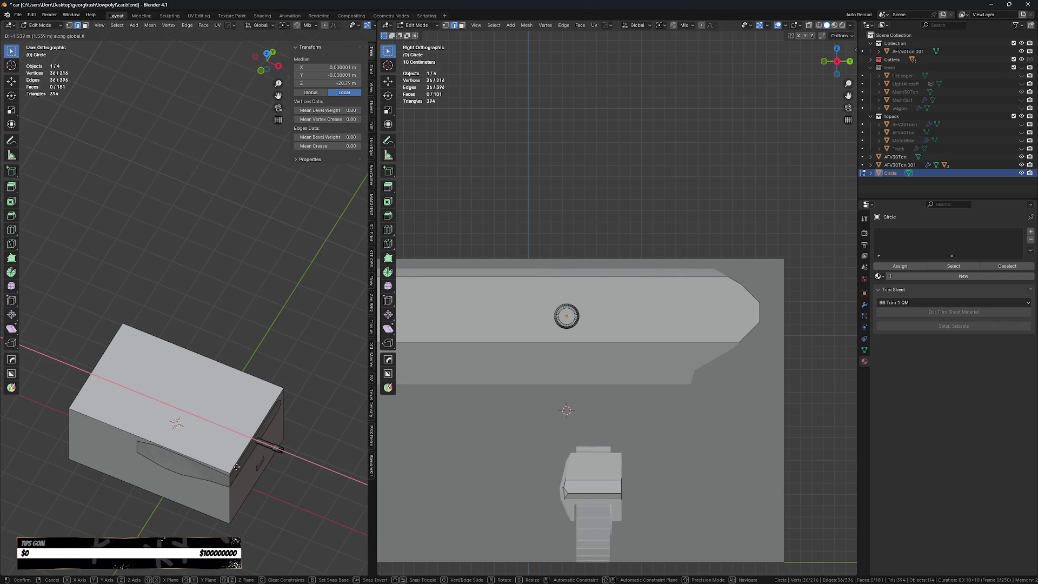
{"action": "left_click", "coordinate": [236, 467]}
{"action": "key", "text": "a"}
{"action": "key", "text": "g"}
{"action": "key", "text": "x"}
{"action": "left_click", "coordinate": [275, 460]}
{"action": "scroll", "coordinate": [275, 459], "scroll_direction": "up", "scroll_amount": 4}
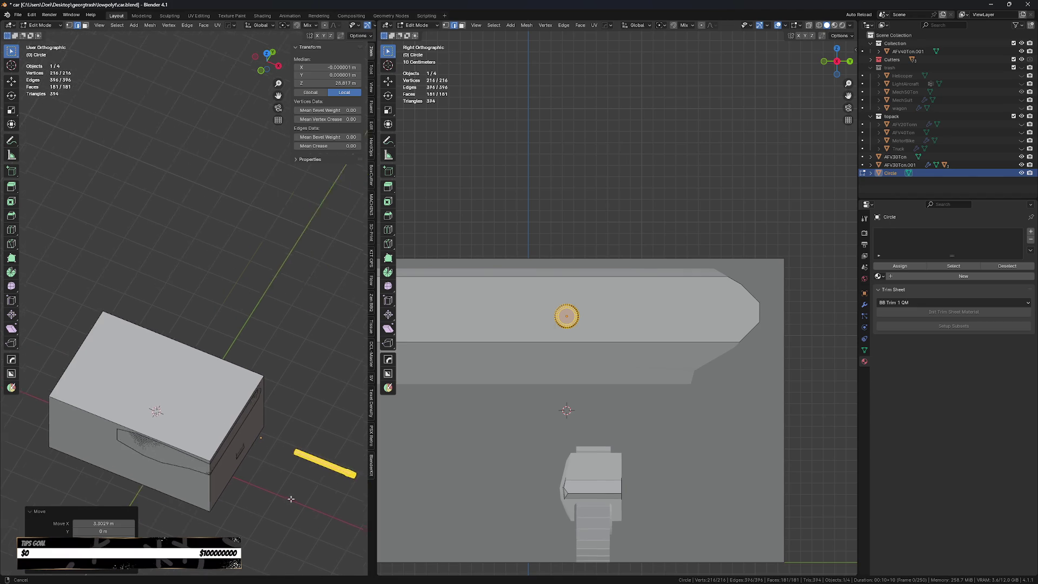
- Stretch the barrel's end loop along X and widen its tip
{"action": "key", "text": "alt+z"}
{"action": "left_click_drag", "start_coordinate": [255, 399], "coordinate": [301, 487]}
{"action": "key", "text": "alt+z"}
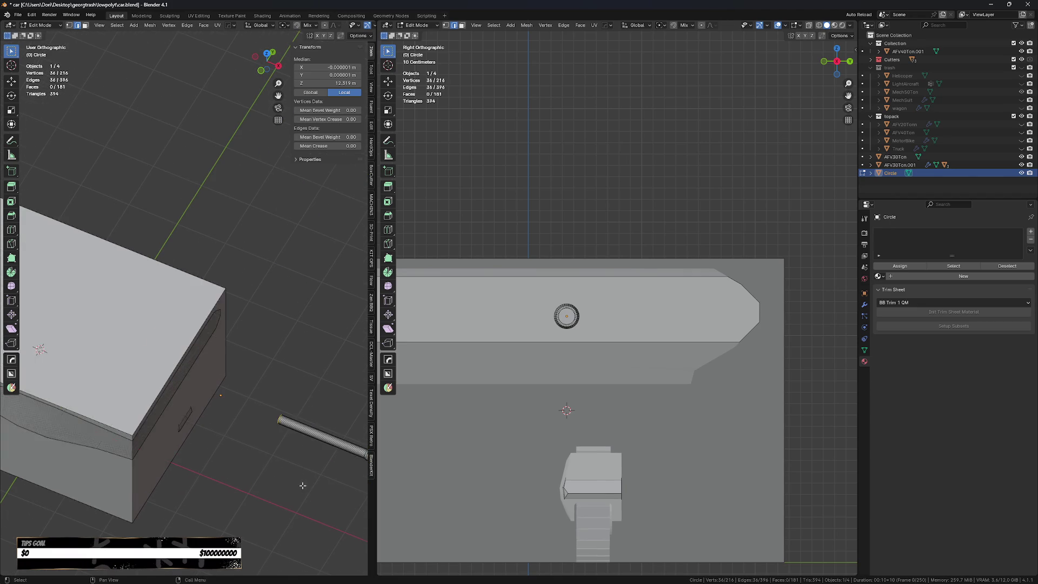
{"action": "scroll", "coordinate": [270, 449], "scroll_direction": "down", "scroll_amount": 2}
{"action": "key", "text": "g"}
{"action": "key", "text": "z"}
{"action": "key", "text": "x"}
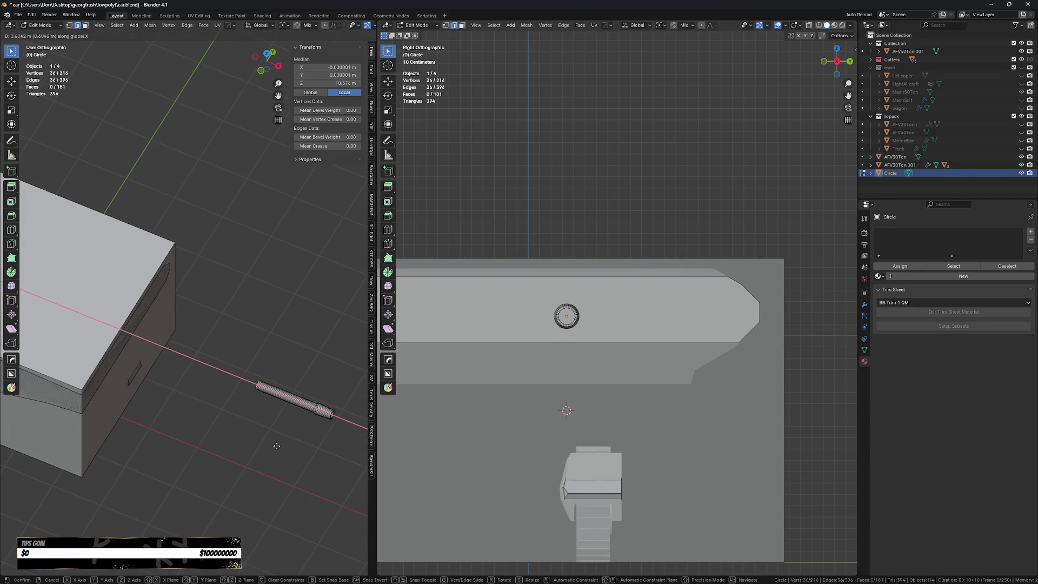
{"action": "left_click", "coordinate": [268, 438]}
{"action": "key", "text": "s"}
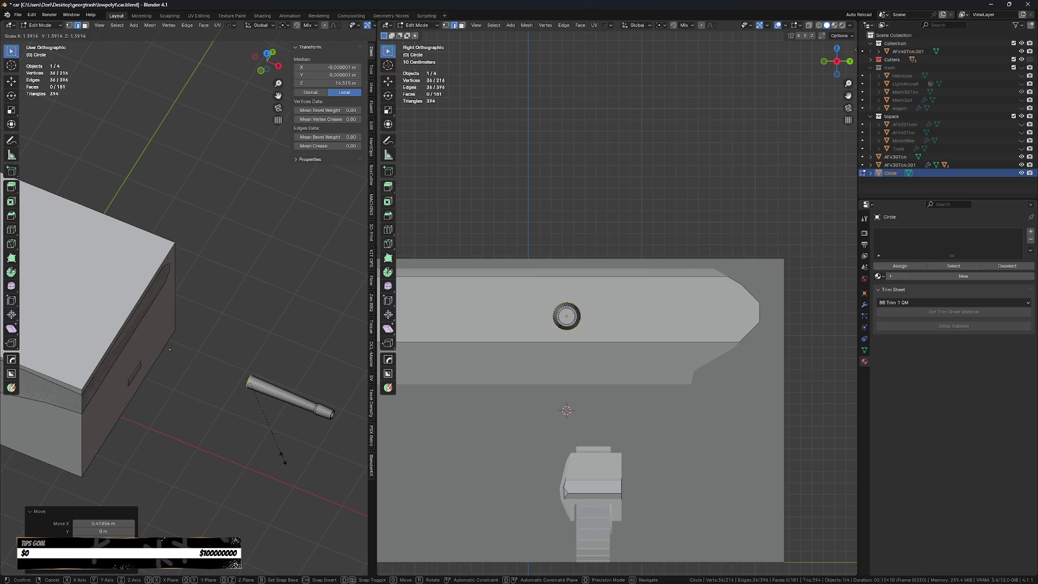
{"action": "left_click", "coordinate": [282, 456]}
- Shorten the barrel slightly and shrink the tip, ending at 0.25 × 0.25 × 2.54 m
{"action": "mouse_move", "coordinate": [285, 454]}
{"action": "middle_mouse_down"}
{"action": "mouse_move", "coordinate": [283, 434]}
{"action": "mouse_move", "coordinate": [273, 436]}
{"action": "middle_mouse_up"}
{"action": "key", "text": "g"}
{"action": "key", "text": "x"}
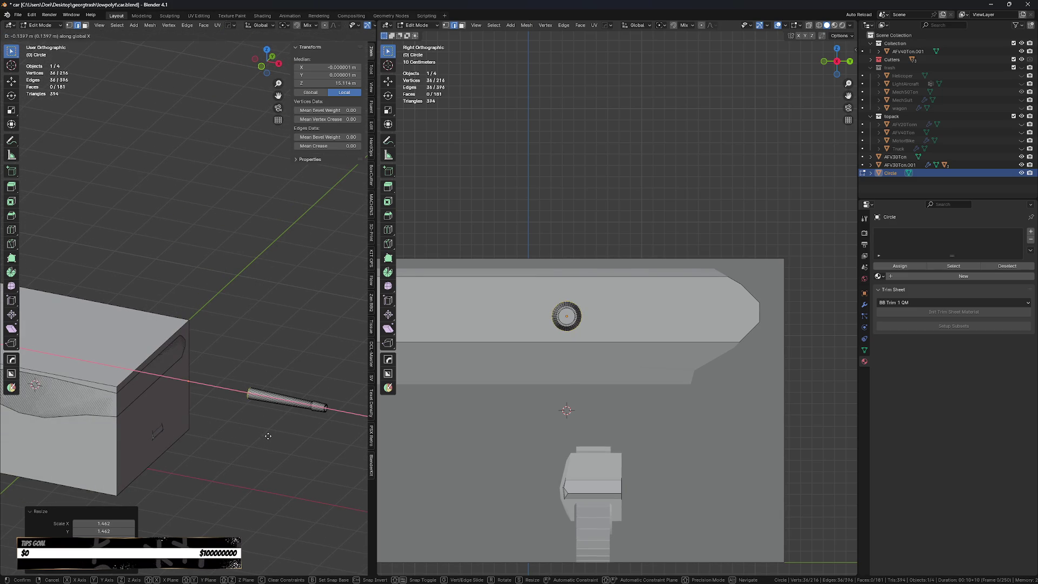
{"action": "left_click", "coordinate": [250, 435]}
{"action": "key", "text": "s"}
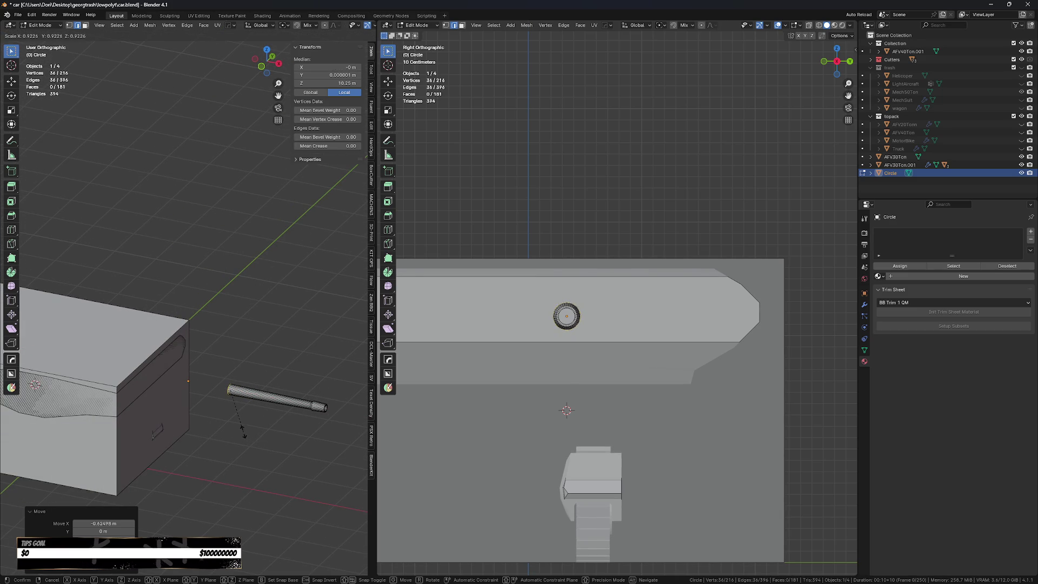
{"action": "left_click", "coordinate": [246, 431]}
{"action": "mouse_move", "coordinate": [246, 431]}
{"action": "middle_mouse_down"}
{"action": "mouse_move", "coordinate": [258, 448]}
{"action": "mouse_move", "coordinate": [246, 450]}
{"action": "middle_mouse_up"}
- Add a new cube, Cube.005, to the scene beside the hull
{"action": "key", "text": "Tab"}
{"action": "middle_click_drag", "start_coordinate": [233, 373], "coordinate": [232, 375]}
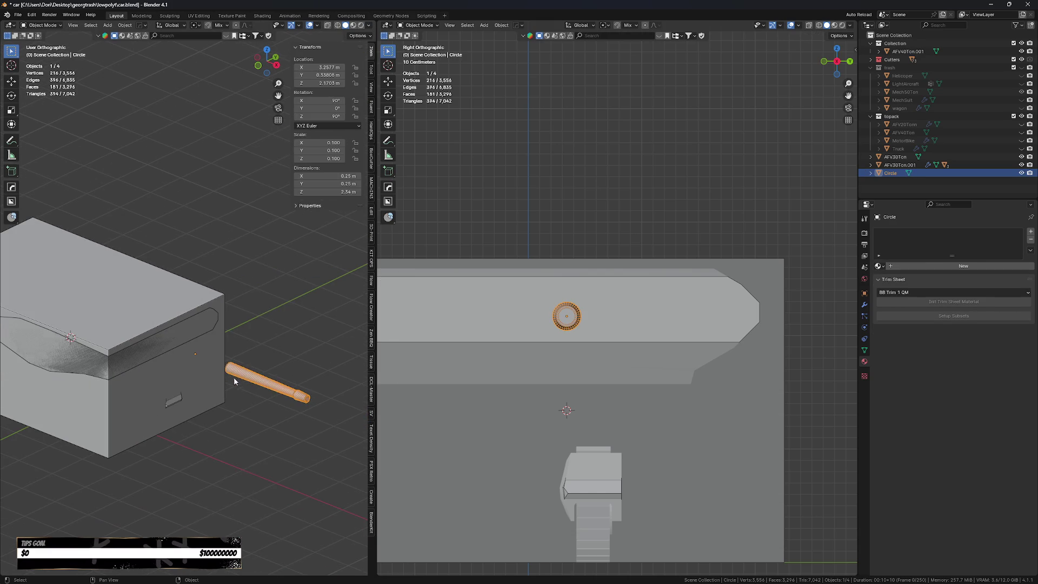
{"action": "key", "text": "shift+a"}
{"action": "mouse_move", "coordinate": [242, 385]}
{"action": "left_click", "coordinate": [276, 200]}
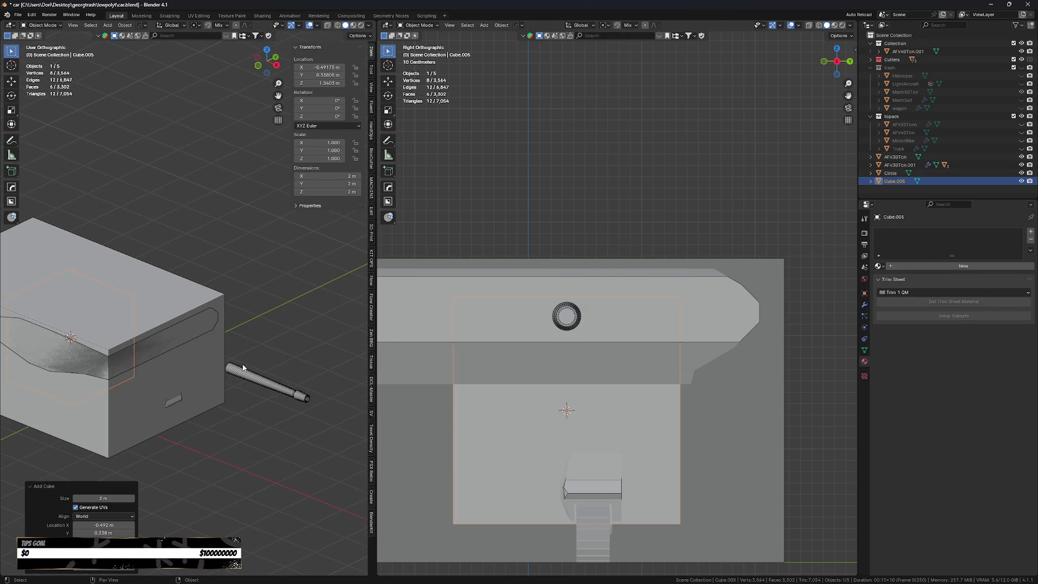
{"action": "key", "text": "g"}
{"action": "left_click", "coordinate": [231, 380]}
- Move Cube.005 along X and then up along Z toward the barrel
{"action": "key", "text": "ctrl+z"}
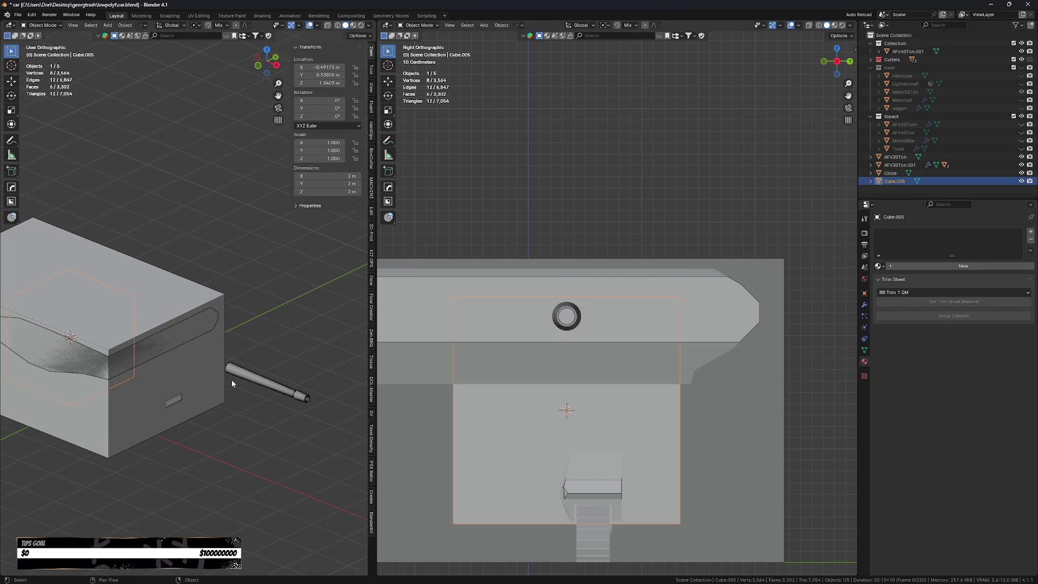
{"action": "key", "text": "g"}
{"action": "key", "text": "x"}
{"action": "left_click", "coordinate": [351, 481]}
{"action": "key", "text": "g"}
{"action": "key", "text": "z"}
{"action": "left_click", "coordinate": [345, 470]}
- Frame the new cube in front, side and angled views to line it up with the barrel
{"action": "key", "text": "KP_3"}
{"action": "key", "text": "KP_1"}
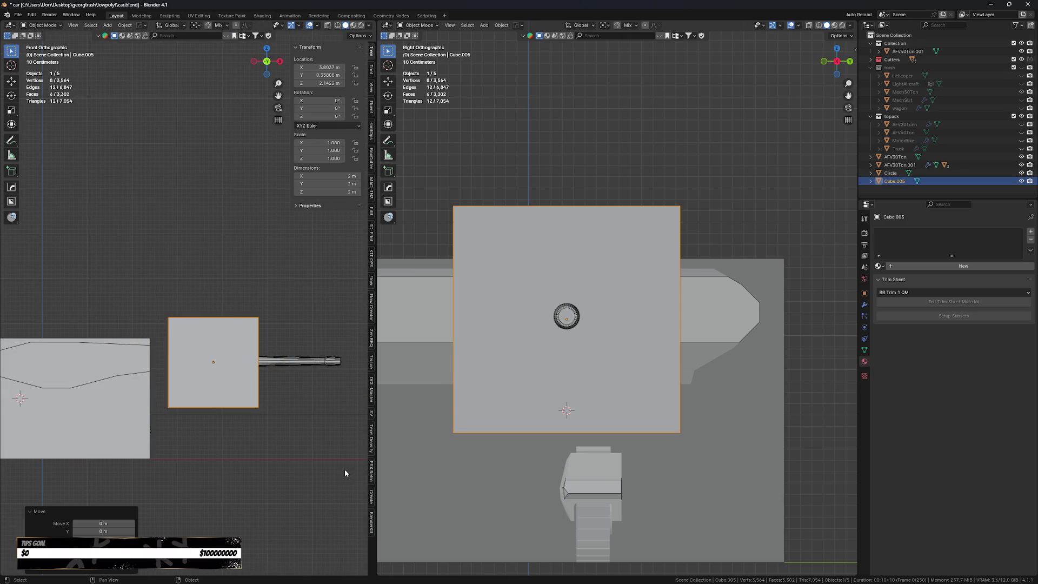
{"action": "middle_click_drag", "start_coordinate": [454, 403], "coordinate": [453, 462]}
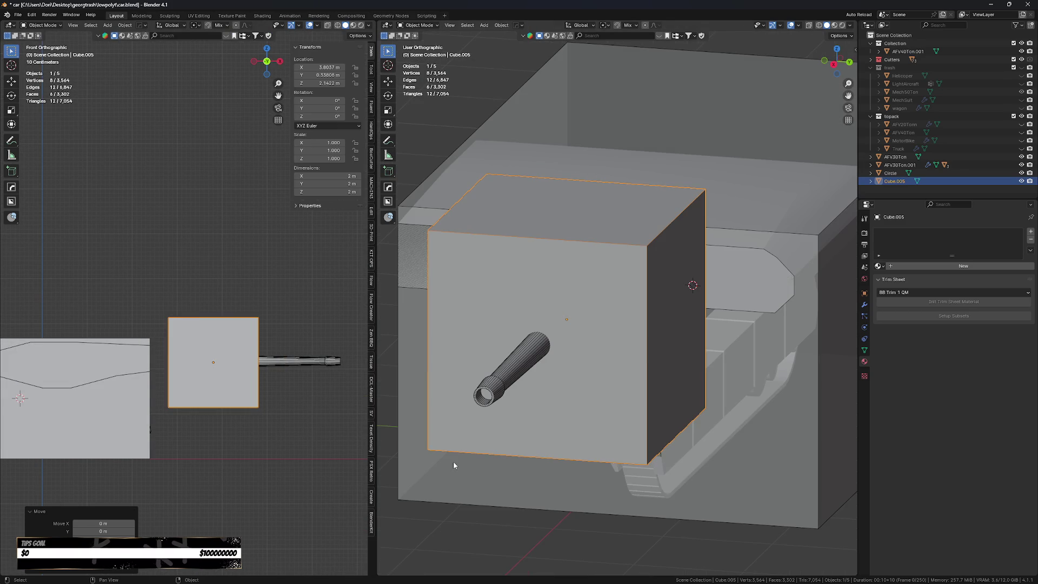
{"action": "key", "text": "KP_3"}
{"action": "key", "text": "KP_6"}
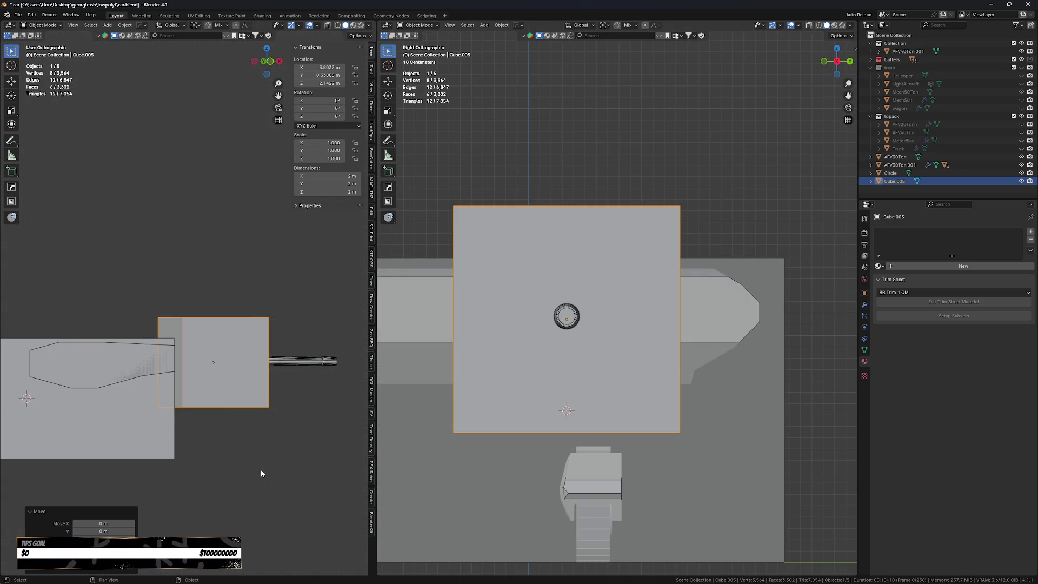
{"action": "key", "text": "KP_6"}
{"action": "key", "text": "KP_8"}
{"action": "key", "text": "KP_8"}
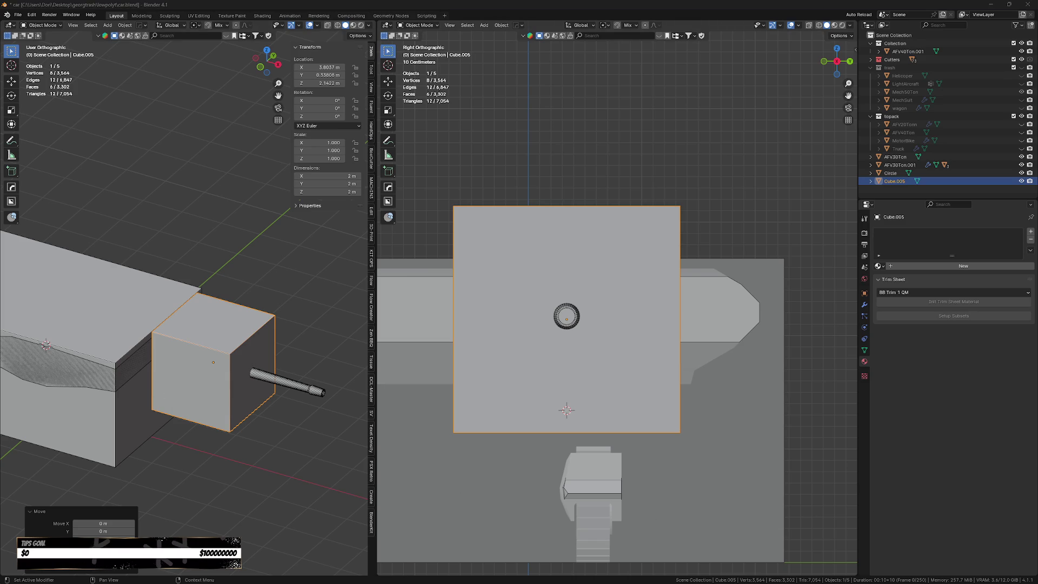
{"action": "middle_click_drag", "start_coordinate": [689, 373], "coordinate": [677, 341], "text": "shift"}
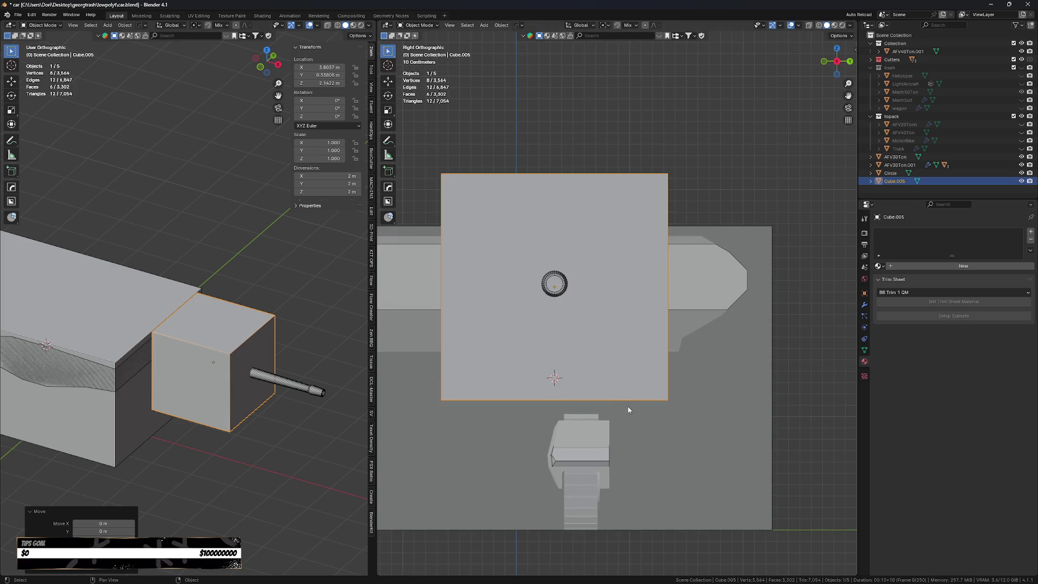
{"action": "mouse_move", "coordinate": [587, 366]}
{"action": "middle_mouse_down", "text": "shift"}
{"action": "mouse_move", "coordinate": [625, 388]}
{"action": "mouse_move", "coordinate": [629, 404]}
{"action": "middle_mouse_up", "text": "shift"}
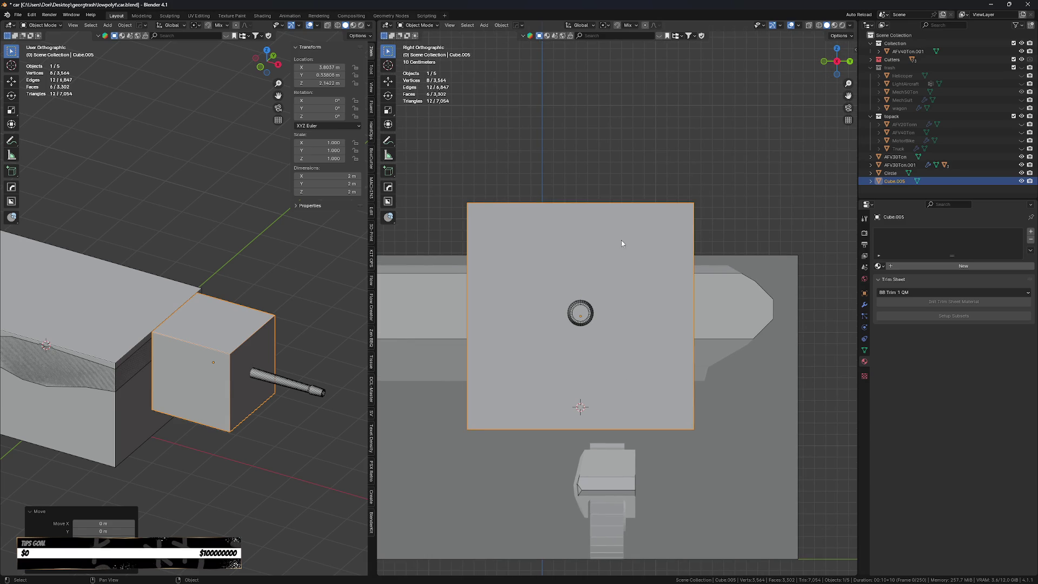
- Scale the cube down along Y and Z into a 2 × 0.421 × 0.479 m block
{"action": "key", "text": "s"}
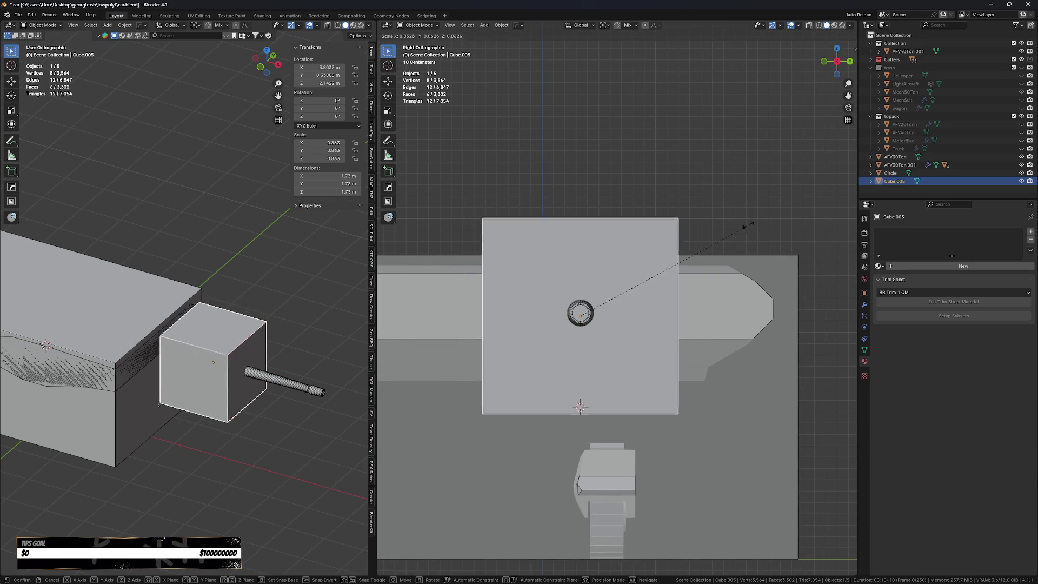
{"action": "key", "text": "x"}
{"action": "key", "text": "Escape"}
{"action": "key", "text": "s"}
{"action": "key", "text": "y"}
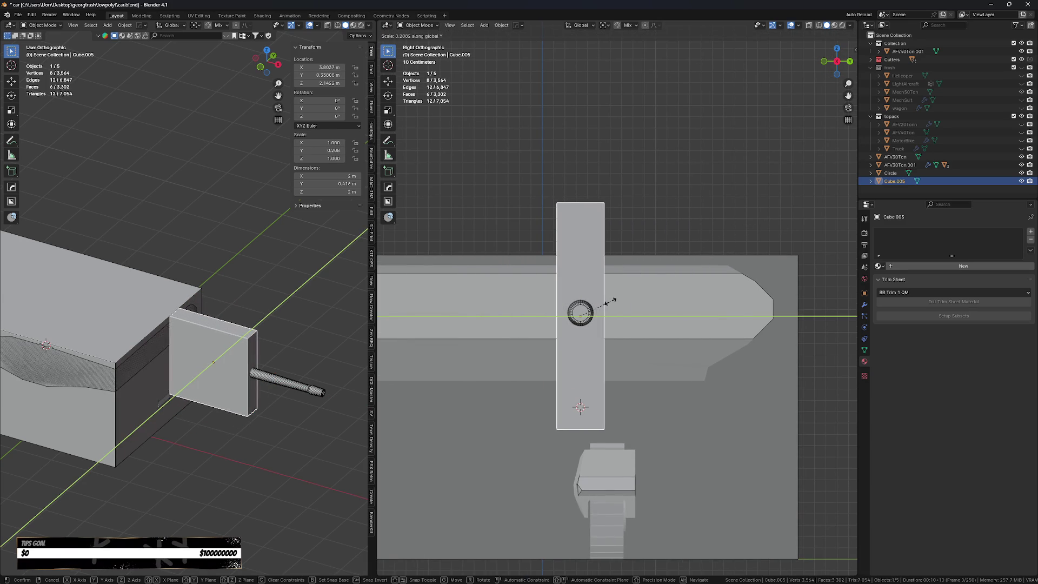
{"action": "left_click", "coordinate": [611, 302]}
{"action": "key", "text": "s"}
{"action": "key", "text": "z"}
{"action": "left_click", "coordinate": [607, 289]}
- Lower Cube.005 along Z so it surrounds the base of the barrel
{"action": "key", "text": "g"}
{"action": "key", "text": "z"}
{"action": "left_click", "coordinate": [615, 303]}
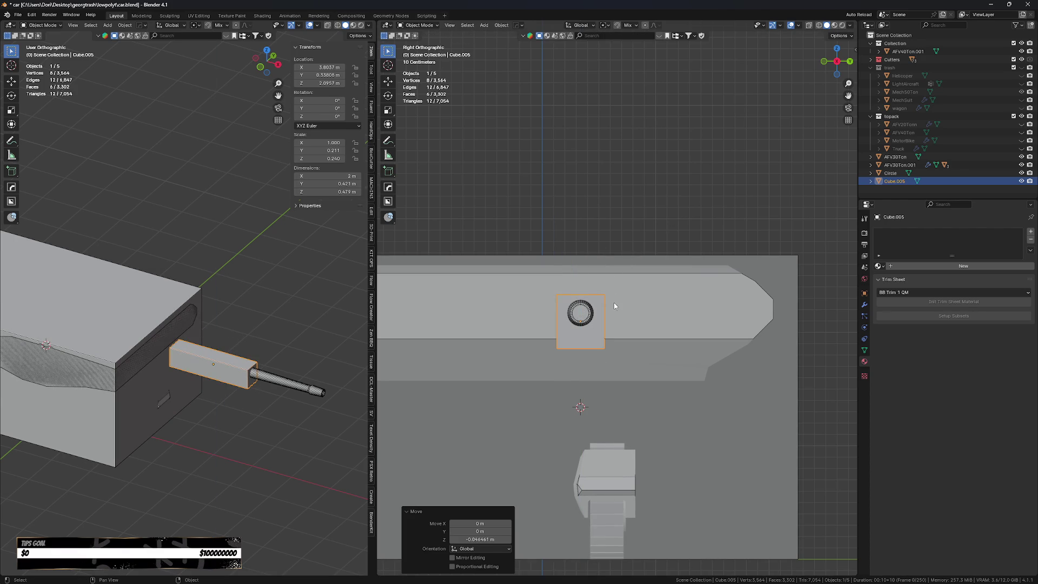
{"action": "scroll", "coordinate": [567, 303], "scroll_direction": "up", "scroll_amount": 4}
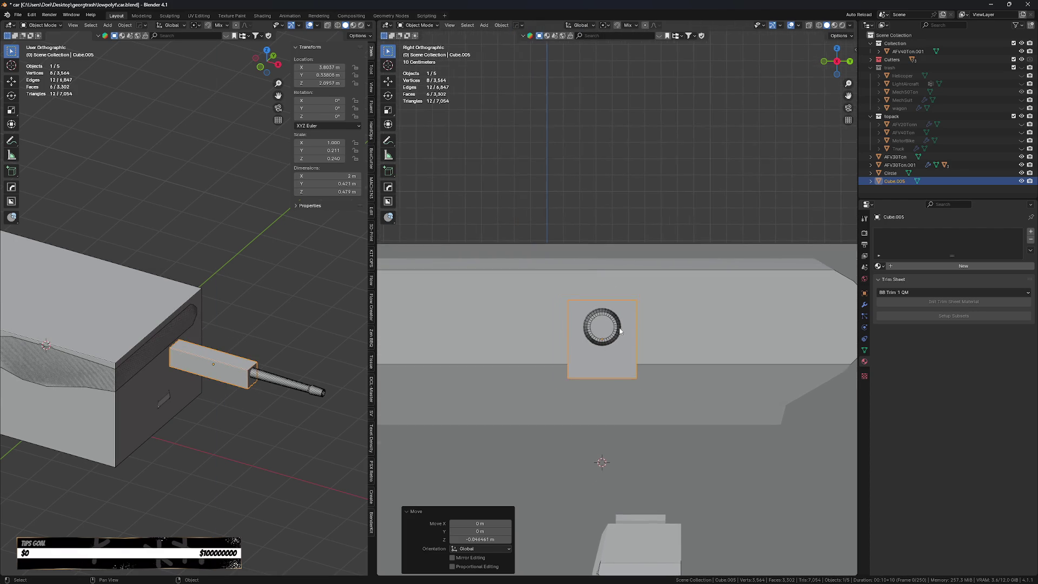
{"action": "key", "text": "Tab"}
{"action": "left_click", "coordinate": [695, 337]}
- With X-ray on, raise the block's bottom face and narrow the whole block along Y
{"action": "key", "text": "alt+z"}
{"action": "left_click", "coordinate": [593, 400]}
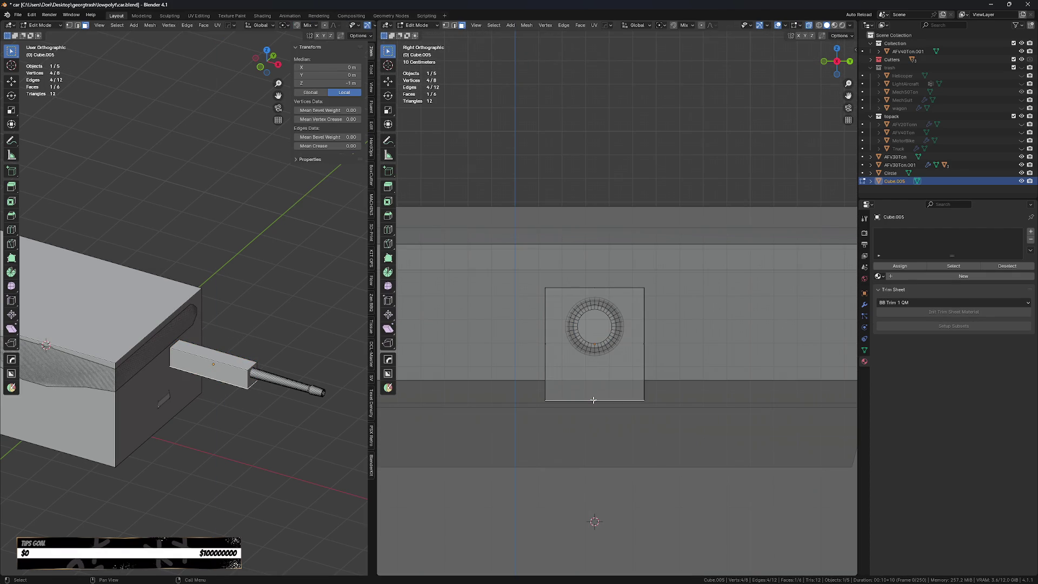
{"action": "key", "text": "g"}
{"action": "key", "text": "z"}
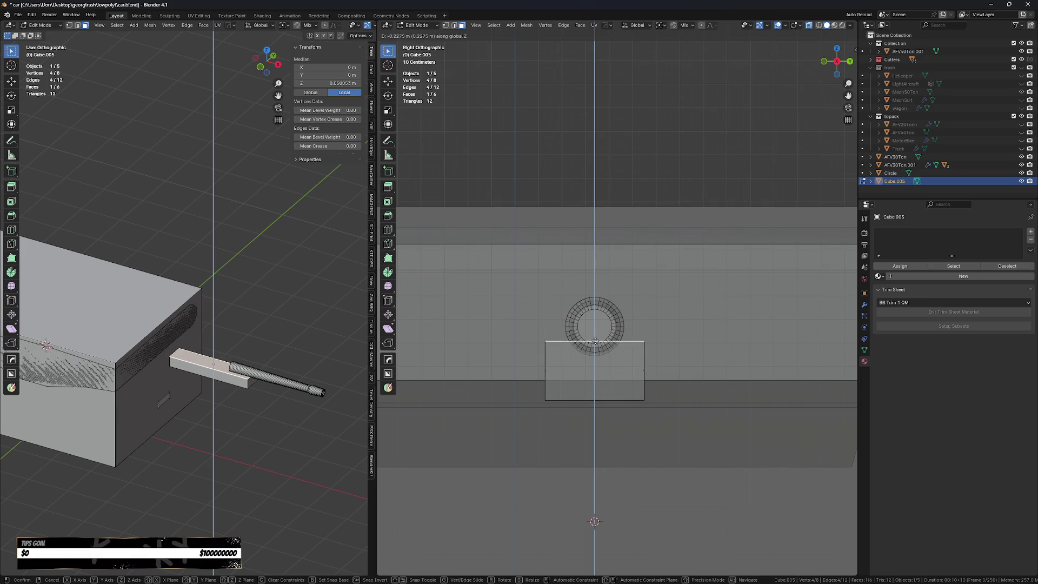
{"action": "left_click", "coordinate": [593, 329]}
{"action": "key", "text": "s"}
{"action": "key", "text": "Escape"}
{"action": "key", "text": "a"}
{"action": "key", "text": "s"}
{"action": "key", "text": "x"}
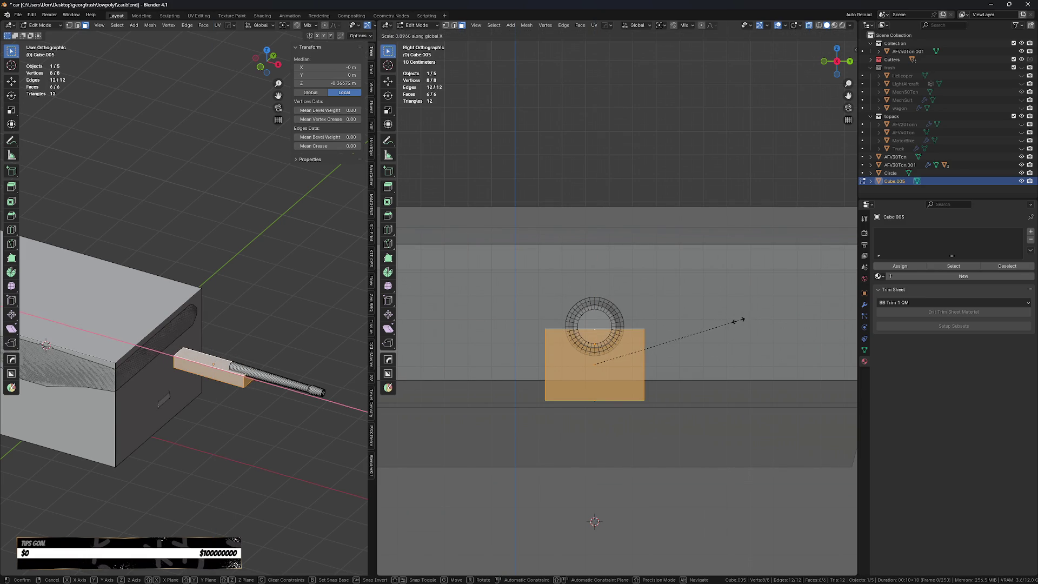
{"action": "key", "text": "y"}
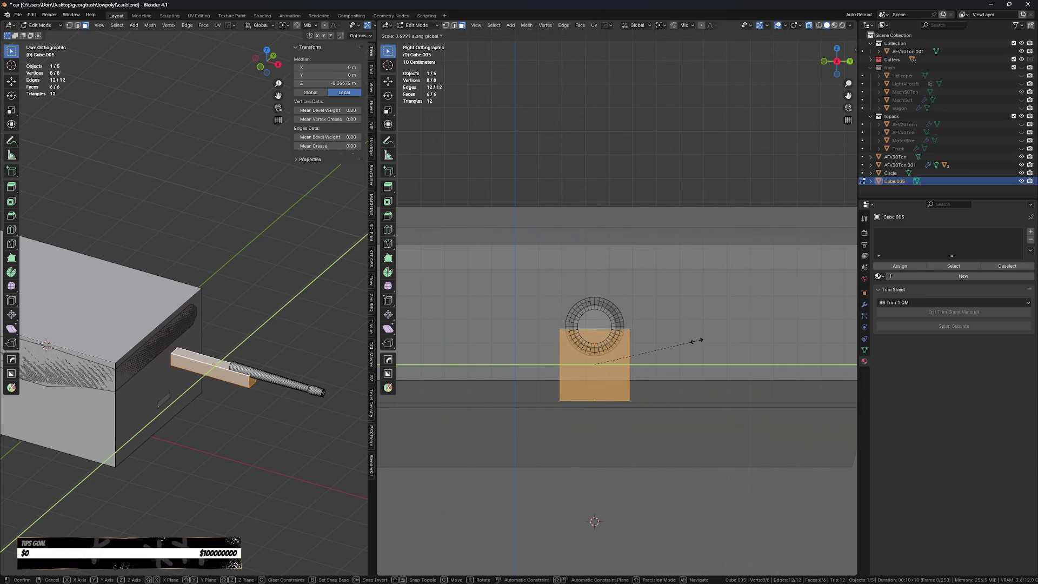
{"action": "left_click", "coordinate": [685, 343]}
- Taper the mantlet's bottom by scaling its bottom face along Y
{"action": "key", "text": "ctrl+r"}
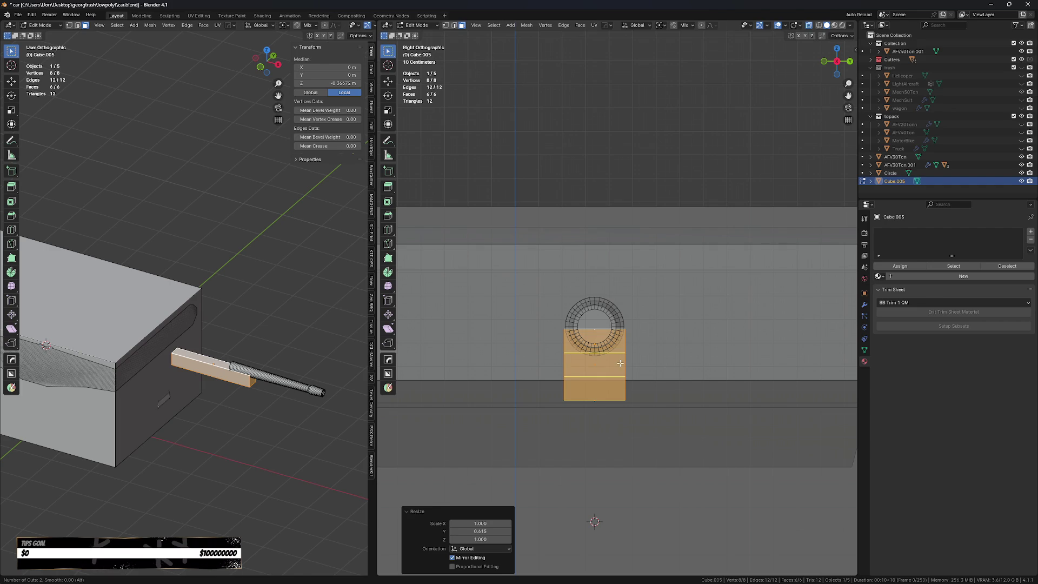
{"action": "key", "text": "Escape"}
{"action": "key", "text": "ctrl+r"}
{"action": "double_click", "coordinate": [621, 364]}
{"action": "key", "text": "ctrl+z"}
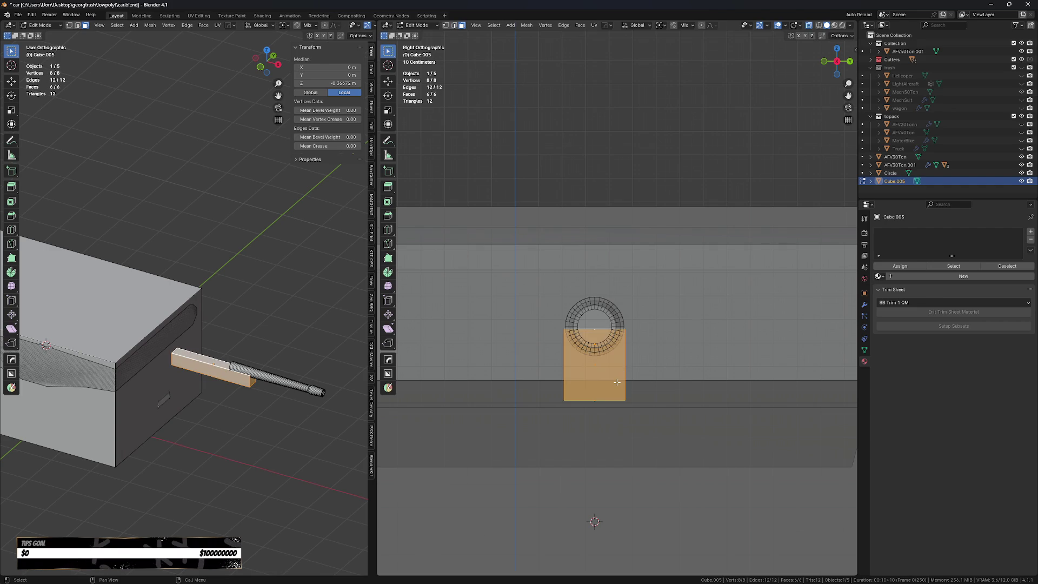
{"action": "left_click", "coordinate": [590, 386]}
{"action": "key", "text": "s"}
{"action": "key", "text": "y"}
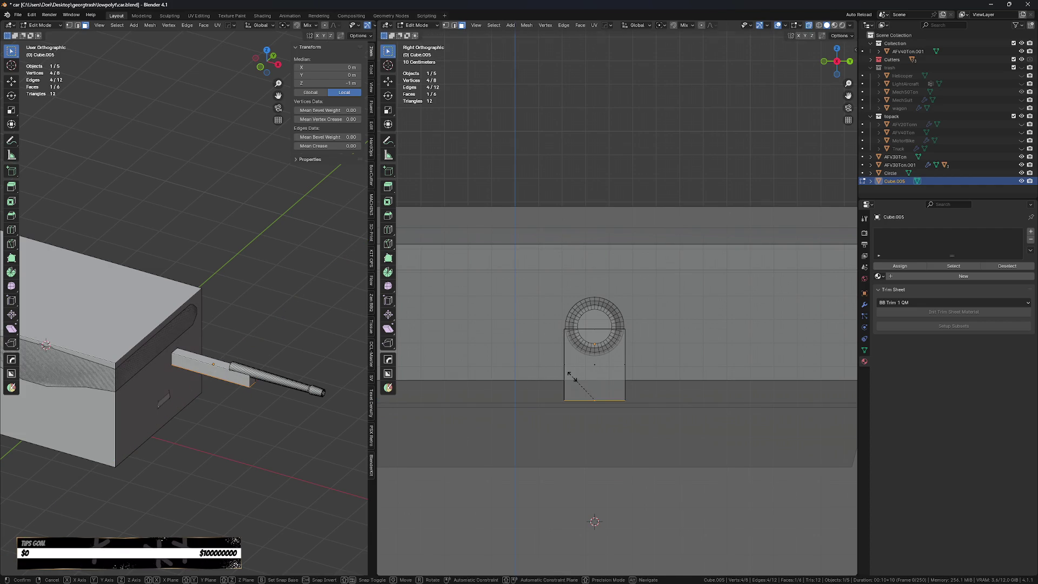
{"action": "left_click", "coordinate": [583, 388]}
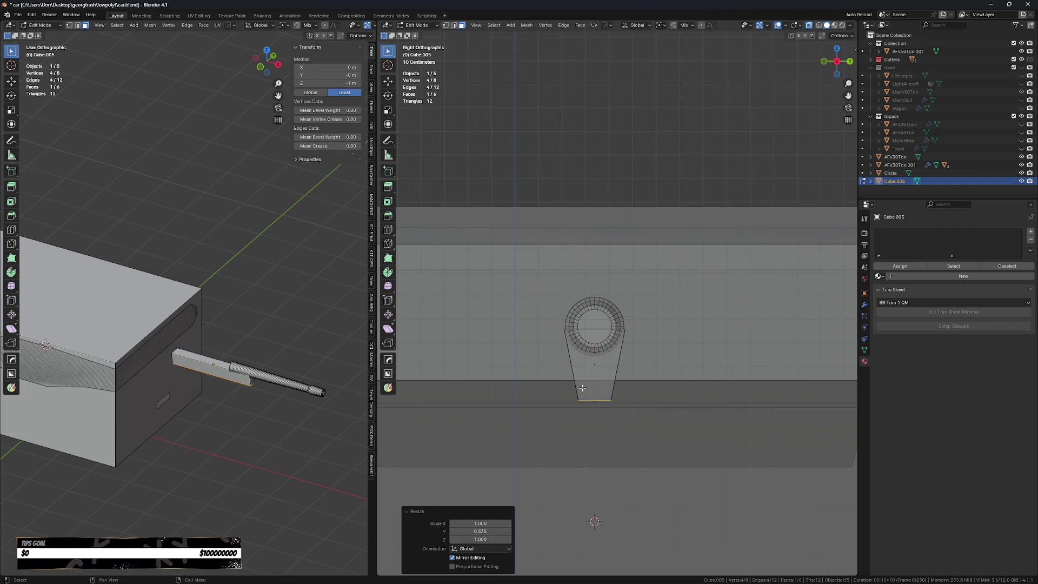
- Rescale the whole mantlet block along Y to its new depth
{"action": "key", "text": "a"}
{"action": "key", "text": "alt+a"}
{"action": "key", "text": "a"}
{"action": "key", "text": "s"}
{"action": "key", "text": "y"}
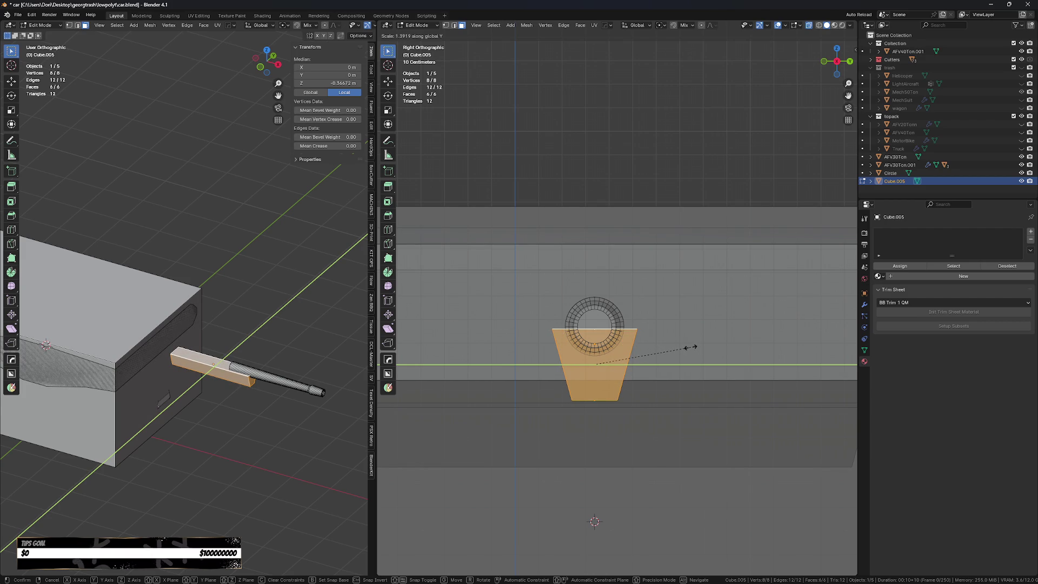
{"action": "left_click", "coordinate": [695, 344]}
- Extrude the top face upward and widen the extruded upper section along Y
{"action": "middle_click_drag", "start_coordinate": [694, 344], "coordinate": [706, 352]}
{"action": "left_click", "coordinate": [608, 335]}
{"action": "key", "text": "e"}
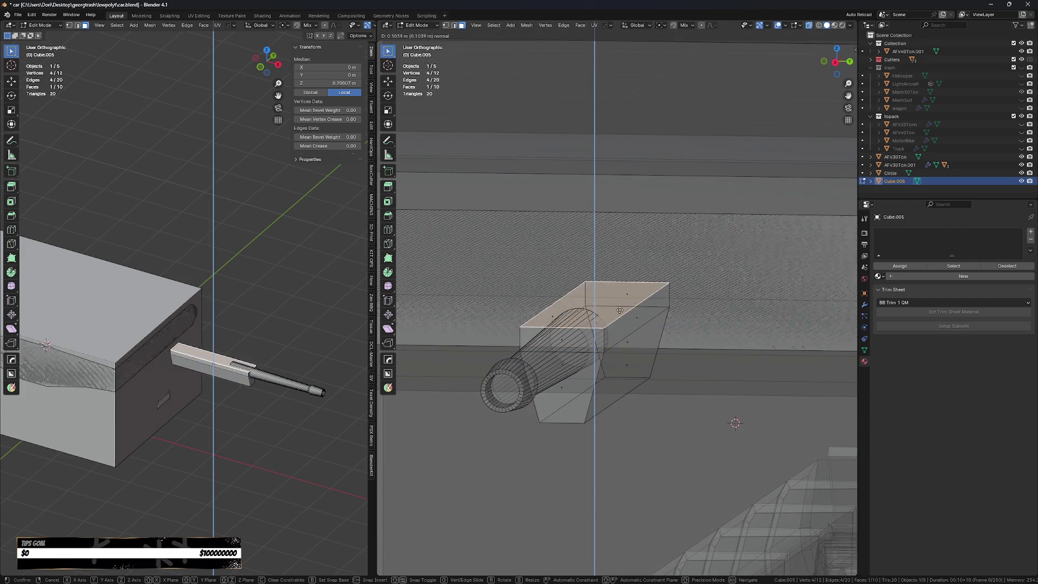
{"action": "left_click", "coordinate": [629, 288]}
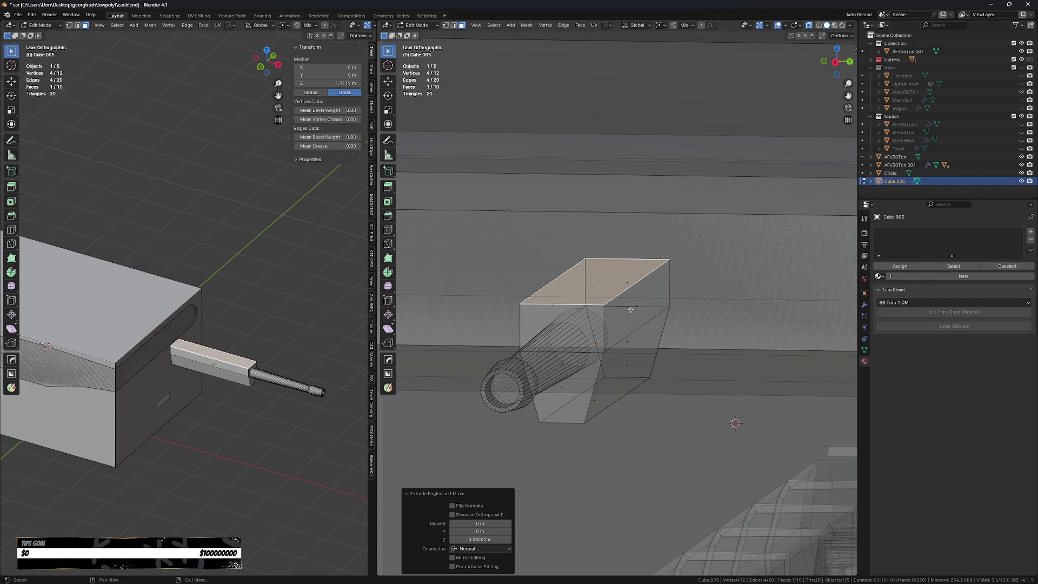
{"action": "left_click", "coordinate": [675, 286], "text": "alt"}
{"action": "key", "text": "s"}
{"action": "key", "text": "y"}
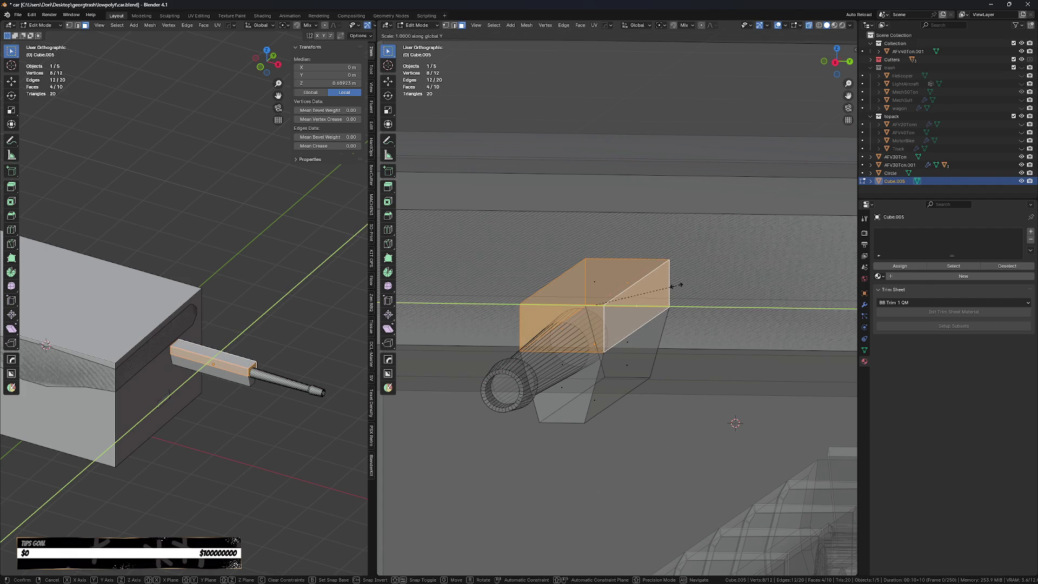
{"action": "left_click", "coordinate": [686, 288]}
- Raise the barrel cylinder 0.073 m along Z in Object Mode
{"action": "key", "text": "Tab"}
{"action": "left_click", "coordinate": [545, 373]}
{"action": "key", "text": "g"}
{"action": "key", "text": "z"}
{"action": "left_click", "coordinate": [557, 359]}
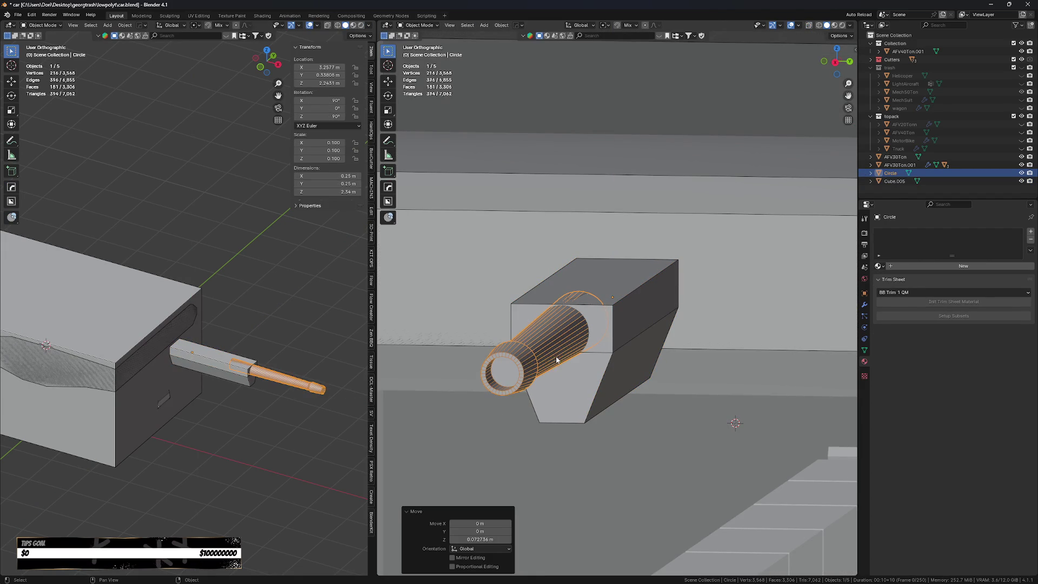
- Add two edge loops around the barrel near its base
{"action": "middle_click_drag", "start_coordinate": [323, 415], "coordinate": [285, 411]}
{"action": "scroll", "coordinate": [286, 405], "scroll_direction": "up", "scroll_amount": 5}
{"action": "key", "text": "Tab"}
{"action": "key", "text": "ctrl+r"}
{"action": "left_click", "coordinate": [267, 386]}
{"action": "left_click", "coordinate": [315, 442]}
{"action": "scroll", "coordinate": [315, 442], "scroll_direction": "up", "scroll_amount": 3}
{"action": "key", "text": "ctrl+r"}
{"action": "left_click", "coordinate": [290, 385]}
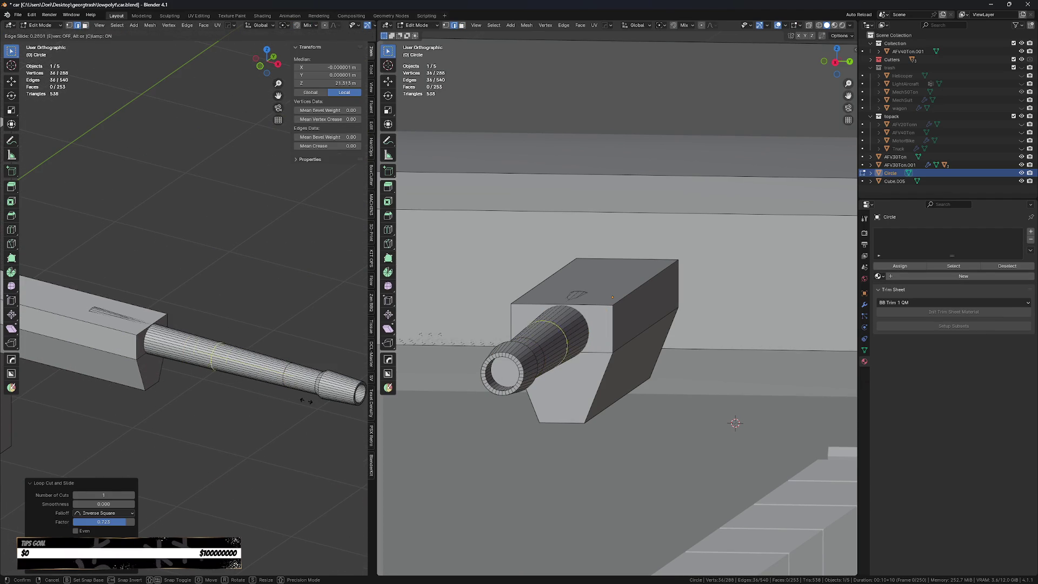
{"action": "left_click", "coordinate": [291, 386]}
- Select the barrel's base face ring and fatten it outward with Alt+S
{"action": "left_click", "coordinate": [219, 342], "text": "alt"}
{"action": "key", "text": "s"}
{"action": "key", "text": "0"}
{"action": "key", "text": "y"}
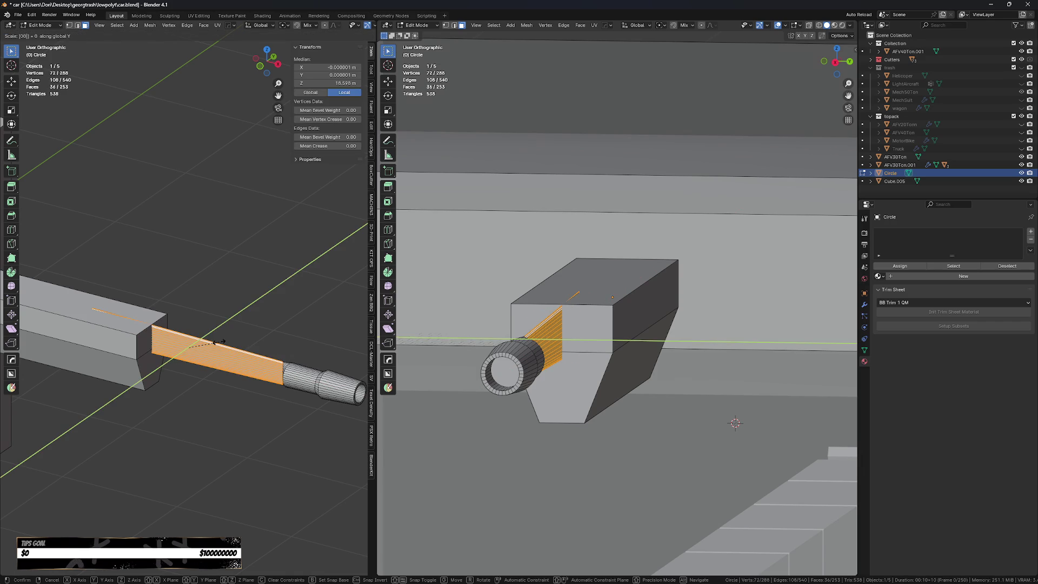
{"action": "key", "text": "z"}
{"action": "key", "text": "Escape"}
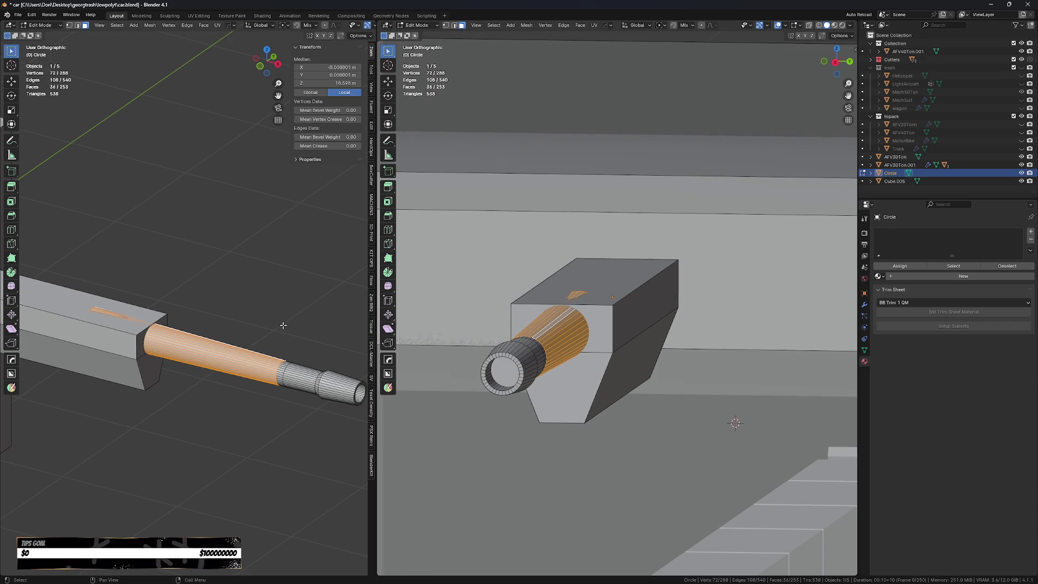
{"action": "key", "text": "alt+s"}
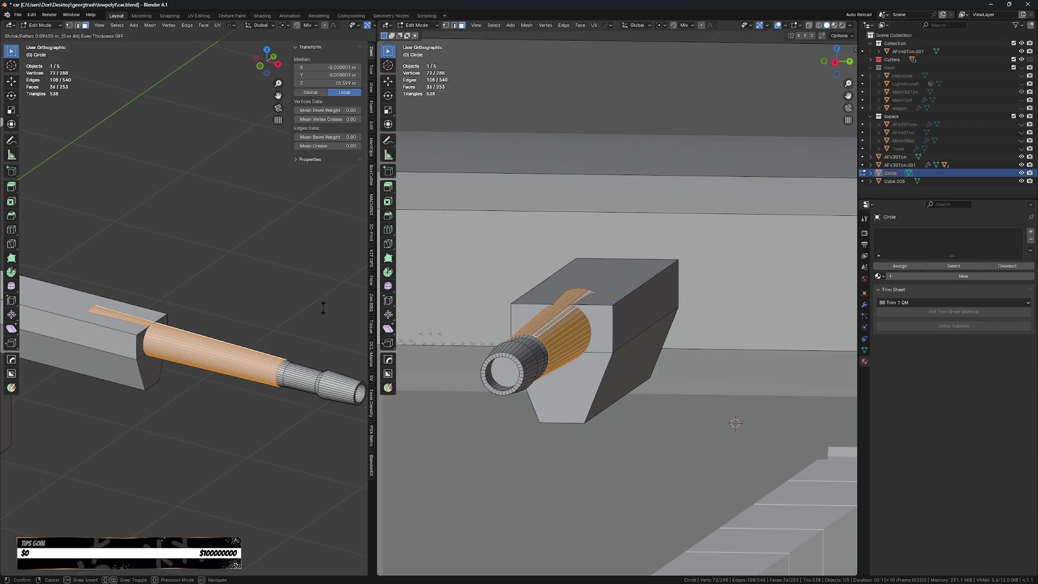
{"action": "left_click", "coordinate": [321, 314]}
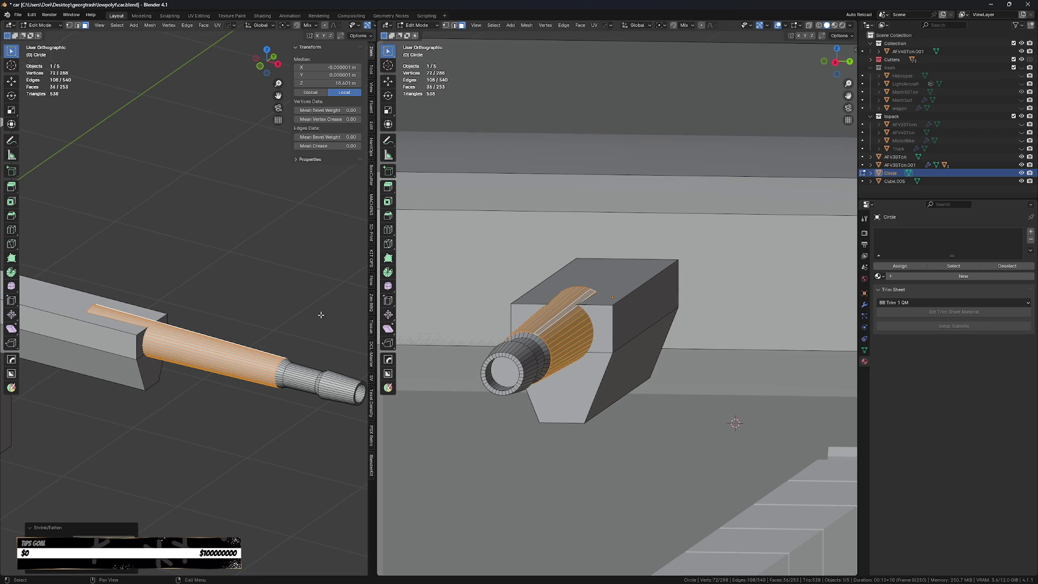
- Slide the thick section 0.479 m back into the mantlet and enlarge it by 1.093
{"action": "left_click", "coordinate": [291, 364], "text": "alt+shift"}
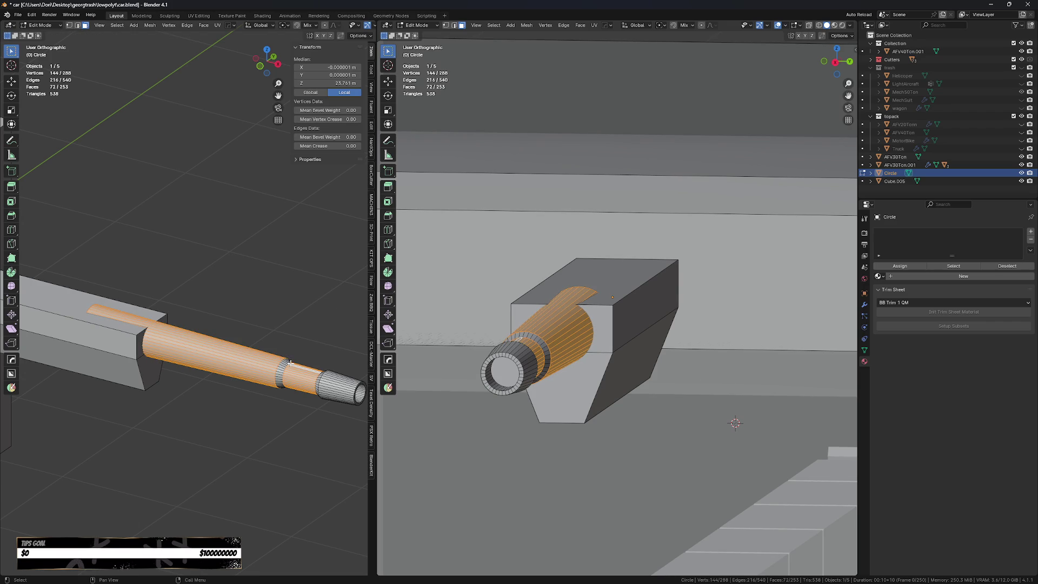
{"action": "left_click", "coordinate": [291, 364], "text": "alt+shift"}
{"action": "key", "text": "g"}
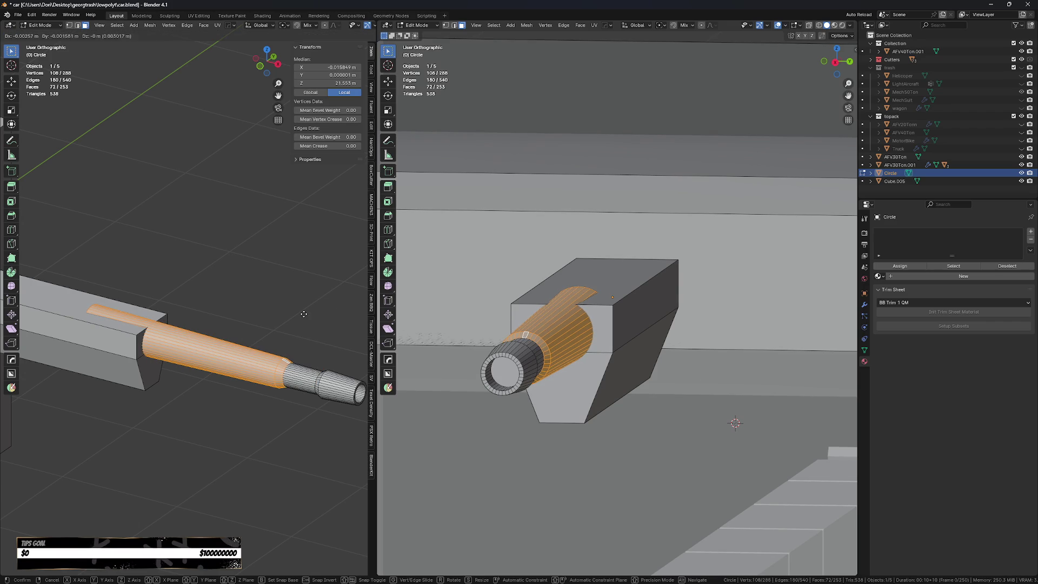
{"action": "left_click", "coordinate": [248, 308]}
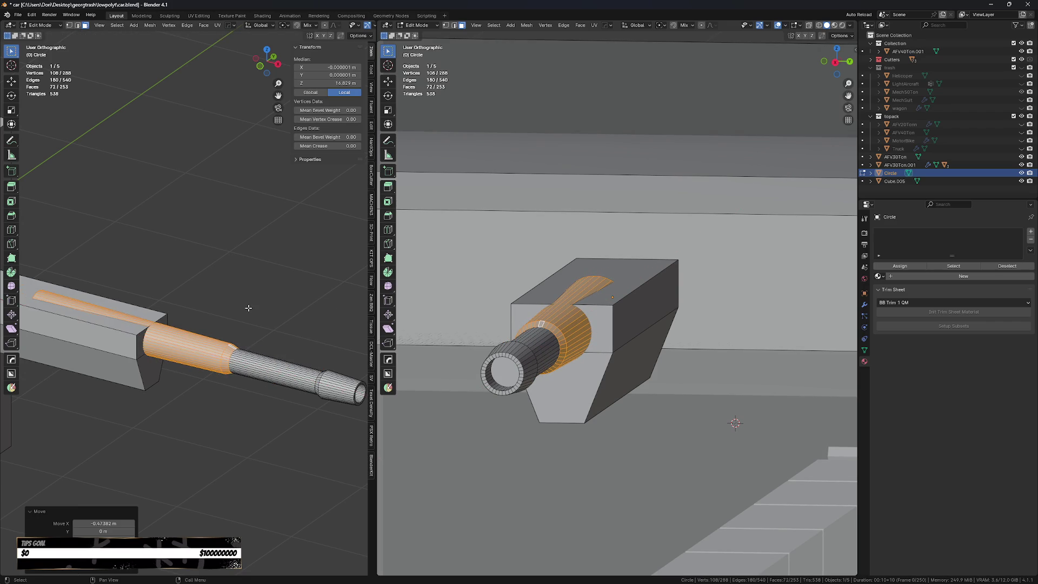
{"action": "scroll", "coordinate": [248, 308], "scroll_direction": "down", "scroll_amount": 3}
{"action": "scroll", "coordinate": [254, 324], "scroll_direction": "up", "scroll_amount": 2}
{"action": "key", "text": "s"}
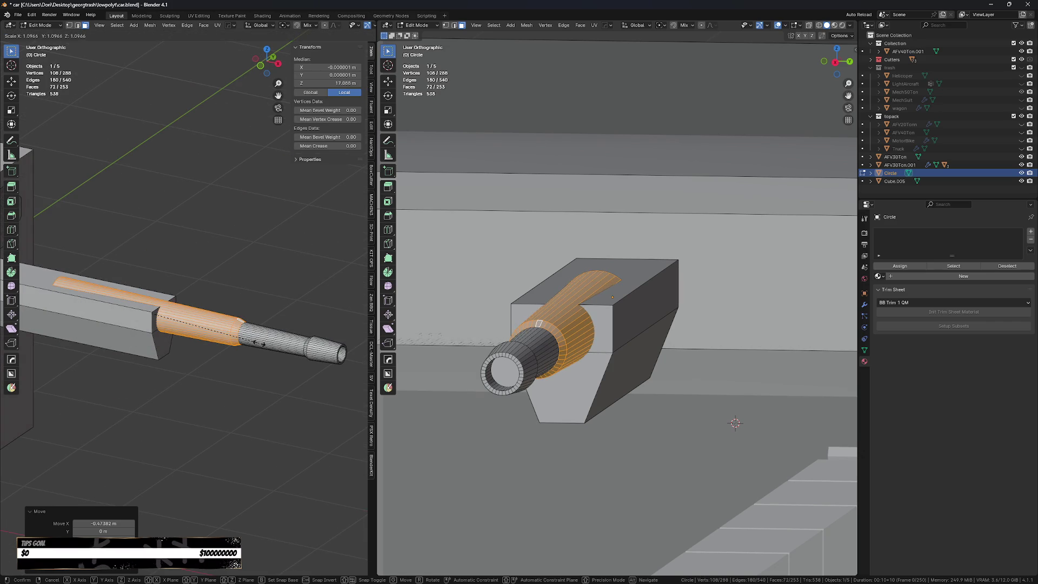
{"action": "left_click", "coordinate": [258, 343]}
{"action": "scroll", "coordinate": [253, 377], "scroll_direction": "down", "scroll_amount": 3}
{"action": "scroll", "coordinate": [231, 369], "scroll_direction": "up", "scroll_amount": 1}
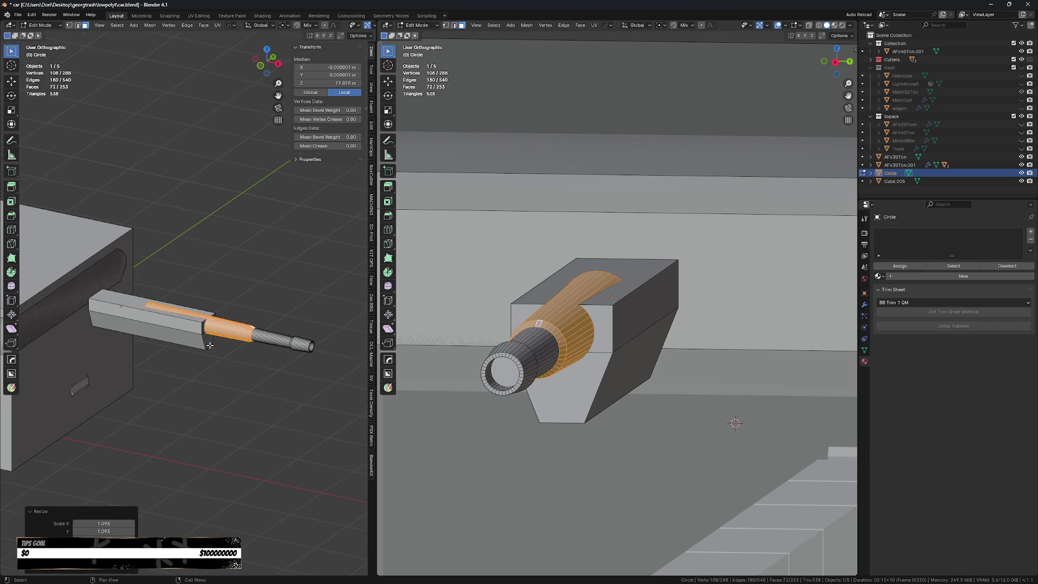
{"action": "scroll", "coordinate": [159, 366], "scroll_direction": "up", "scroll_amount": 1}
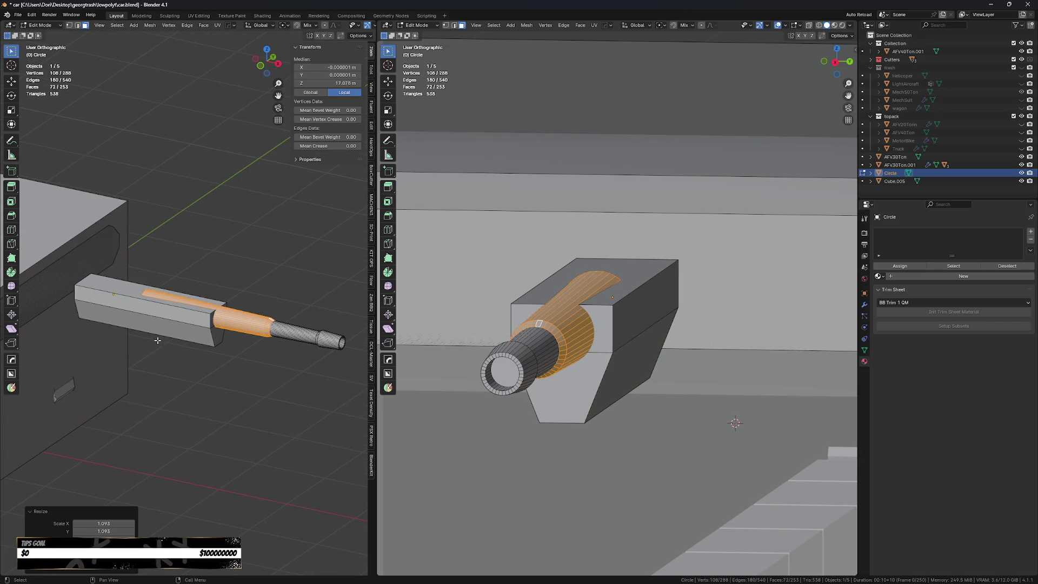
- Select the mantlet block and pick its top face in Edit Mode
{"action": "key", "text": "Tab"}
{"action": "left_click", "coordinate": [138, 318]}
{"action": "scroll", "coordinate": [137, 318], "scroll_direction": "up", "scroll_amount": 1}
{"action": "key", "text": "g"}
{"action": "key", "text": "Escape"}
{"action": "key", "text": "Tab"}
{"action": "left_click", "coordinate": [167, 284]}
- Set the top face's height, then lower the whole block onto the barrel along Z
{"action": "key", "text": "g"}
{"action": "key", "text": "z"}
{"action": "left_click", "coordinate": [177, 316]}
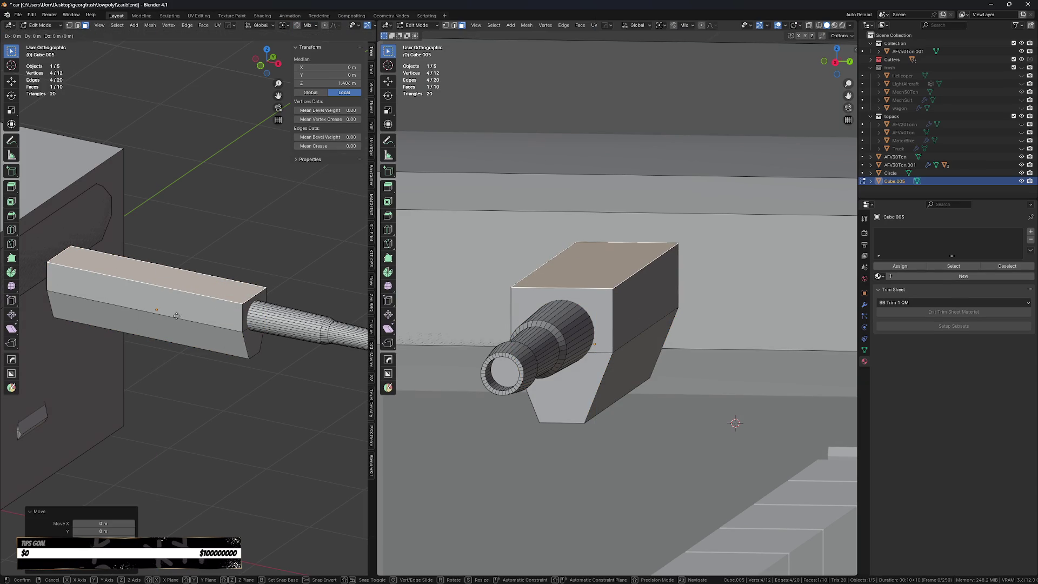
{"action": "key", "text": "a"}
{"action": "key", "text": "g"}
{"action": "key", "text": "z"}
{"action": "left_click", "coordinate": [187, 322]}
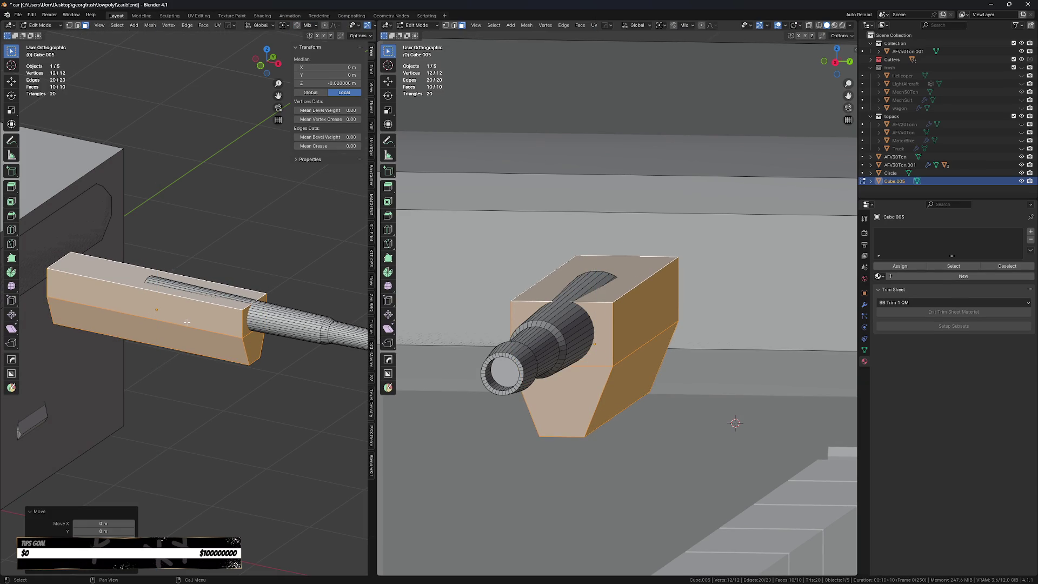
- Raise the block's top face along Z, then lower the whole block slightly
{"action": "left_click", "coordinate": [221, 286]}
{"action": "key", "text": "g"}
{"action": "key", "text": "z"}
{"action": "left_click", "coordinate": [222, 268]}
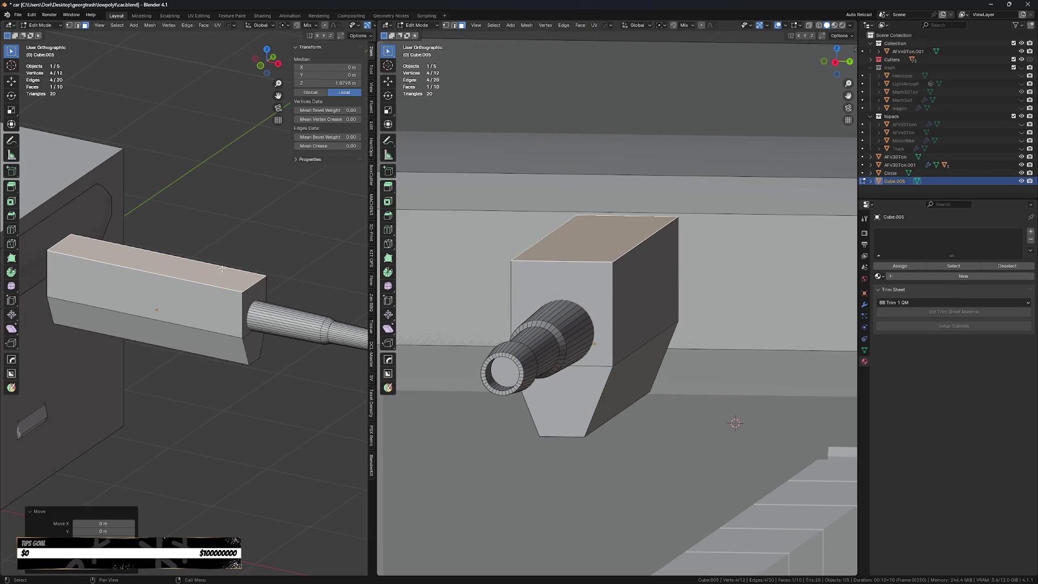
{"action": "key", "text": "a"}
{"action": "key", "text": "g"}
{"action": "key", "text": "z"}
{"action": "left_click", "coordinate": [233, 274]}
- Frame the plate in side view with BoxCutter active and set its origin to geometry
{"action": "middle_click_drag", "start_coordinate": [595, 179], "coordinate": [641, 166]}
{"action": "key", "text": "Tab"}
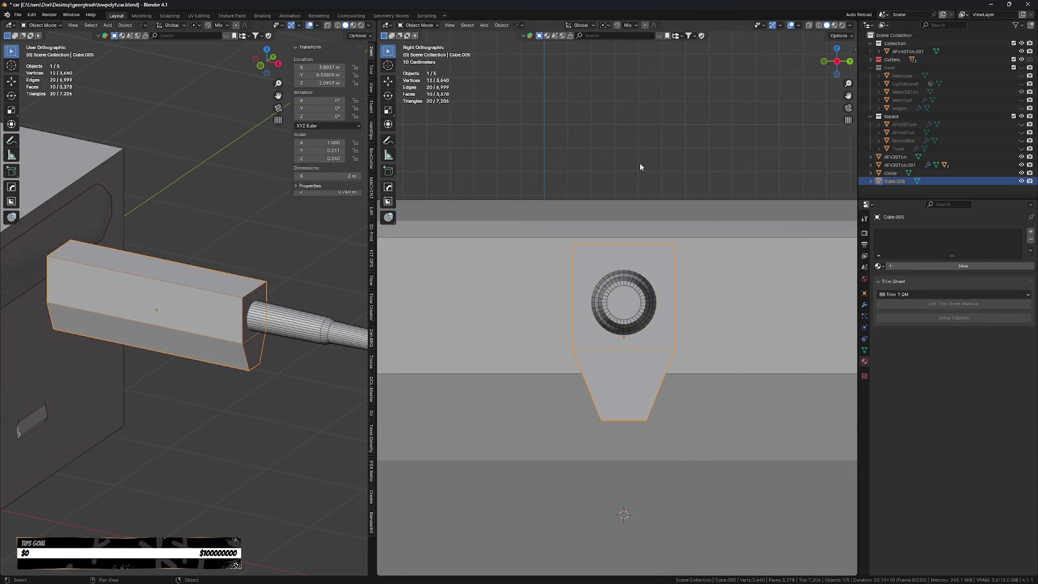
{"action": "scroll", "coordinate": [625, 247], "scroll_direction": "up", "scroll_amount": 3}
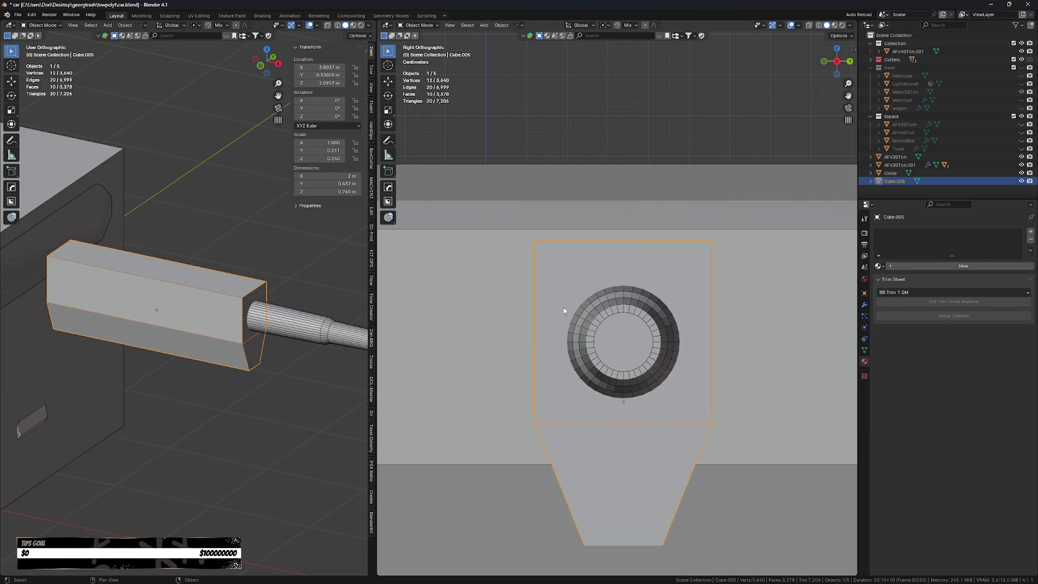
{"action": "key", "text": "alt+w"}
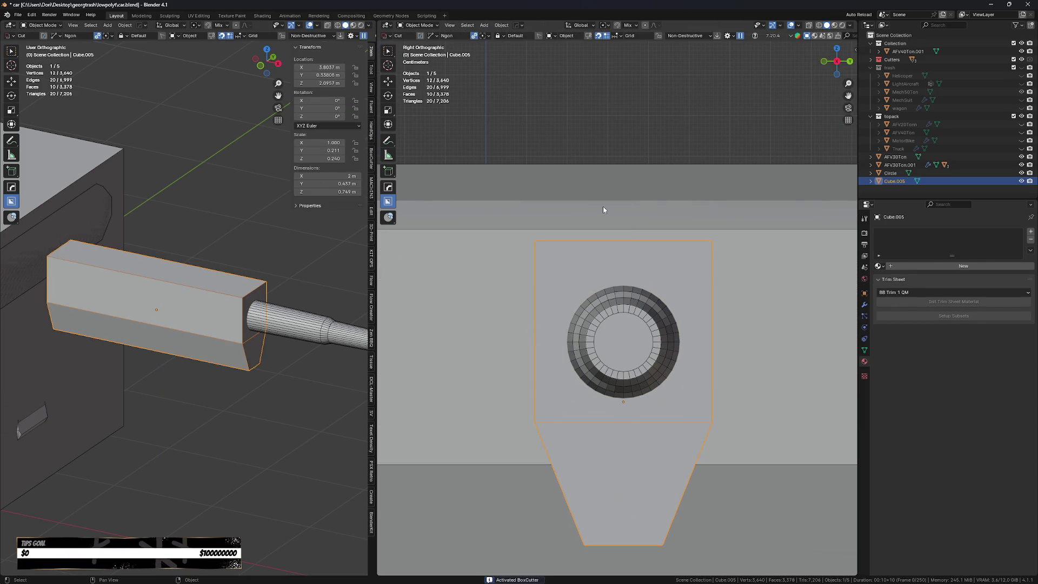
{"action": "key", "text": "f"}
{"action": "right_click", "coordinate": [604, 210]}
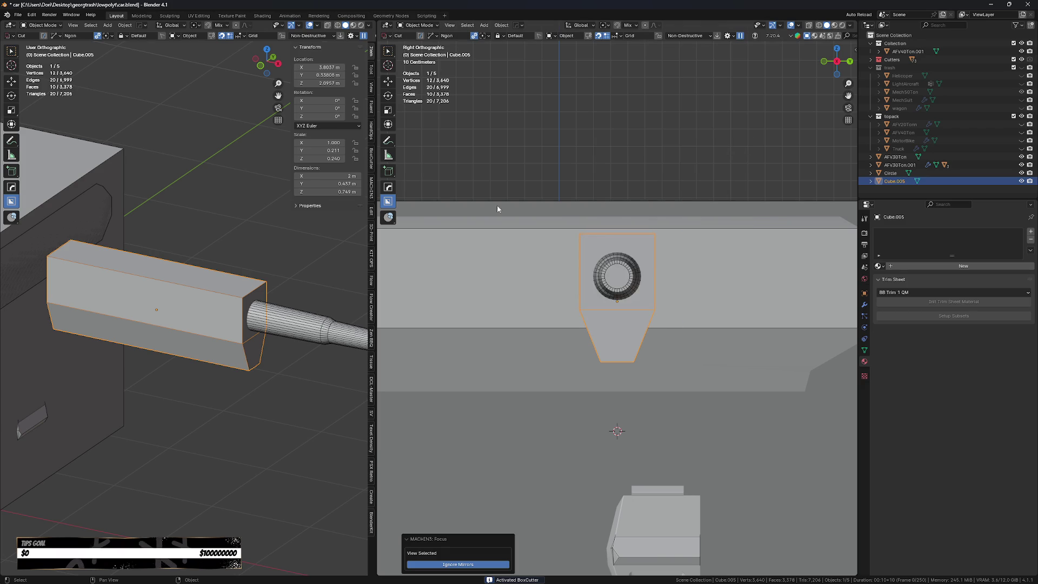
{"action": "scroll", "coordinate": [597, 238], "scroll_direction": "up", "scroll_amount": 4}
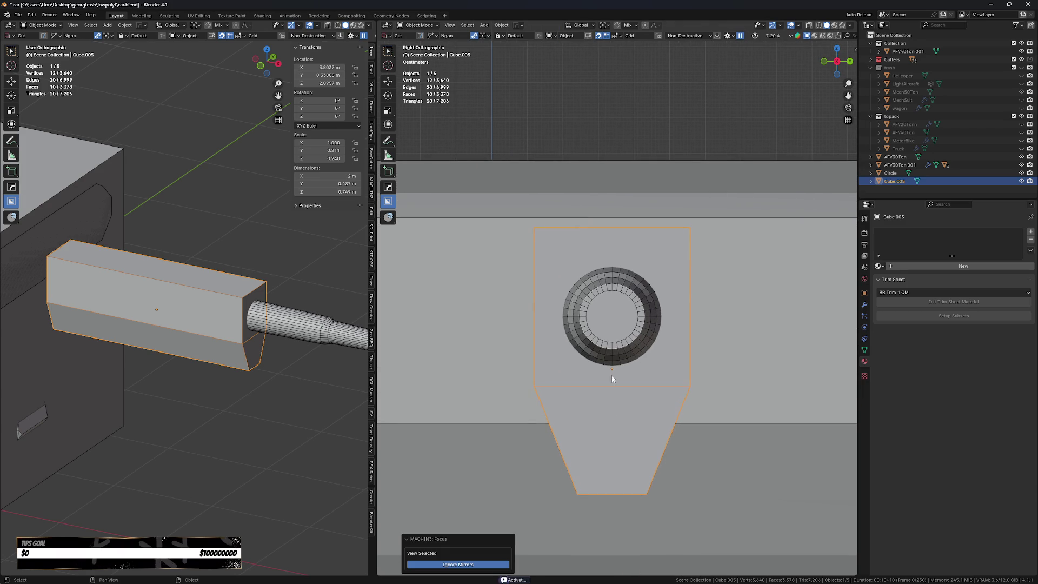
{"action": "key", "text": "shift+s"}
{"action": "left_click", "coordinate": [606, 497]}
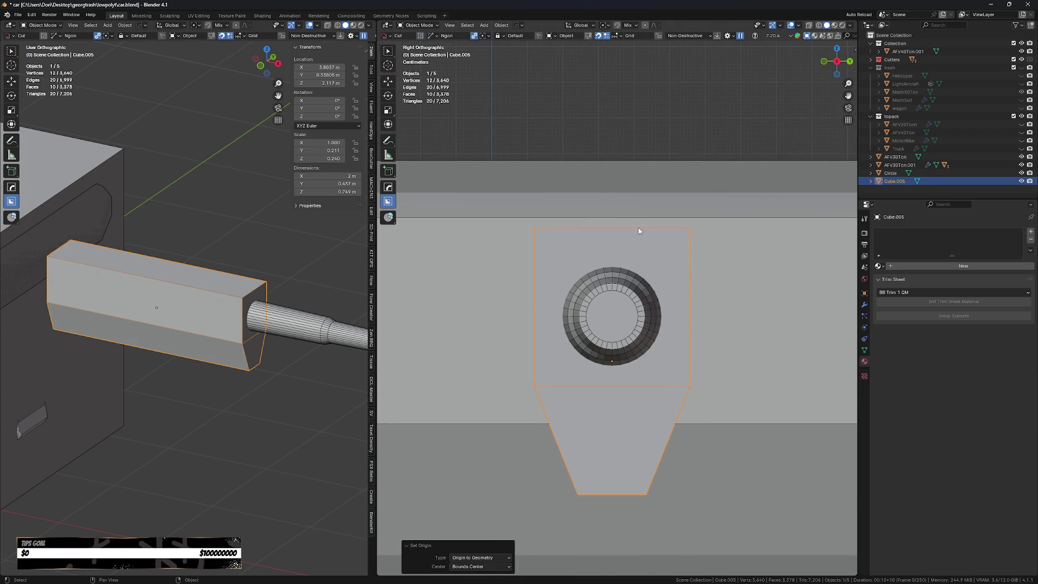
- Chamfer the plate's top-right corner with a BoxCutter cut
{"action": "left_click_drag", "start_coordinate": [624, 211], "coordinate": [735, 325]}
{"action": "left_click", "coordinate": [742, 169]}
{"action": "middle_click_drag", "start_coordinate": [701, 334], "coordinate": [689, 303], "text": "shift"}
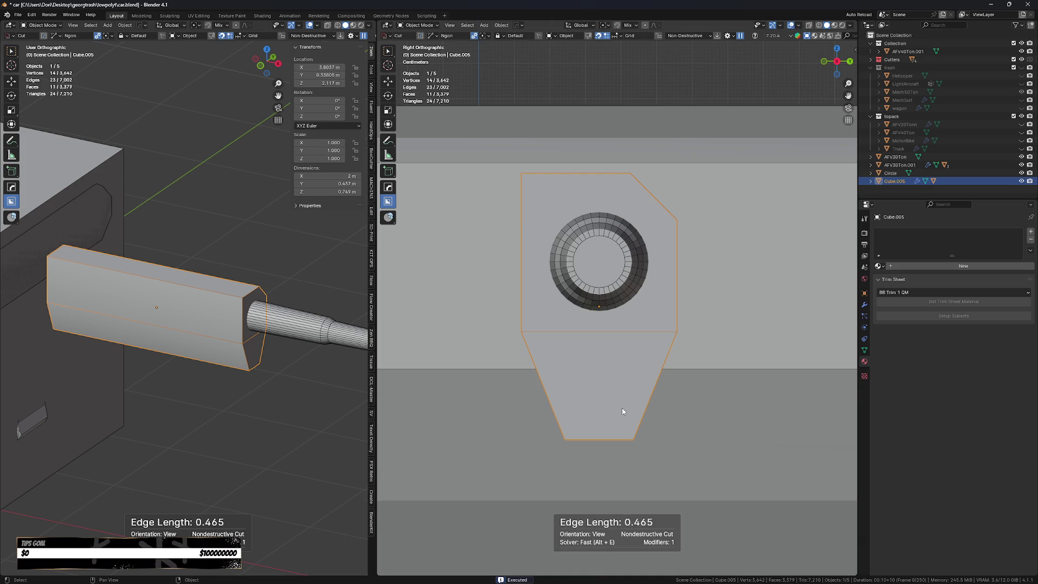
- Check the plate's bottom face in Edit Mode, then cut a three-point Ngon notch into its lower-right edge
{"action": "key", "text": "Tab"}
{"action": "left_click", "coordinate": [673, 414]}
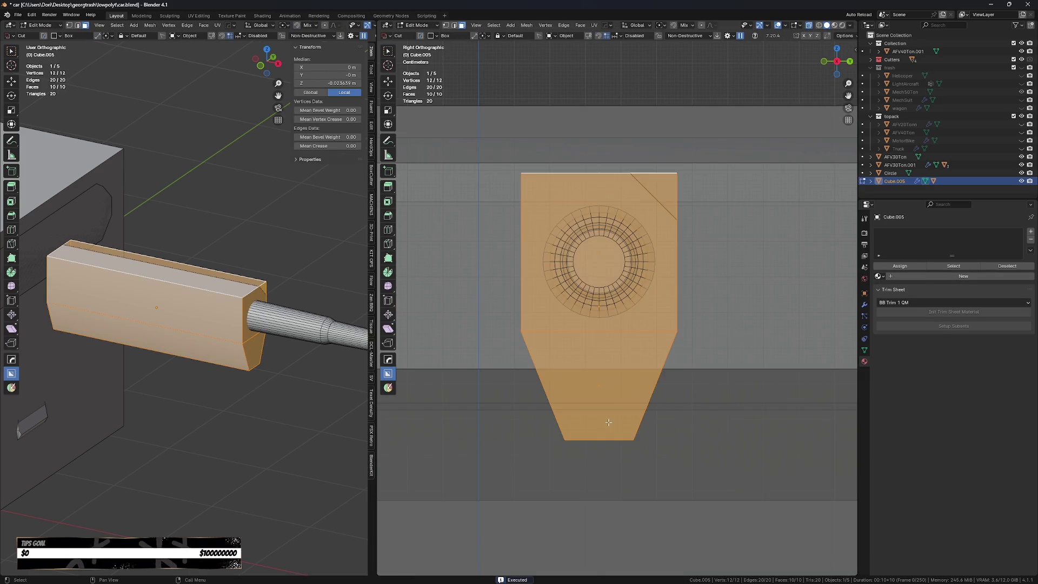
{"action": "left_click", "coordinate": [613, 423]}
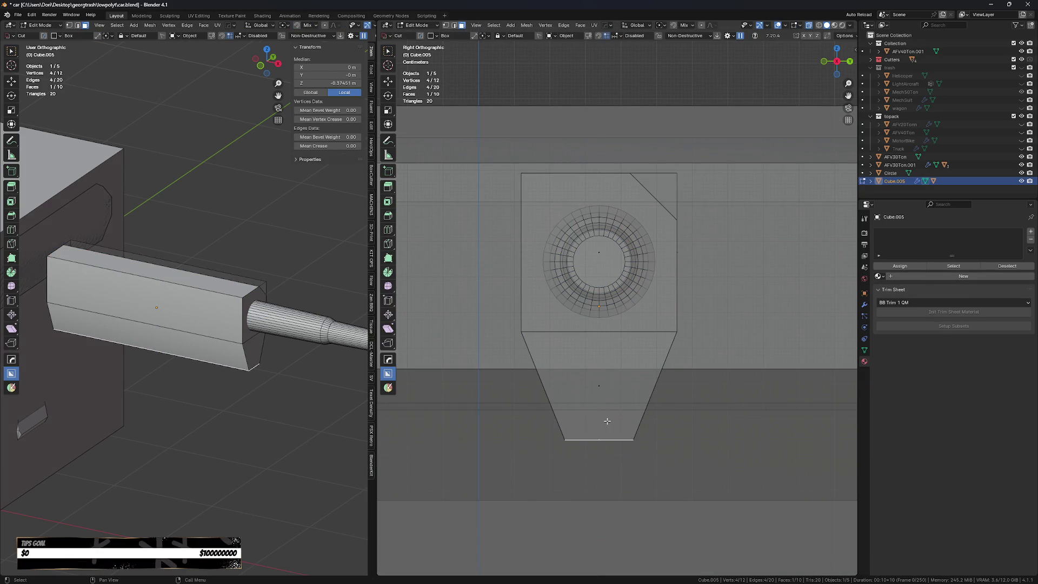
{"action": "key", "text": "Tab"}
{"action": "left_click", "coordinate": [630, 387]}
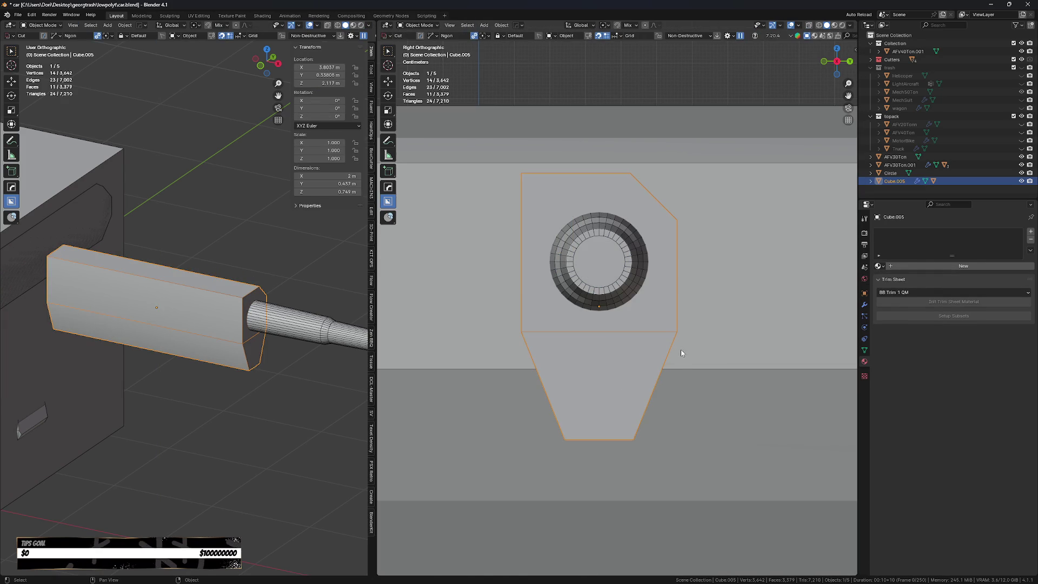
{"action": "left_click", "coordinate": [678, 355]}
{"action": "left_click", "coordinate": [635, 365]}
{"action": "left_click", "coordinate": [628, 401]}
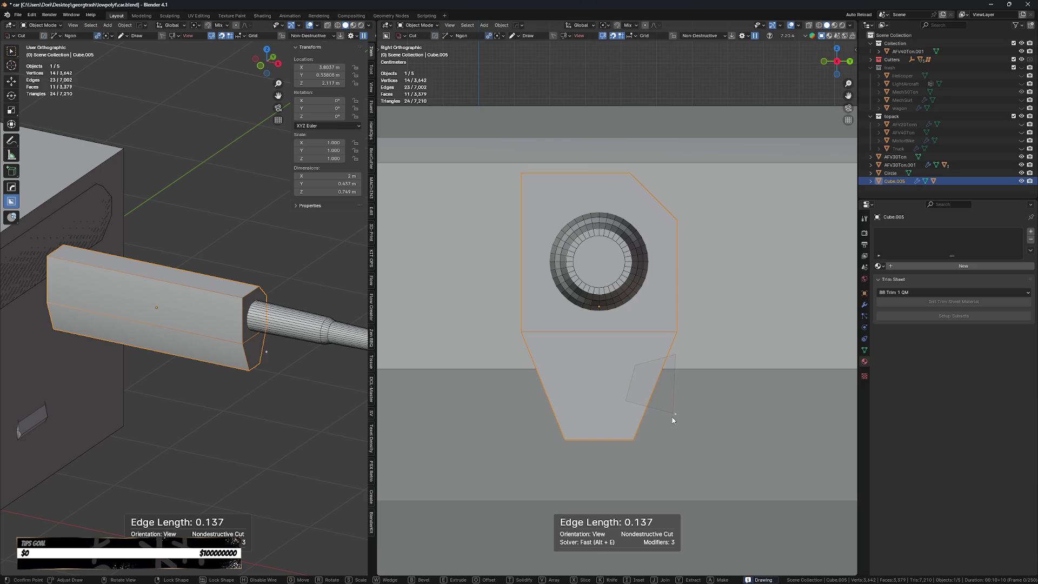
{"action": "key", "text": "space"}
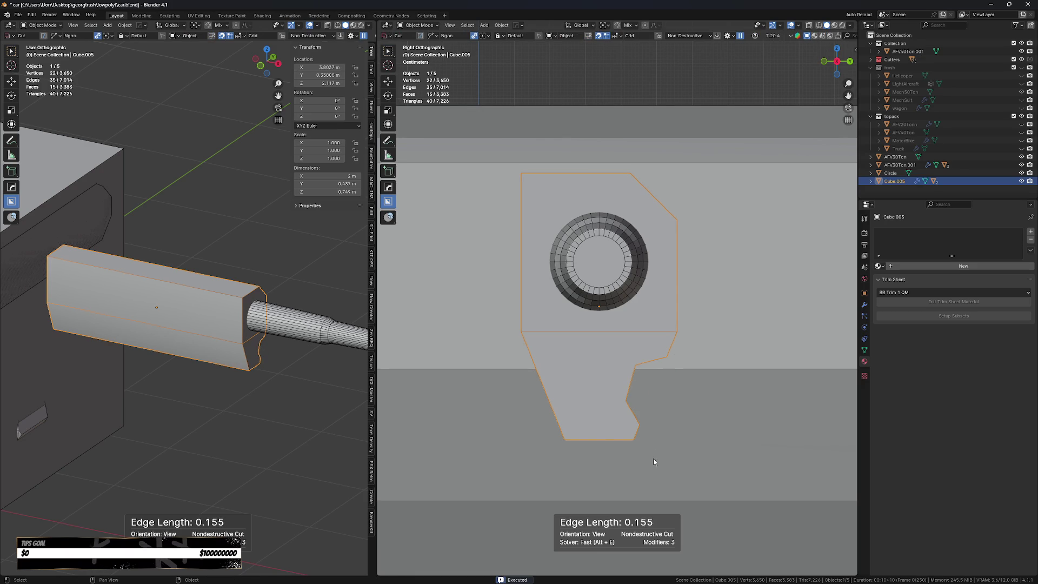
- Switch the BoxCutter shape from Ngon to Box and discard an oversized bevelled rectangle
{"action": "left_click", "coordinate": [614, 357]}
{"action": "key", "text": "Escape"}
{"action": "key", "text": "d"}
{"action": "left_click", "coordinate": [615, 415]}
{"action": "mouse_move", "coordinate": [617, 352]}
{"action": "left_mouse_down"}
{"action": "mouse_move", "coordinate": [621, 418]}
{"action": "mouse_move", "coordinate": [588, 419]}
{"action": "left_mouse_up"}
{"action": "key", "text": "b"}
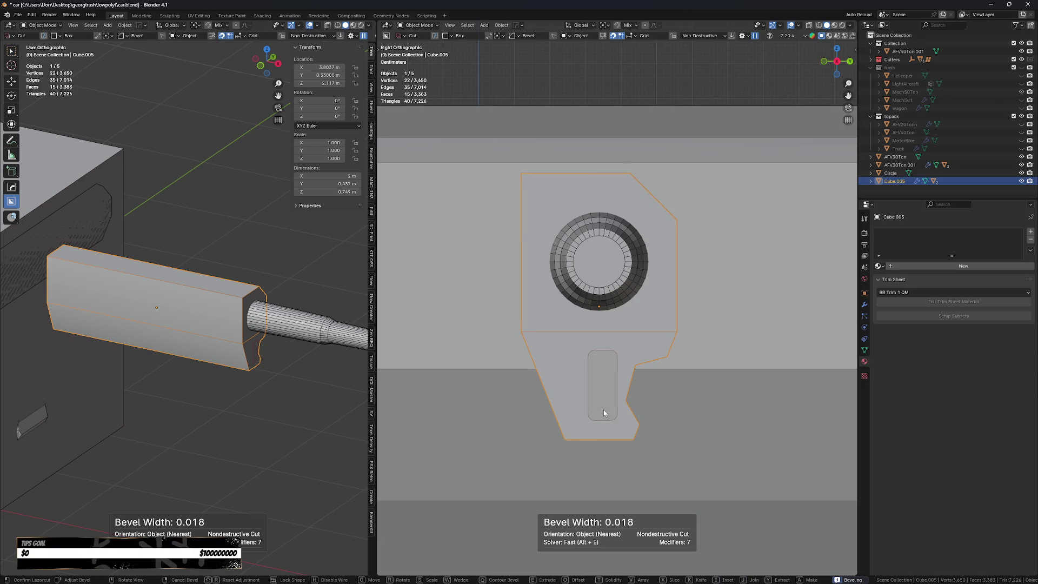
{"action": "key", "text": "Tab"}
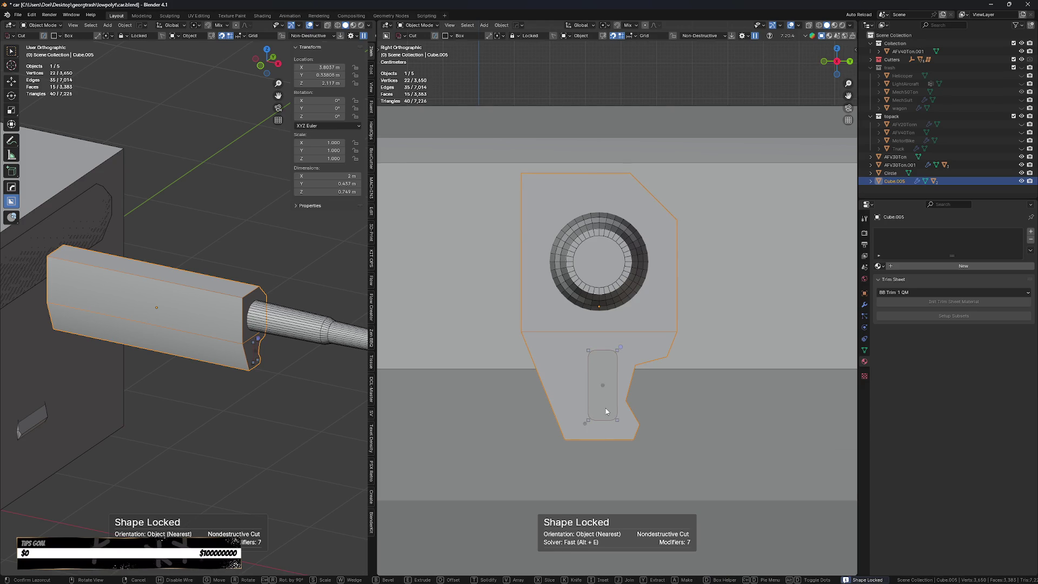
{"action": "key", "text": "Escape"}
- Cut a smaller bevelled rectangle below the upper section and select its cutter
{"action": "left_click_drag", "start_coordinate": [615, 355], "coordinate": [588, 387]}
{"action": "key", "text": "b"}
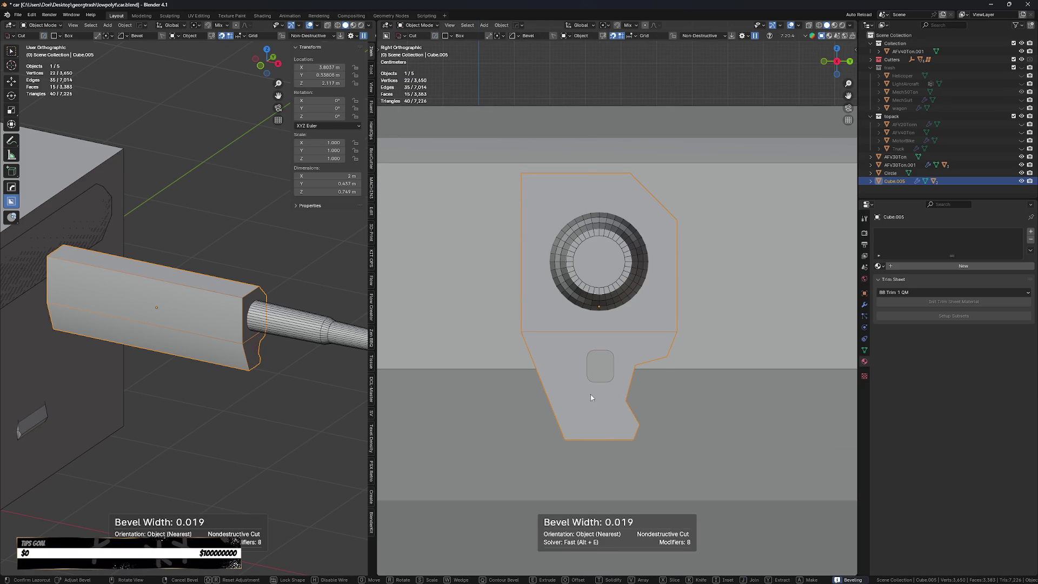
{"action": "key", "text": "Tab"}
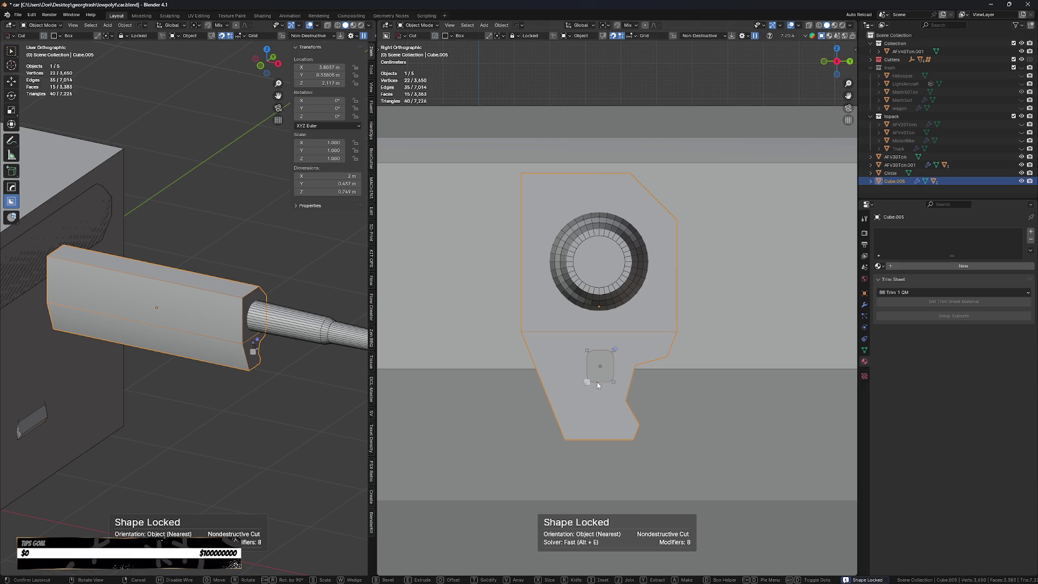
{"action": "left_click", "coordinate": [615, 424]}
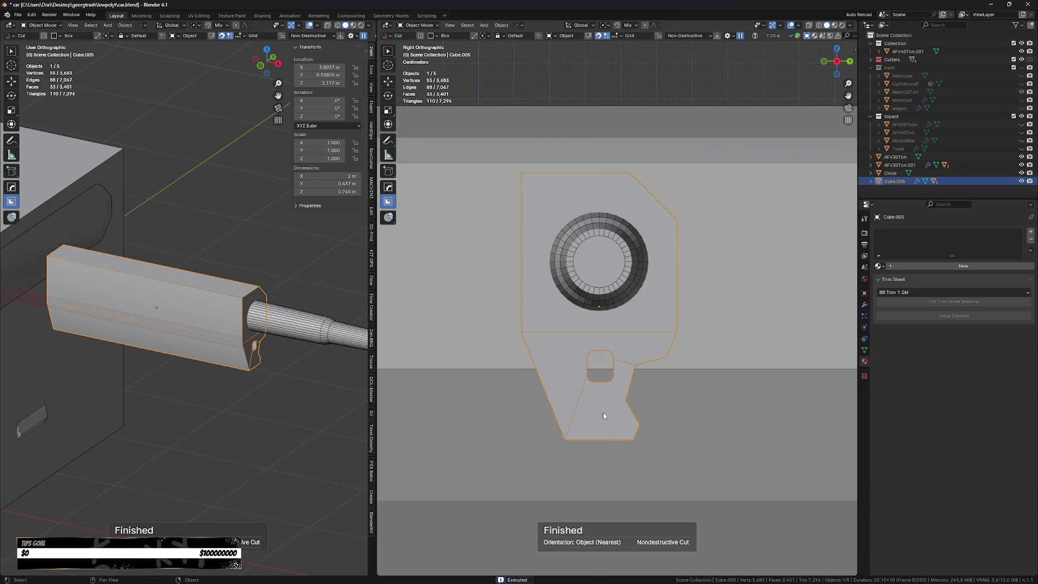
{"action": "key", "text": "q"}
{"action": "left_click", "coordinate": [586, 386]}
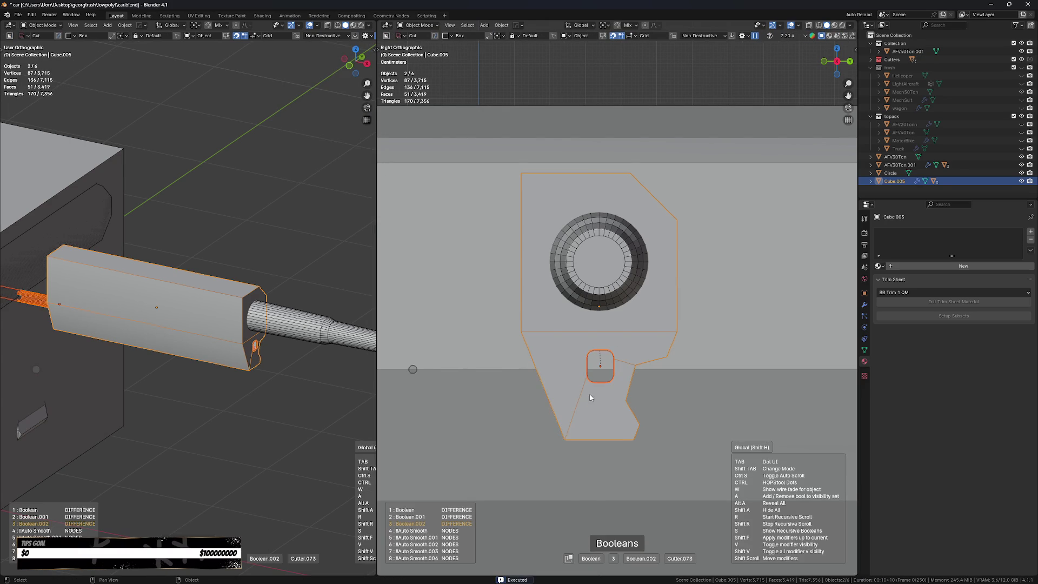
- In Edit Mode, add a centred loop cut to the cutter and bevel it
{"action": "key", "text": "Tab"}
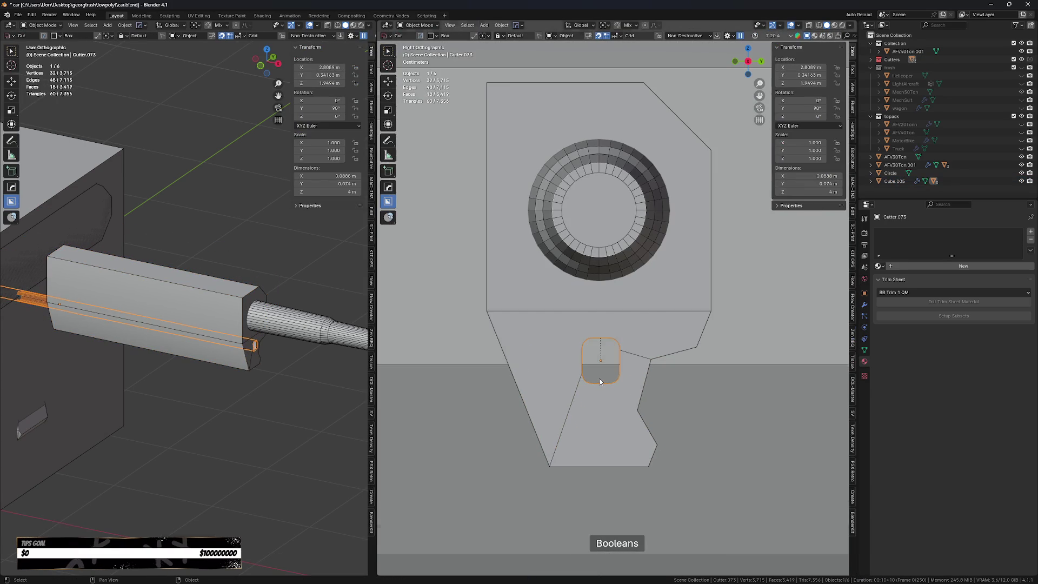
{"action": "key", "text": "ctrl+r"}
{"action": "left_click", "coordinate": [598, 386]}
{"action": "right_click", "coordinate": [598, 386]}
{"action": "key", "text": "ctrl+b"}
{"action": "left_click", "coordinate": [621, 414]}
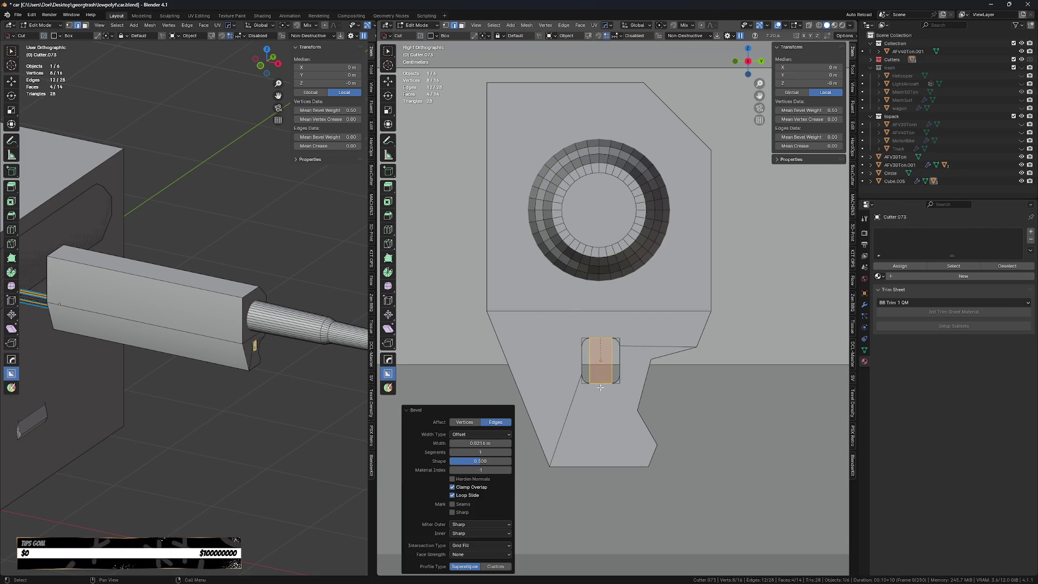
{"action": "left_click", "coordinate": [600, 376]}
{"action": "middle_click_drag", "start_coordinate": [601, 376], "coordinate": [622, 453]}
{"action": "key", "text": "e"}
{"action": "left_click", "coordinate": [622, 453]}
{"action": "key", "text": "ctrl+z"}
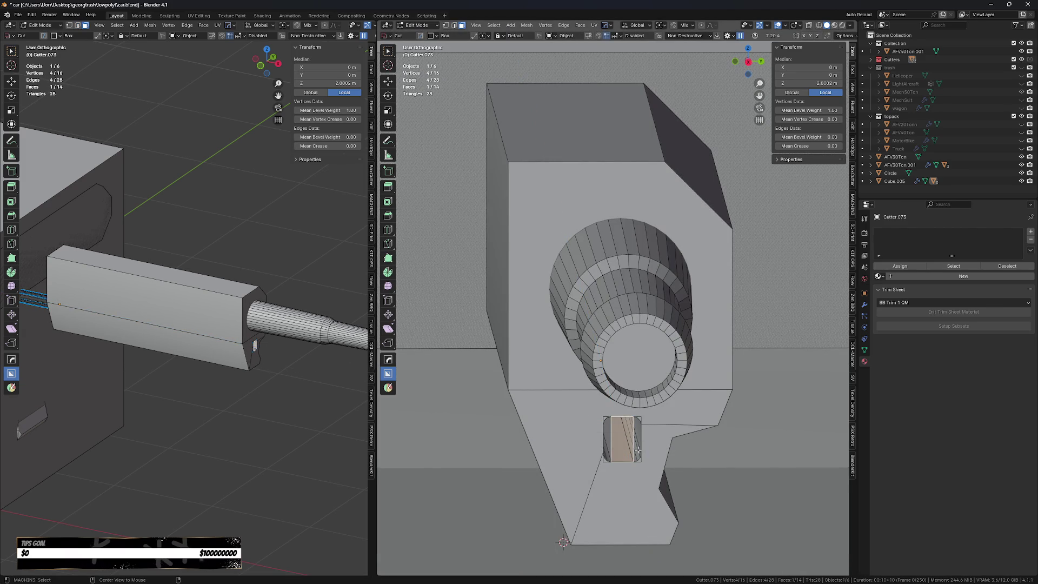
- Select the cutter's long side face and try an extrusion, then undo it
{"action": "key", "text": "alt+z"}
{"action": "left_click", "coordinate": [616, 448]}
{"action": "left_click", "coordinate": [616, 448]}
{"action": "left_click", "coordinate": [608, 398]}
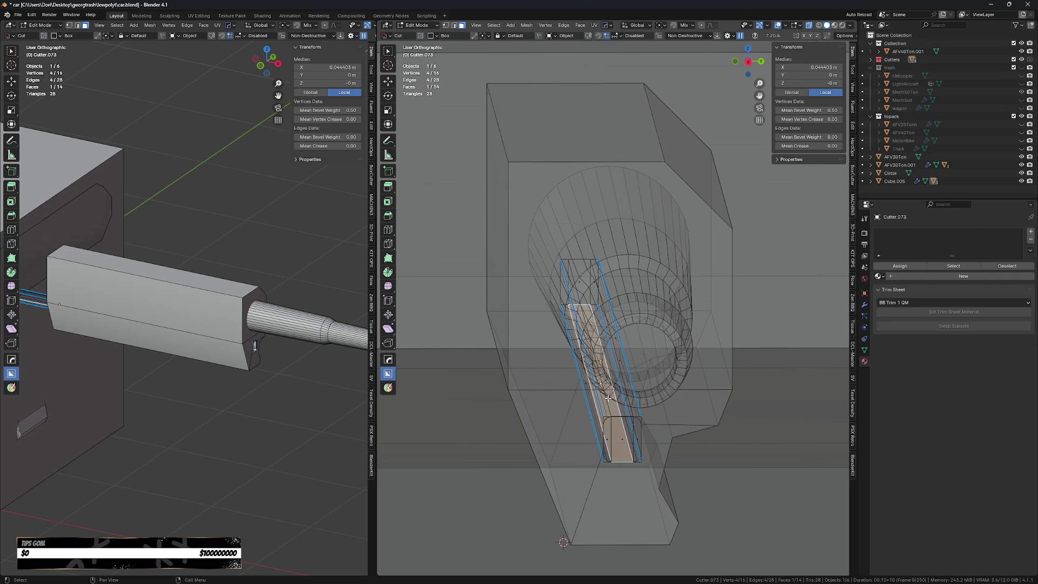
{"action": "key", "text": "alt+z"}
{"action": "key", "text": "e"}
{"action": "left_click", "coordinate": [616, 428]}
{"action": "middle_click_drag", "start_coordinate": [616, 428], "coordinate": [634, 450]}
{"action": "key", "text": "ctrl+b"}
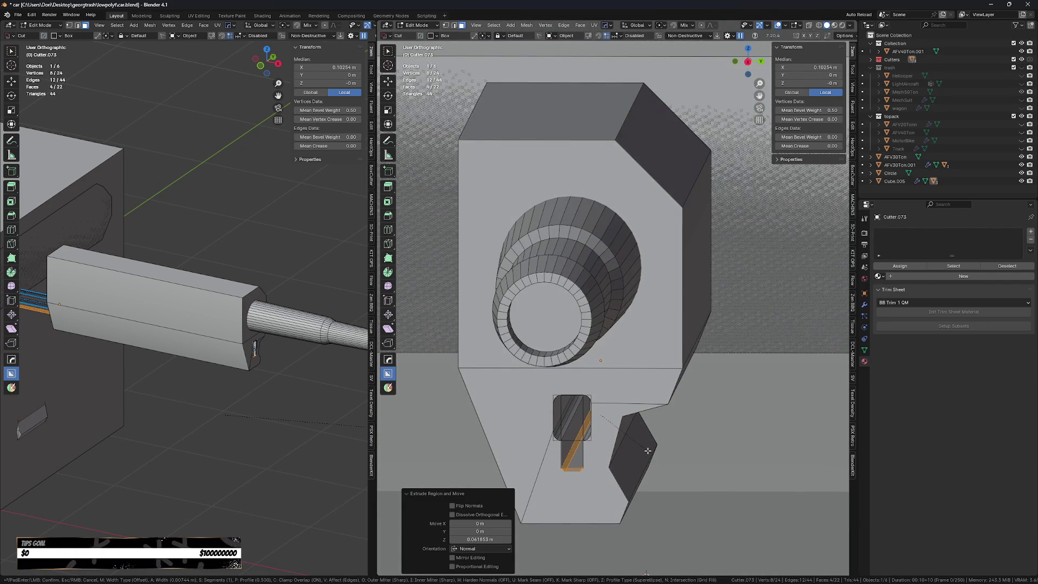
{"action": "key", "text": "Escape"}
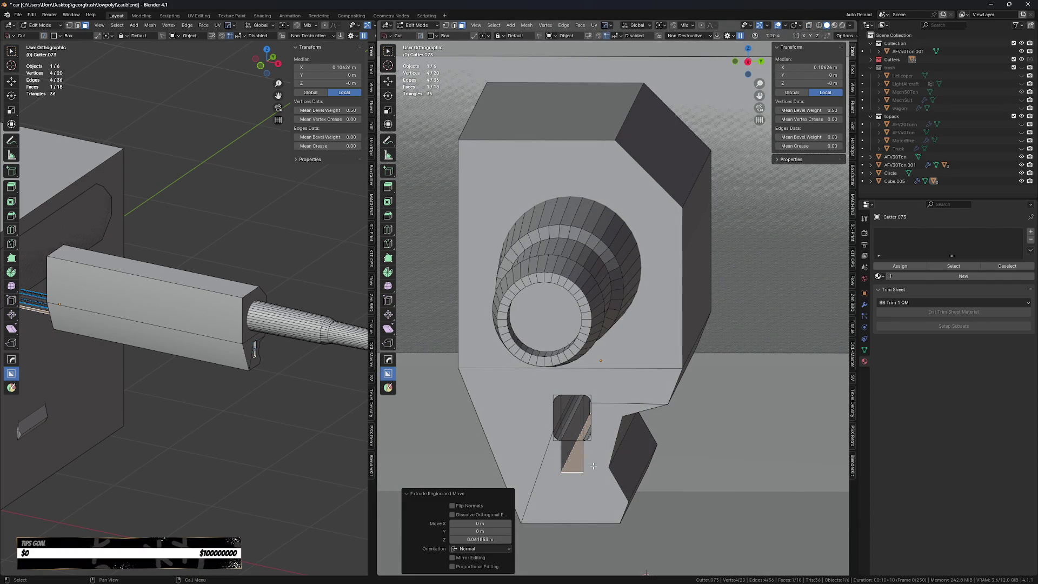
{"action": "scroll", "coordinate": [608, 474], "scroll_direction": "up", "scroll_amount": 1}
{"action": "key", "text": "ctrl+z"}
- Bevel the selected face's edges with three segments and merge vertices by distance
{"action": "middle_click_drag", "start_coordinate": [564, 464], "coordinate": [703, 471]}
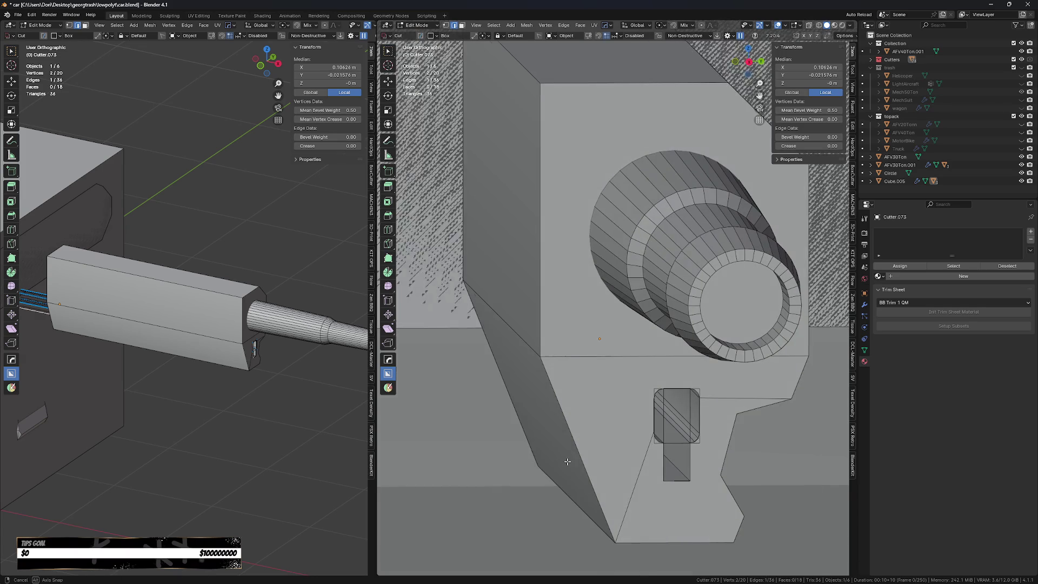
{"action": "key", "text": "ctrl+b"}
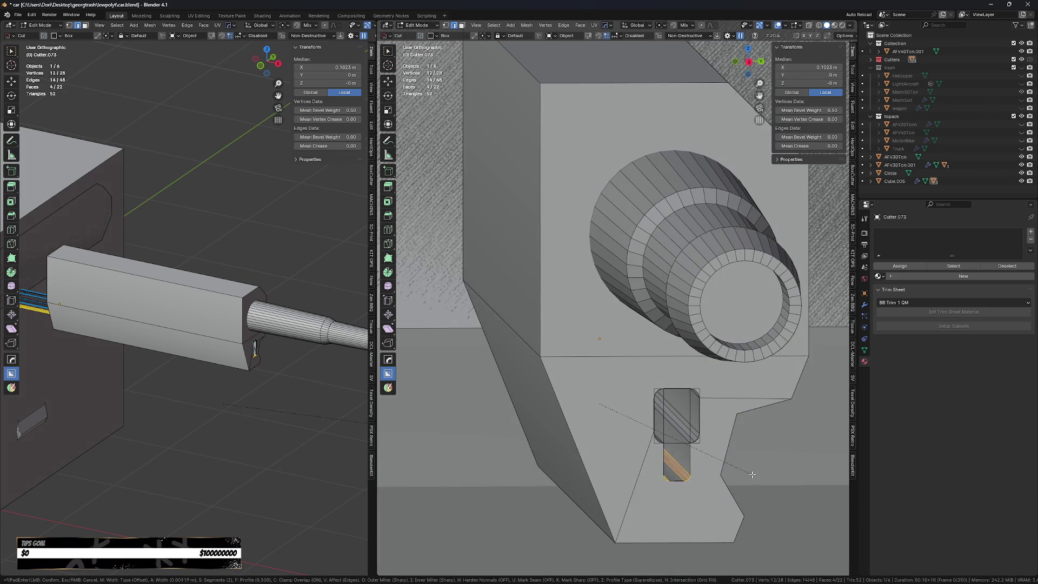
{"action": "scroll", "coordinate": [753, 474], "scroll_direction": "up", "scroll_amount": 2}
{"action": "left_click", "coordinate": [754, 474]}
{"action": "key", "text": "a"}
{"action": "key", "text": "m"}
{"action": "left_click", "coordinate": [692, 492]}
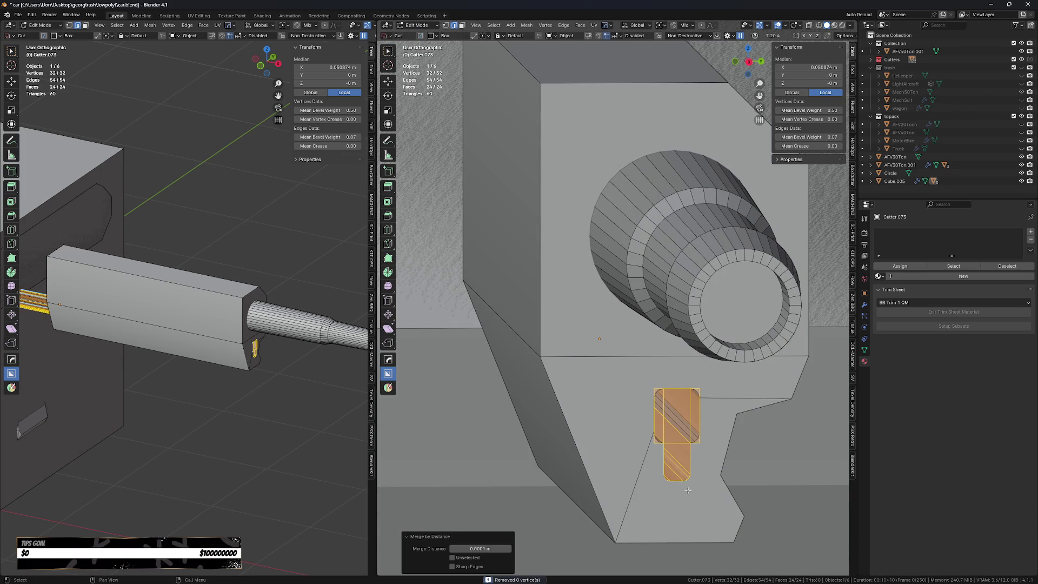
- Grow a selection of the cutter's middle faces, move them along X, and return to Object Mode
{"action": "left_click", "coordinate": [671, 422]}
{"action": "left_click", "coordinate": [676, 463], "text": "shift"}
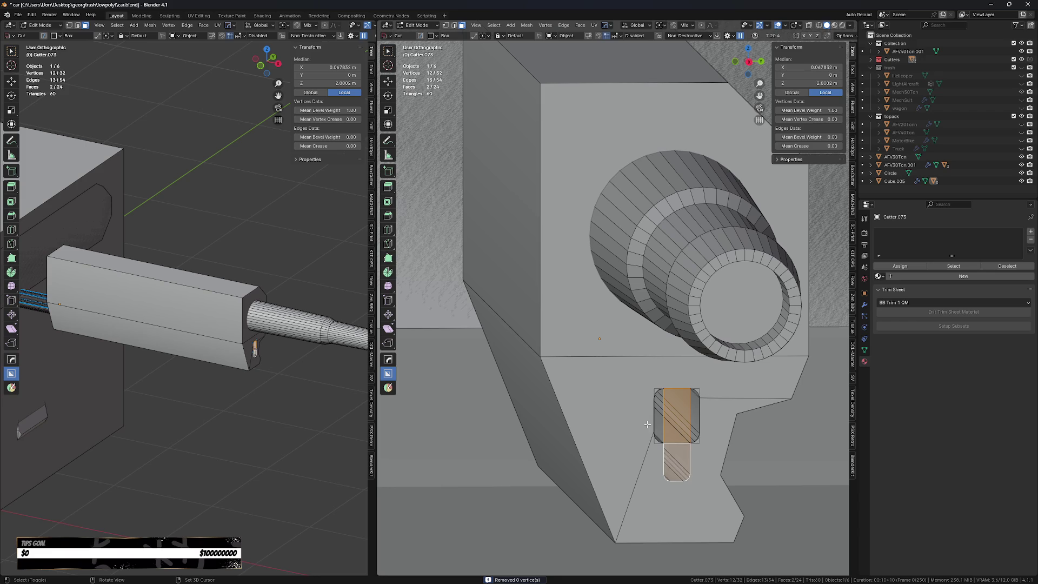
{"action": "key", "text": "alt+z"}
{"action": "left_click", "coordinate": [669, 424]}
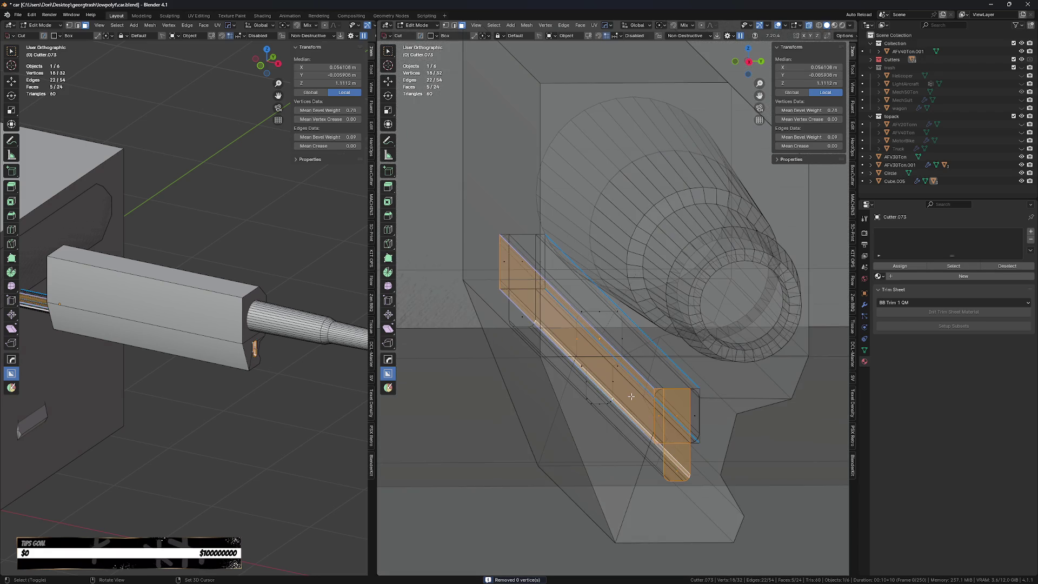
{"action": "key", "text": "alt+z"}
{"action": "key", "text": "ctrl+KP_Add"}
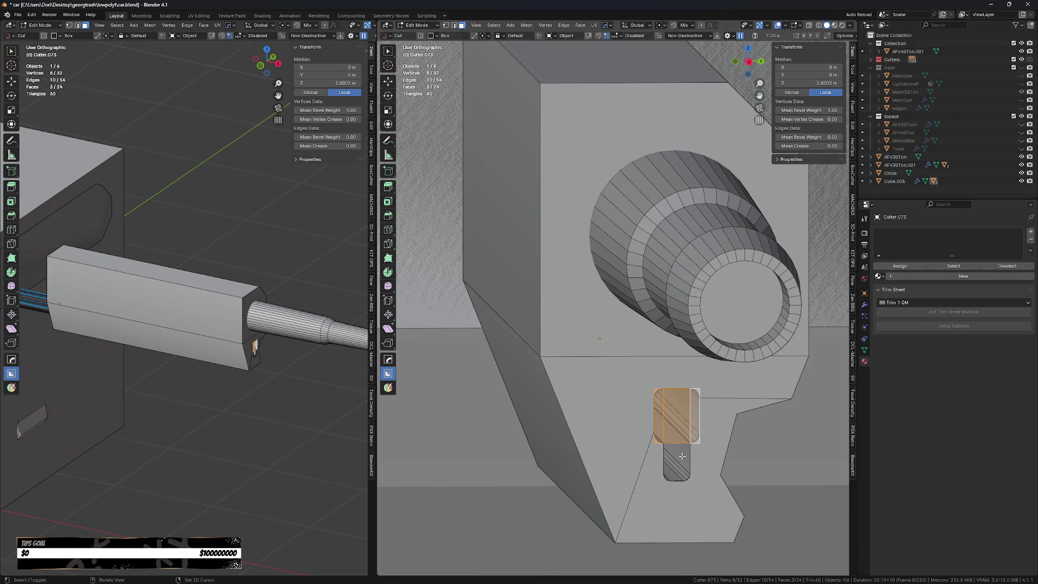
{"action": "left_click", "coordinate": [683, 457], "text": "shift"}
{"action": "key", "text": "g"}
{"action": "key", "text": "x"}
{"action": "left_click", "coordinate": [684, 470]}
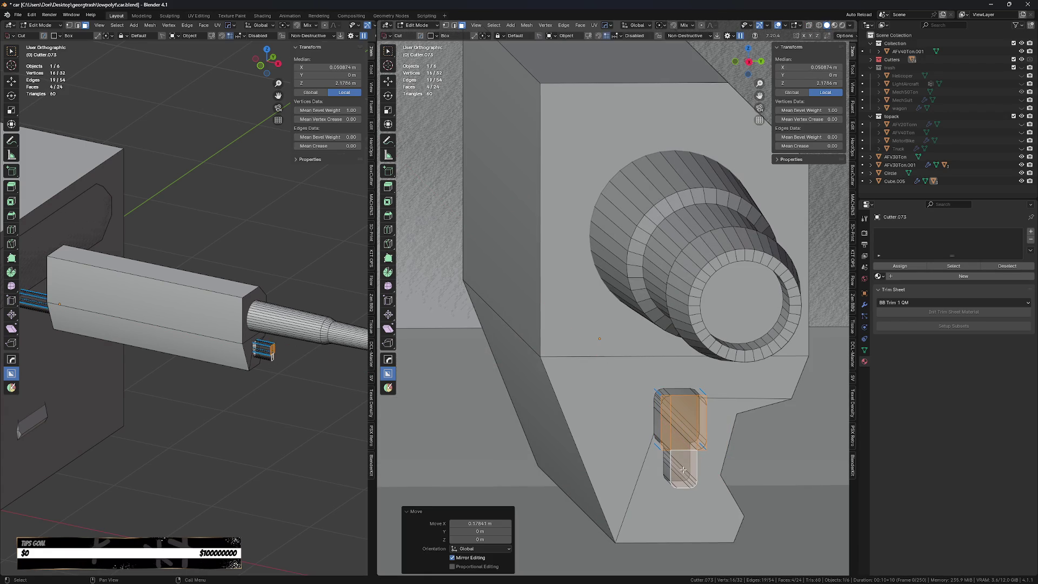
{"action": "key", "text": "Tab"}
{"action": "mouse_move", "coordinate": [673, 441]}
{"action": "middle_mouse_down"}
{"action": "mouse_move", "coordinate": [676, 402]}
{"action": "mouse_move", "coordinate": [587, 504]}
{"action": "middle_mouse_up"}
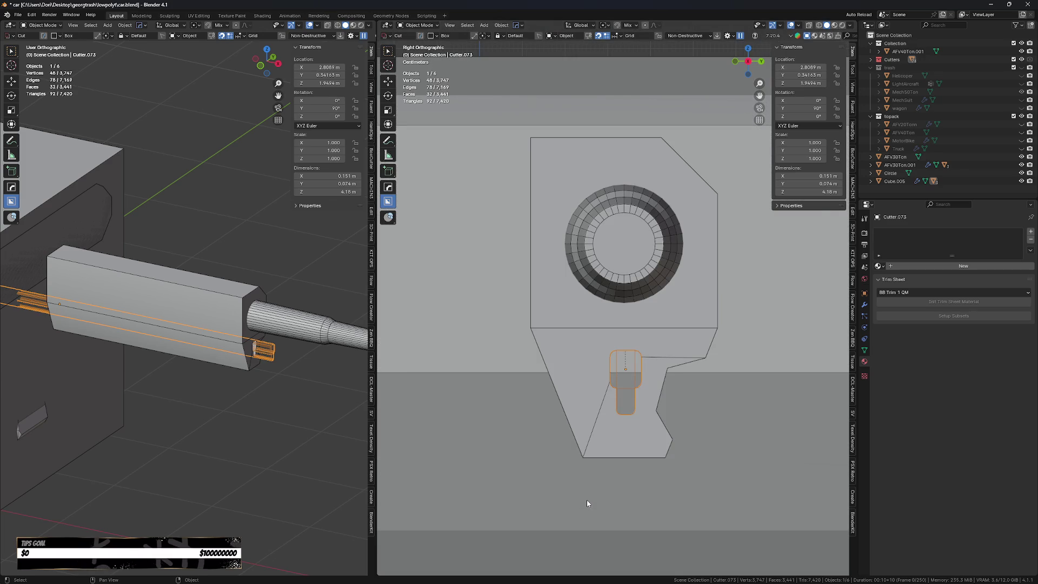
- Raise the slot cutter Cutter.073 slightly along Z
{"action": "scroll", "coordinate": [619, 434], "scroll_direction": "up", "scroll_amount": 3}
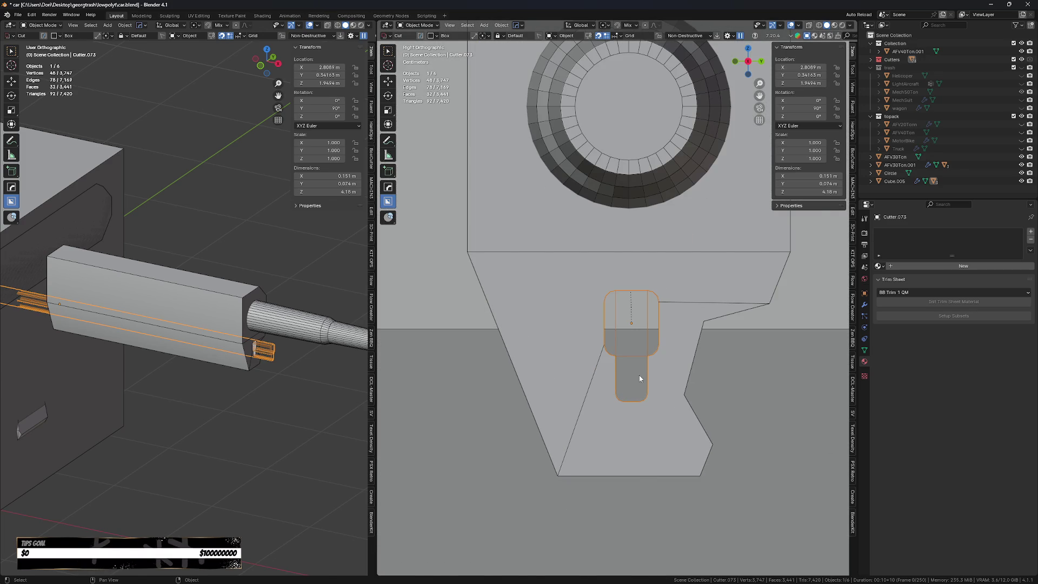
{"action": "key", "text": "g"}
{"action": "key", "text": "z"}
{"action": "left_click", "coordinate": [637, 393]}
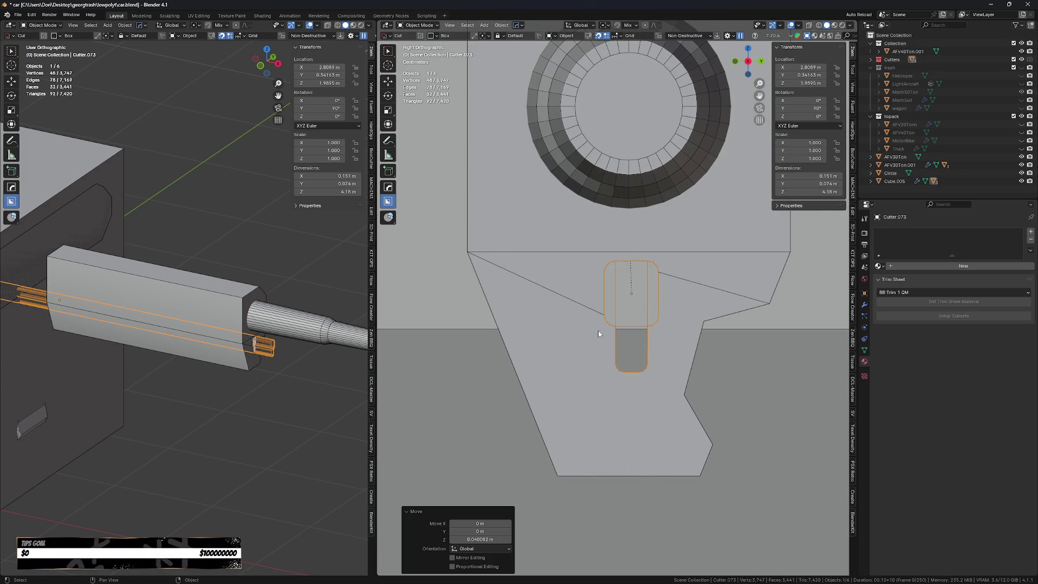
{"action": "left_click_drag", "start_coordinate": [602, 335], "coordinate": [619, 414]}
{"action": "right_click", "coordinate": [620, 414]}
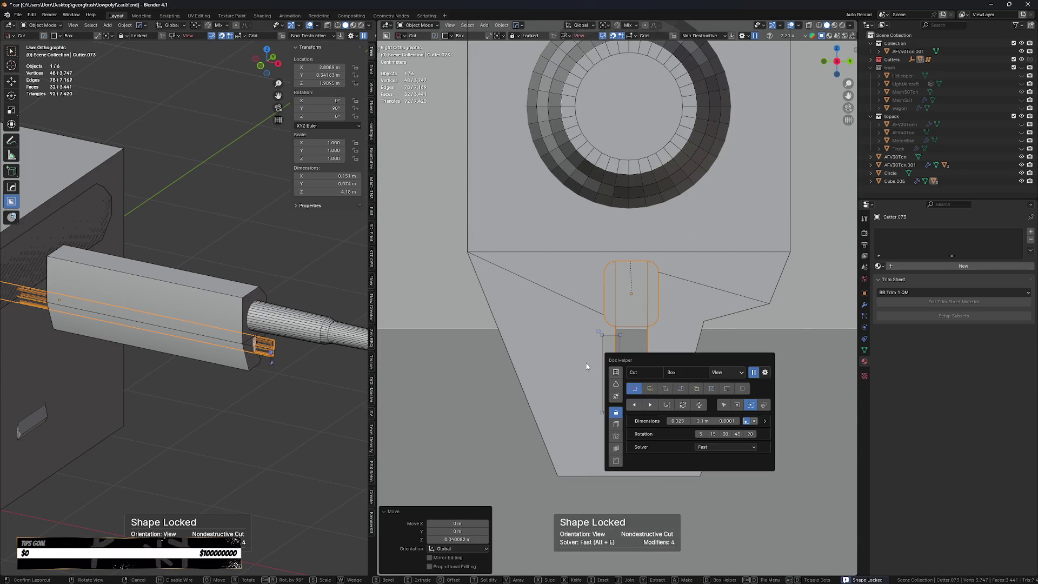
- Switch the cutter shape to Ngon, cut a thin bevelled diagonal strip, and select Cube.005
{"action": "key", "text": "d"}
{"action": "left_click", "coordinate": [598, 401]}
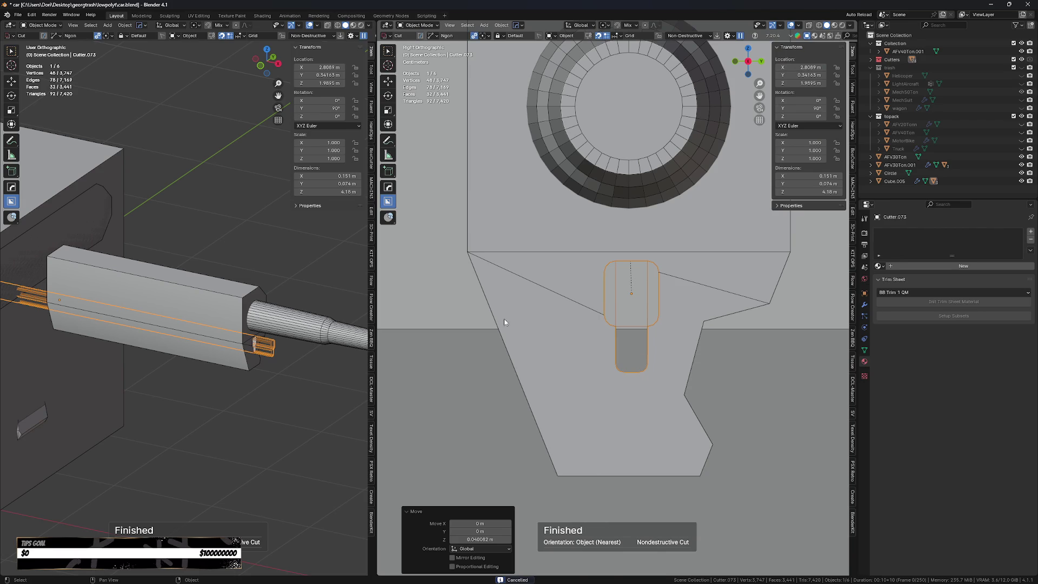
{"action": "left_click", "coordinate": [582, 342]}
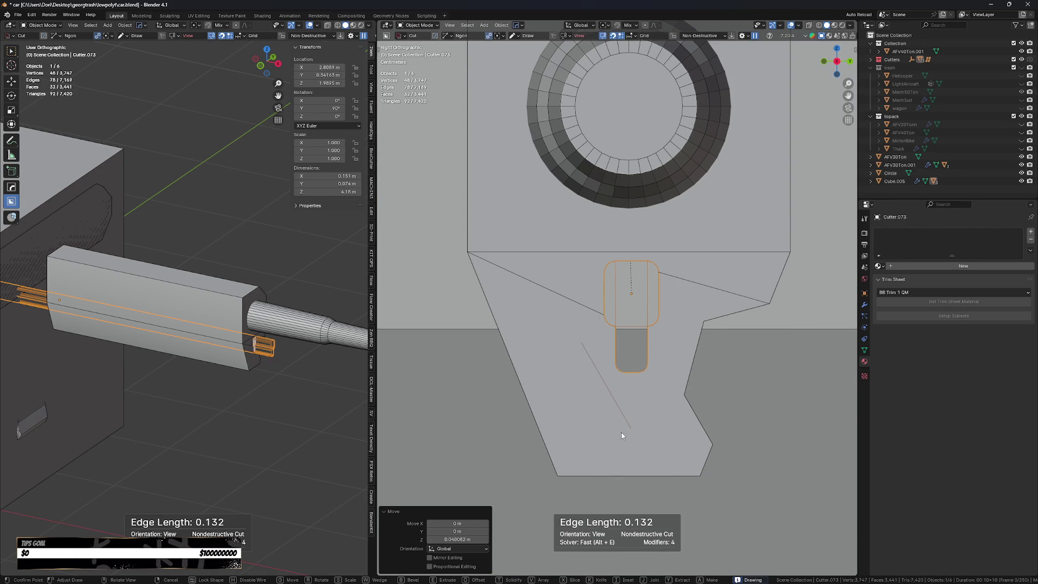
{"action": "left_click", "coordinate": [621, 433]}
{"action": "left_click", "coordinate": [675, 330]}
{"action": "left_click", "coordinate": [647, 435]}
{"action": "left_click", "coordinate": [657, 436]}
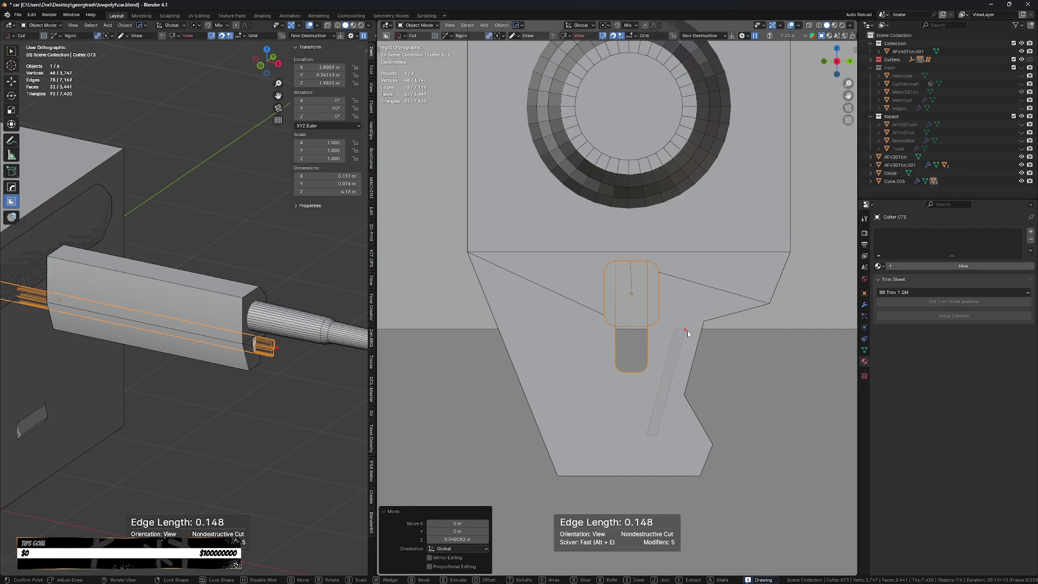
{"action": "key", "text": "b"}
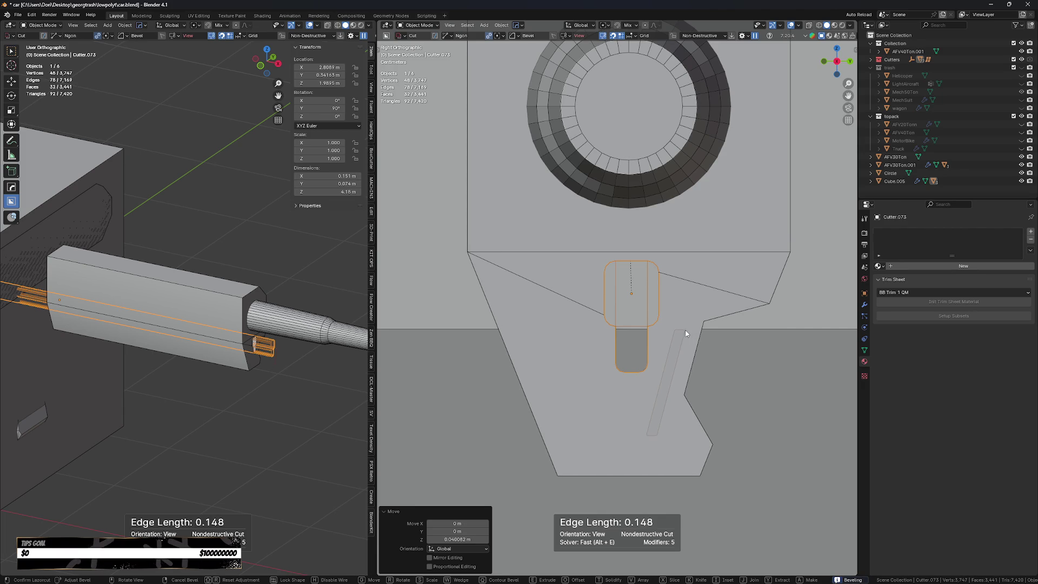
{"action": "scroll", "coordinate": [688, 334], "scroll_direction": "down", "scroll_amount": 3}
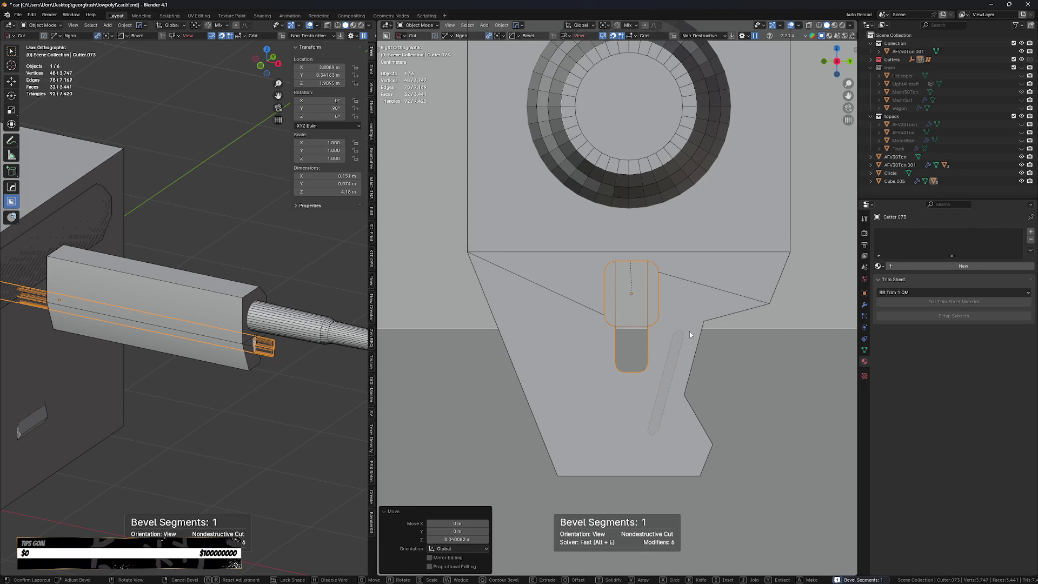
{"action": "key", "text": "Tab"}
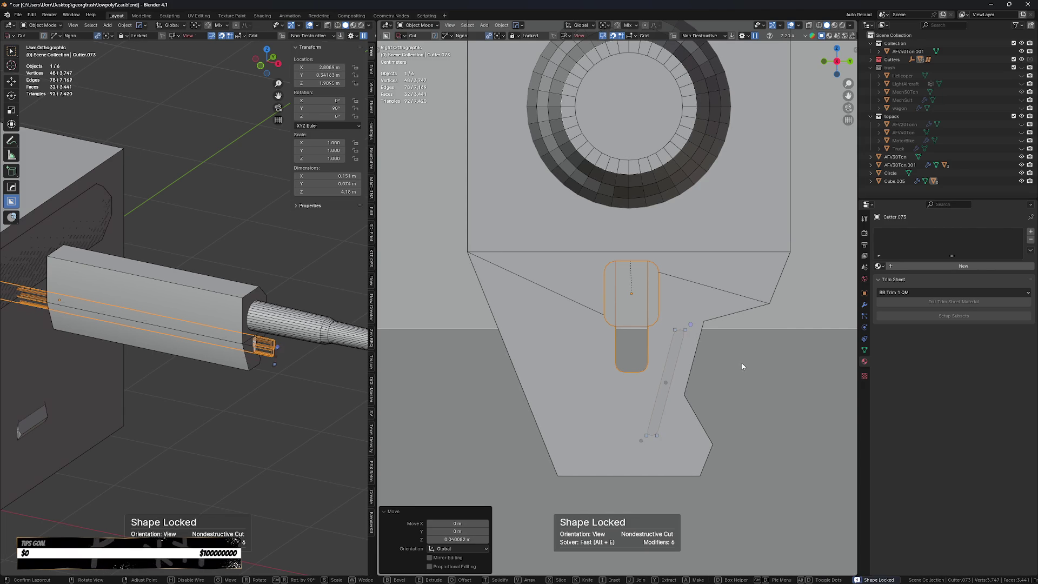
{"action": "left_click", "coordinate": [742, 364]}
{"action": "key", "text": "ctrl"}
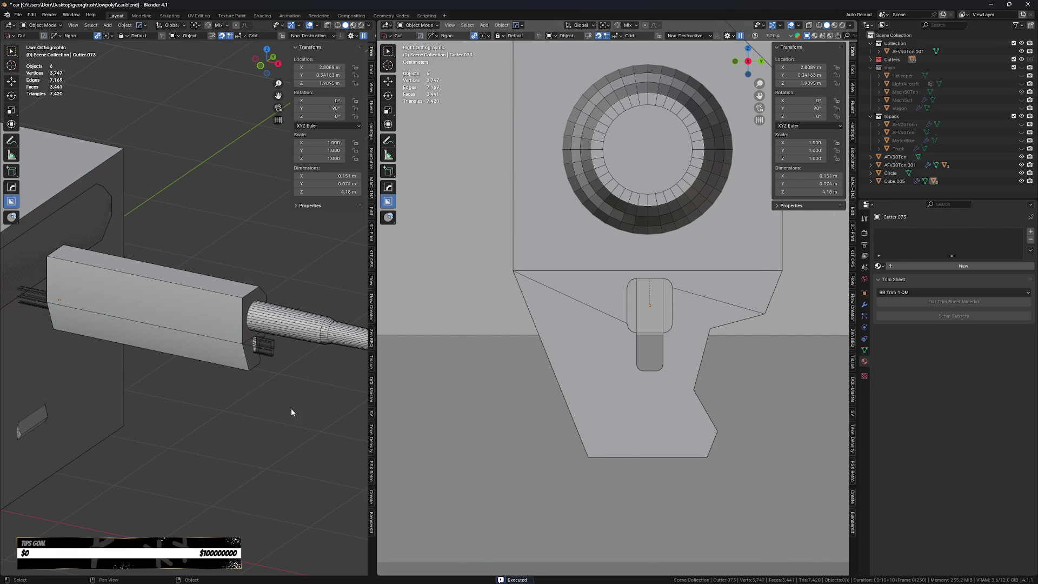
{"action": "left_click", "coordinate": [683, 386]}
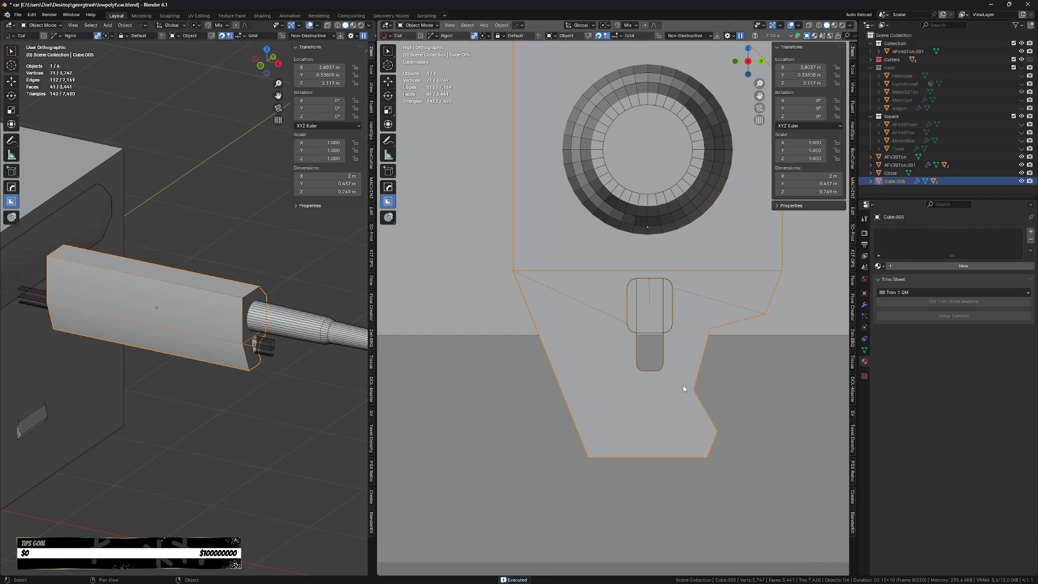
- Cut a round-ended diagonal Ngon groove to the right of the slot
{"action": "left_click", "coordinate": [696, 340]}
{"action": "left_click", "coordinate": [662, 432]}
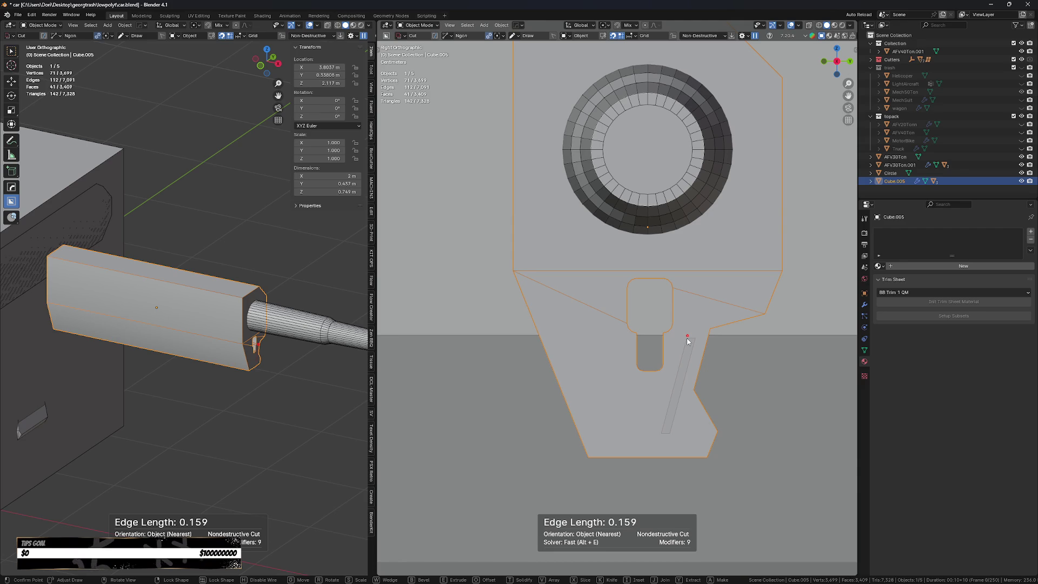
{"action": "key", "text": "b"}
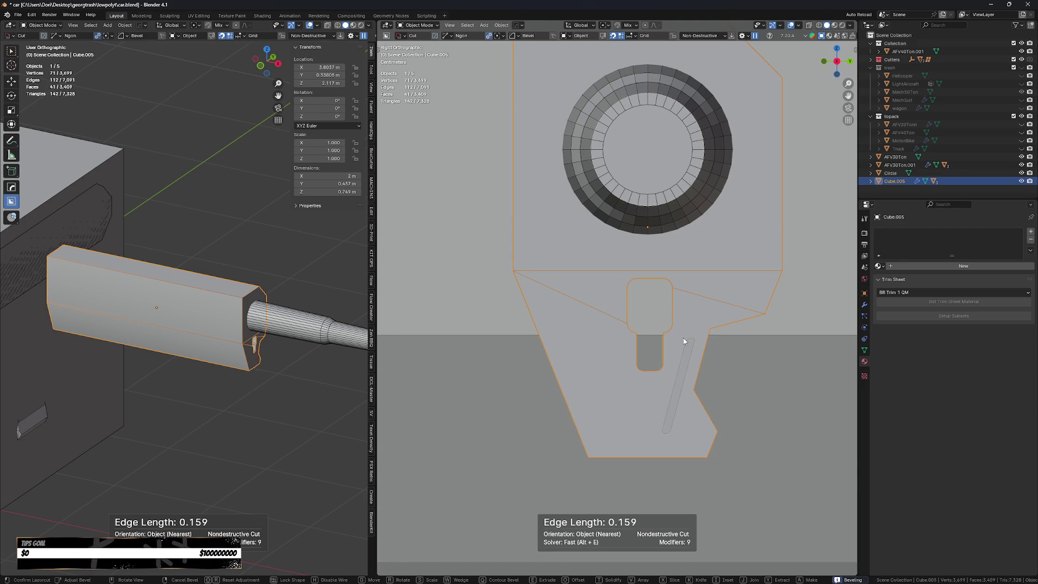
{"action": "scroll", "coordinate": [685, 342], "scroll_direction": "up", "scroll_amount": 1}
{"action": "left_click", "coordinate": [684, 342]}
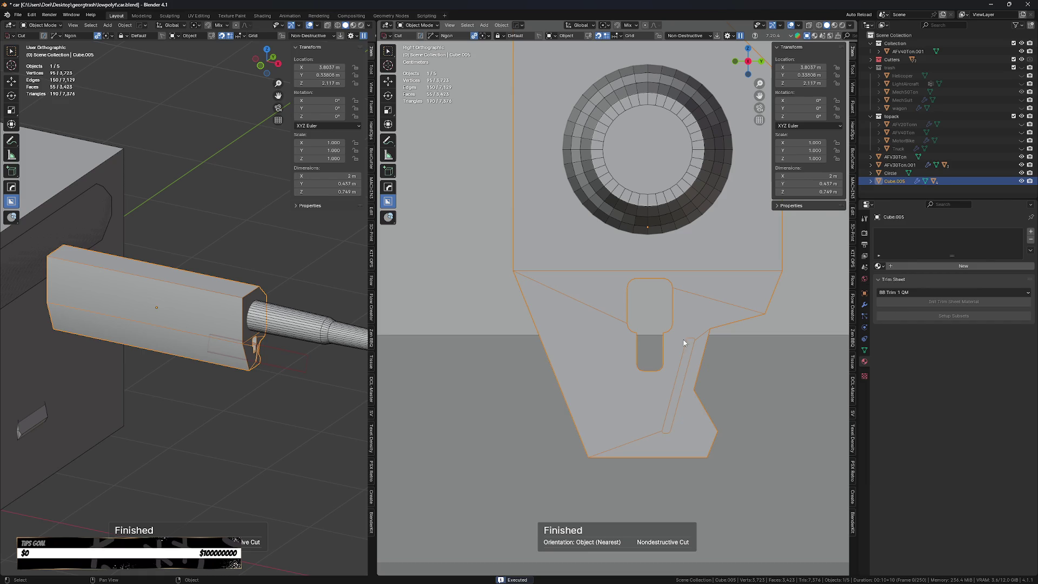
- Reselect Cube.005 and extract the groove's cutter as Cutter.074 via the boolean menu
{"action": "left_click", "coordinate": [663, 410]}
{"action": "scroll", "coordinate": [259, 361], "scroll_direction": "up", "scroll_amount": 4}
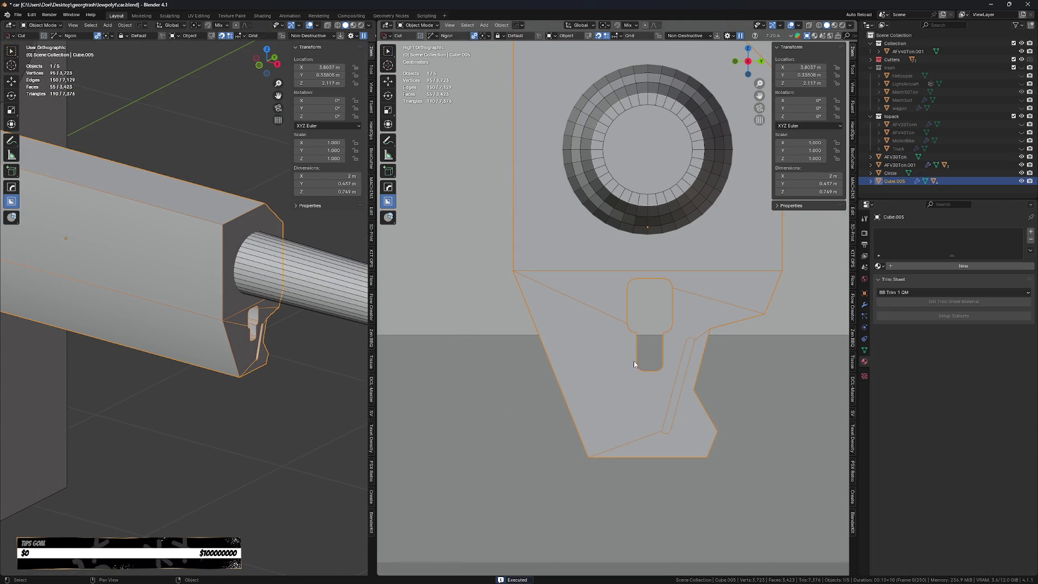
{"action": "key", "text": "q"}
{"action": "left_click", "coordinate": [691, 380]}
- Nudge Cutter.074 about -0.009 m along Y
{"action": "key", "text": "g"}
{"action": "key", "text": "x"}
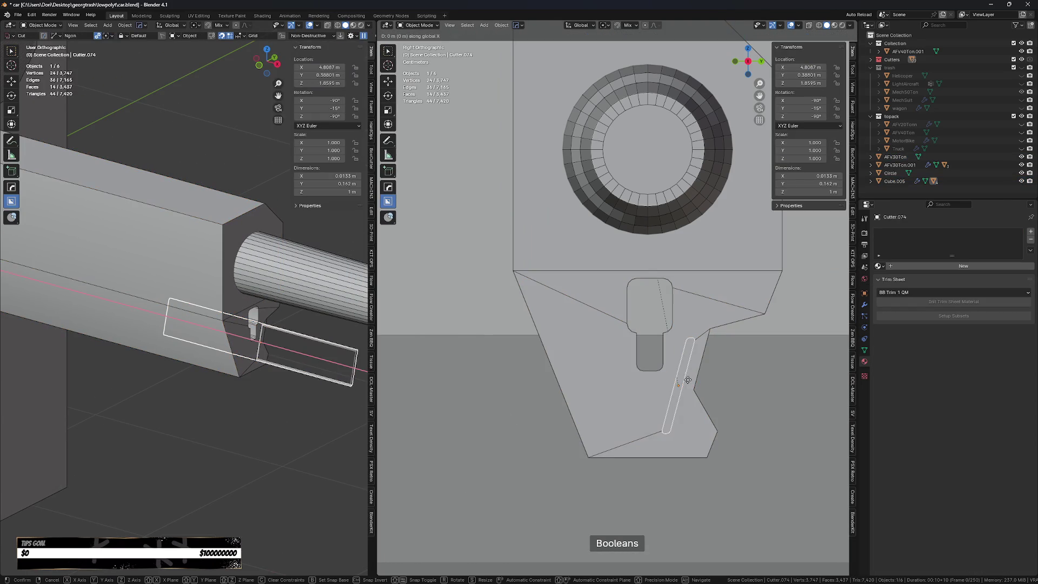
{"action": "key", "text": "y"}
{"action": "left_click", "coordinate": [692, 400]}
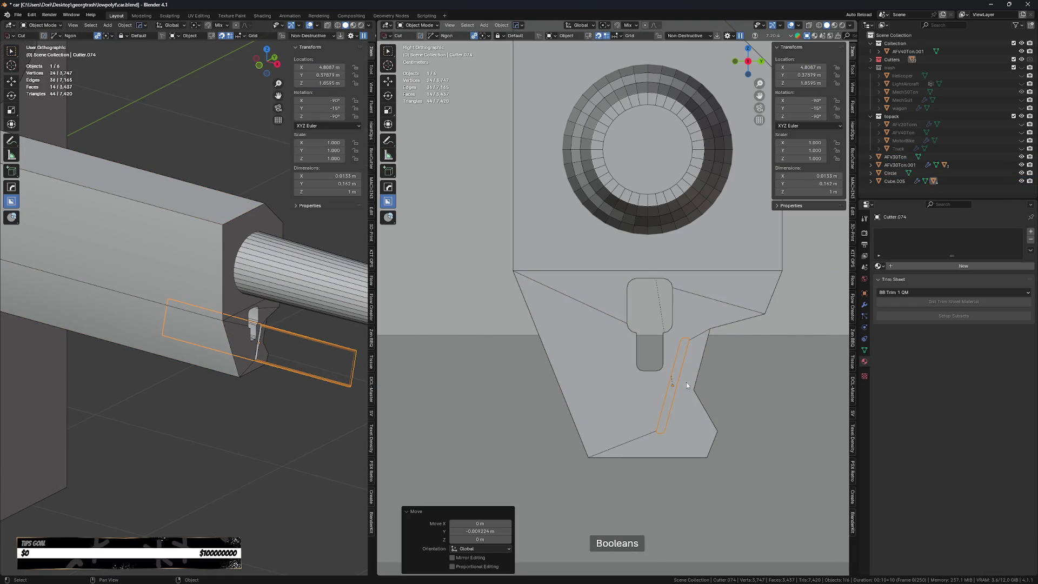
{"action": "scroll", "coordinate": [691, 400], "scroll_direction": "down", "scroll_amount": 2}
- Select Cube.005 and toggle into Edit Mode and back to Object Mode
{"action": "left_click", "coordinate": [685, 423]}
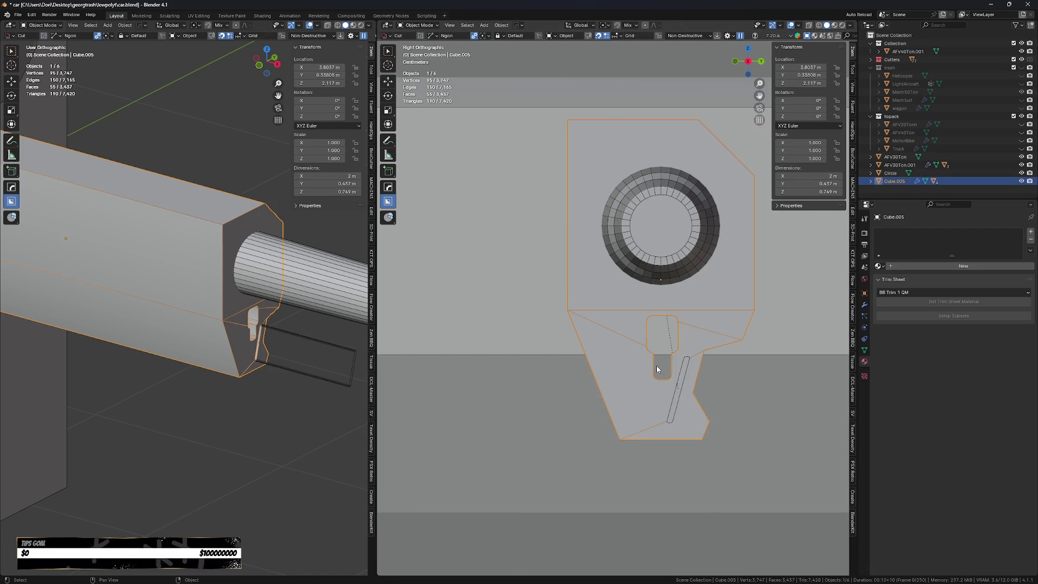
{"action": "key", "text": "Tab"}
{"action": "scroll", "coordinate": [652, 319], "scroll_direction": "up", "scroll_amount": 2}
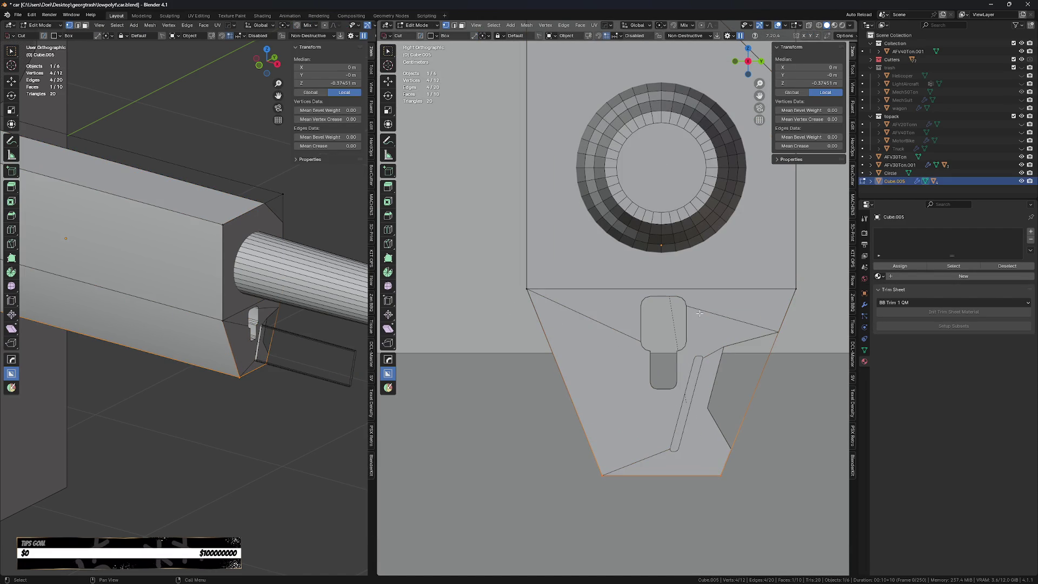
{"action": "key", "text": "Tab"}
{"action": "scroll", "coordinate": [698, 325], "scroll_direction": "down", "scroll_amount": 3}
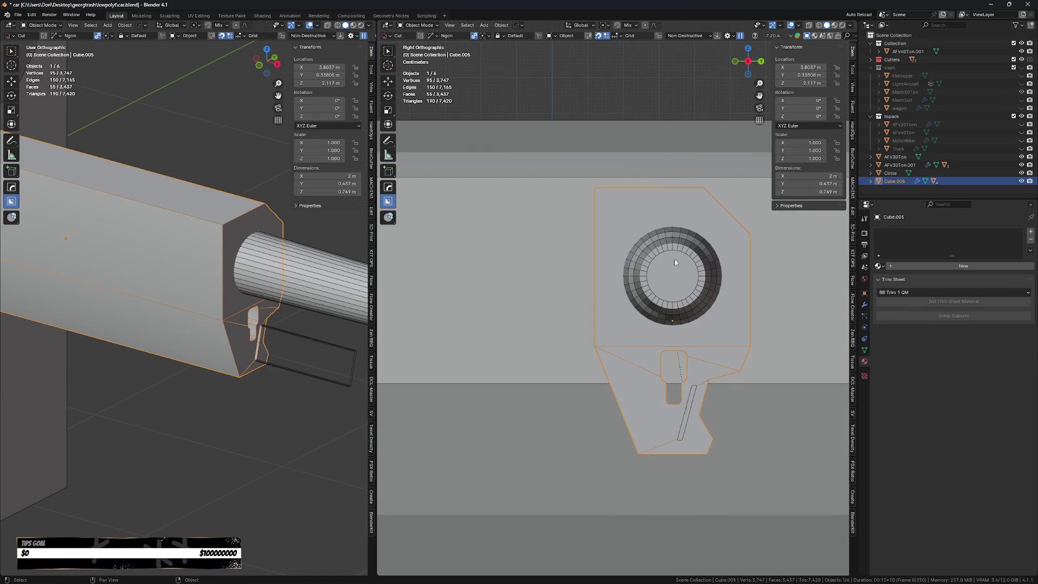
- Finish the corner cut that removes the plate's right part, then review the block's boolean modifiers
{"action": "left_click", "coordinate": [762, 262], "text": "ctrl"}
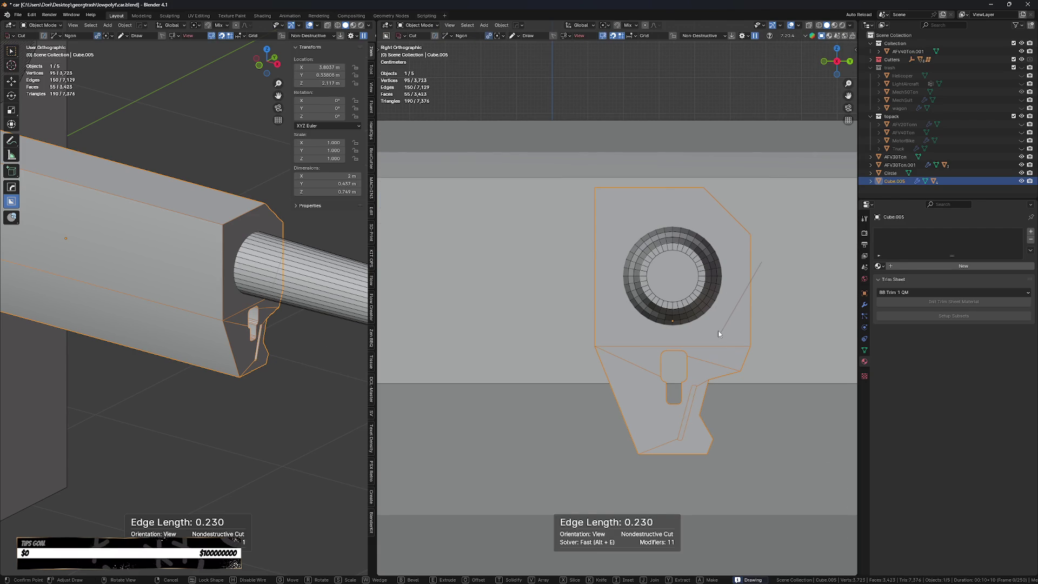
{"action": "left_click", "coordinate": [720, 333]}
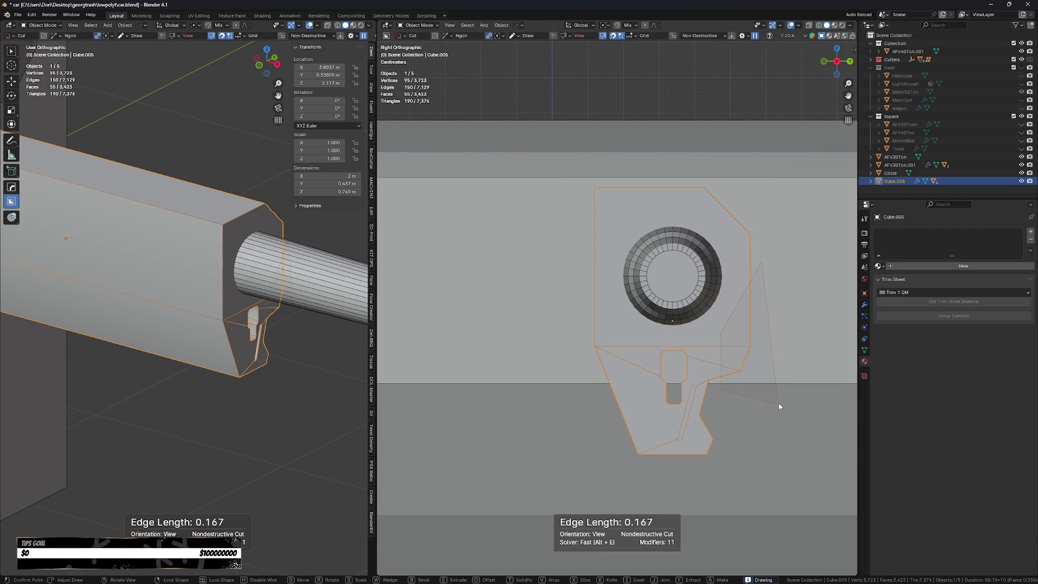
{"action": "key", "text": "space"}
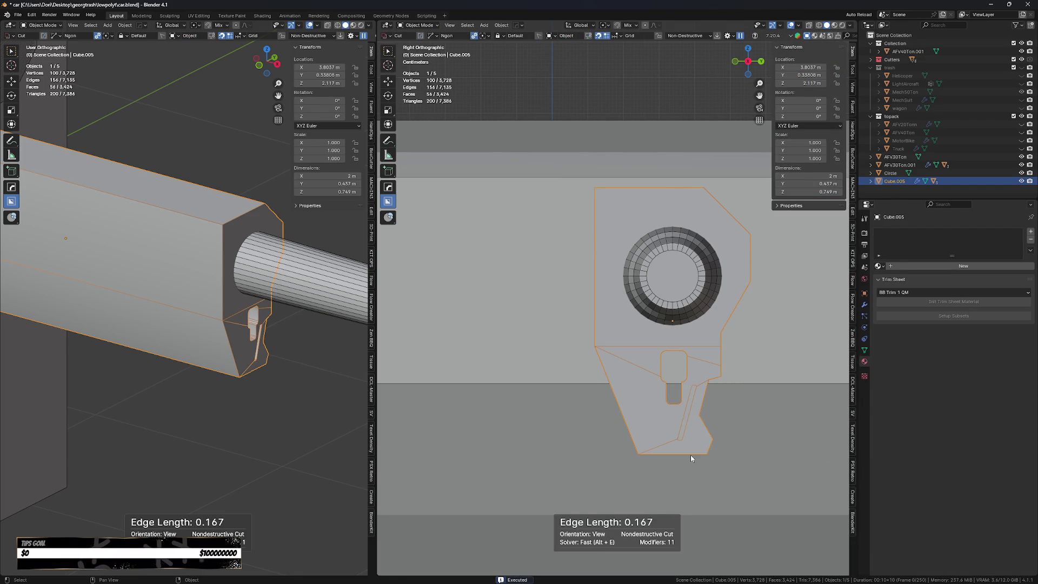
{"action": "key", "text": "q"}
{"action": "left_click", "coordinate": [675, 420]}
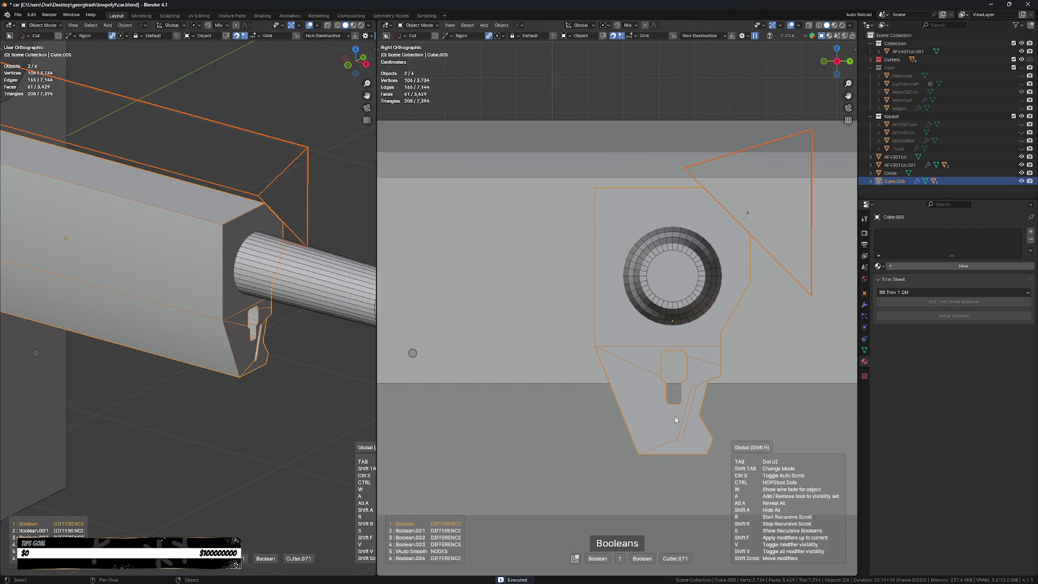
{"action": "left_click", "coordinate": [676, 413]}
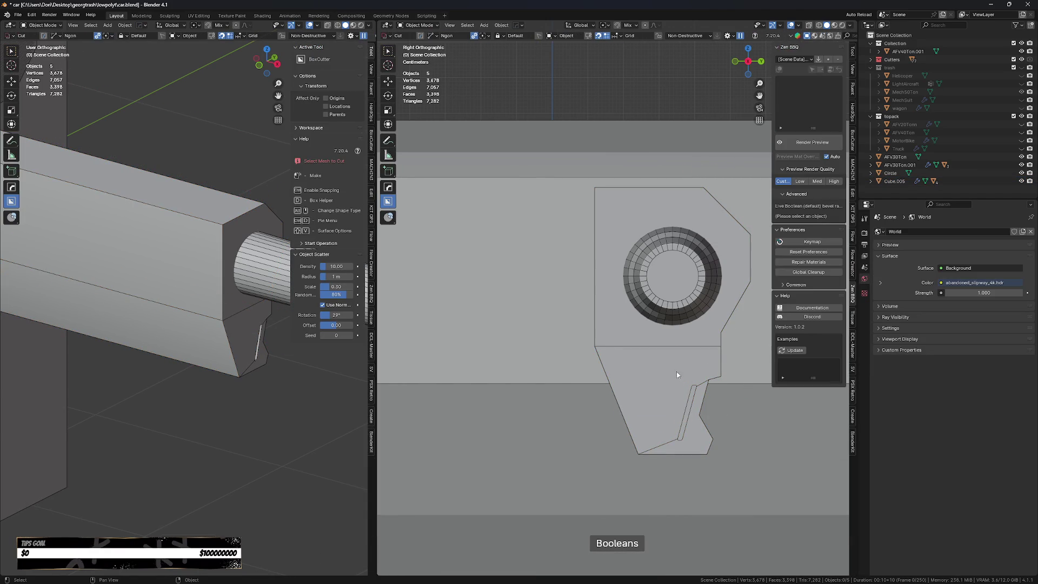
- Switch the cutter shape to a circle and draw a circular cut on Cube.005's lower bracket
{"action": "key", "text": "d"}
{"action": "left_click", "coordinate": [671, 349]}
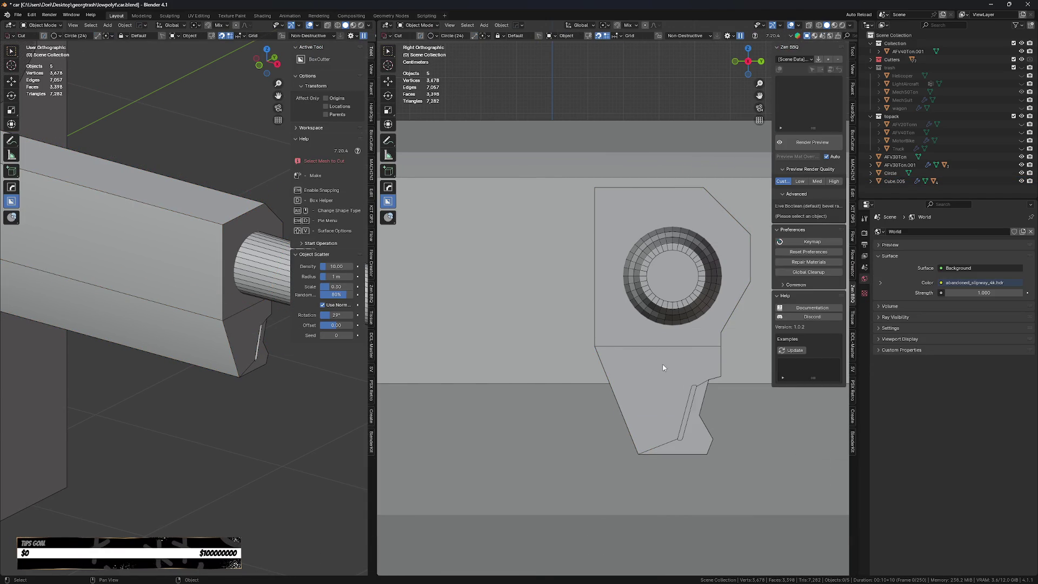
{"action": "left_click_drag", "start_coordinate": [672, 378], "coordinate": [664, 399]}
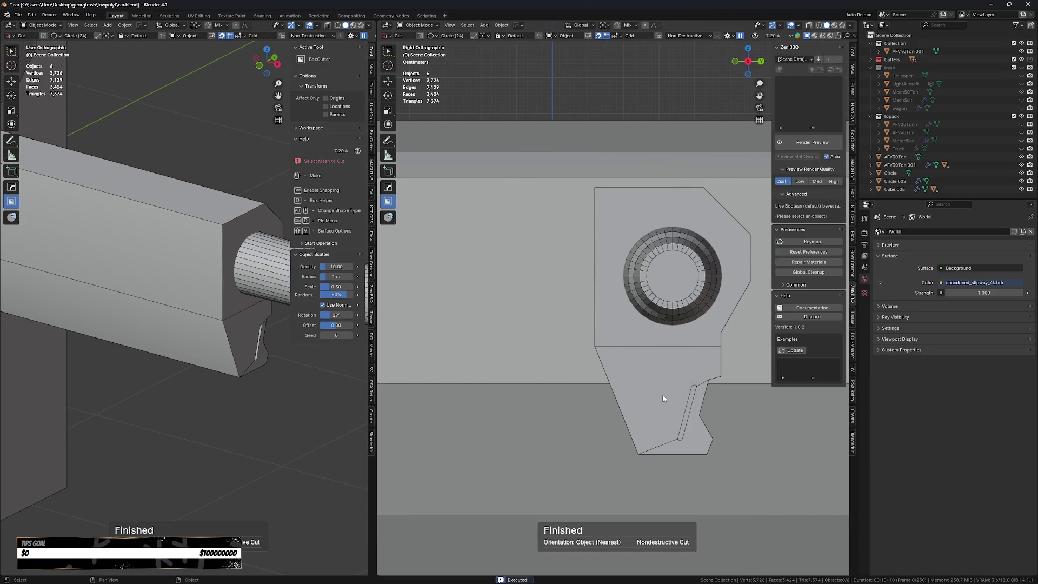
{"action": "key", "text": "ctrl"}
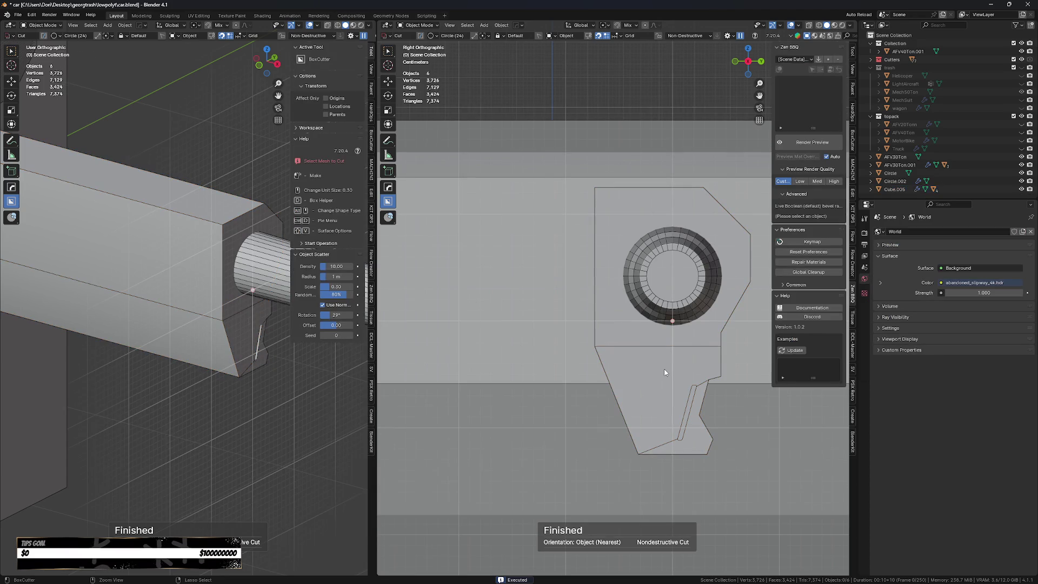
{"action": "left_click", "coordinate": [665, 373]}
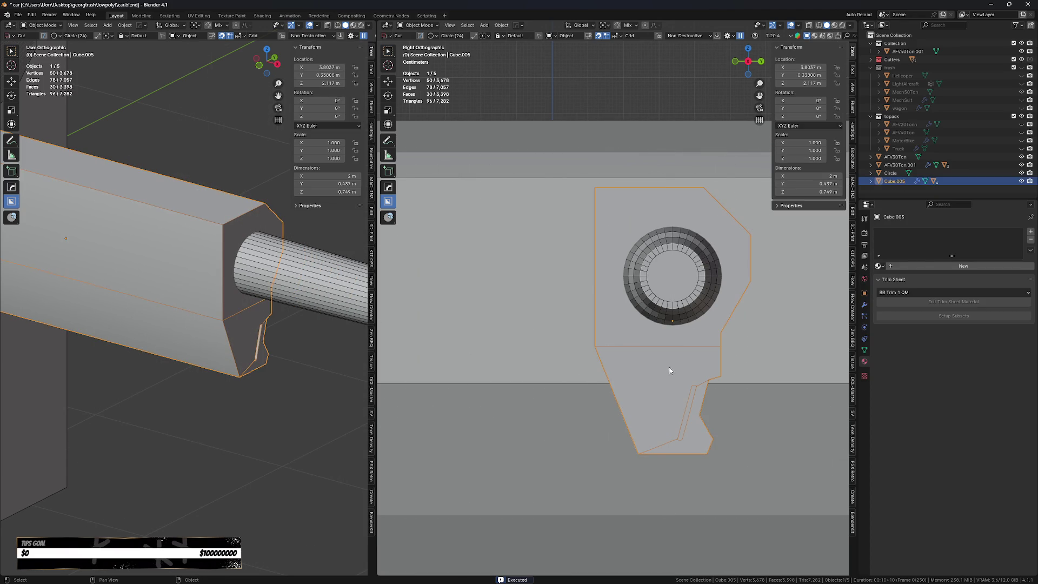
{"action": "mouse_move", "coordinate": [668, 355]}
{"action": "left_mouse_down"}
{"action": "mouse_move", "coordinate": [685, 387]}
{"action": "mouse_move", "coordinate": [679, 398]}
{"action": "mouse_move", "coordinate": [675, 377]}
{"action": "left_mouse_up"}
- Lock the circle cutter below the ring and extend its depth through the part
{"action": "key", "text": "g"}
{"action": "key", "text": "g"}
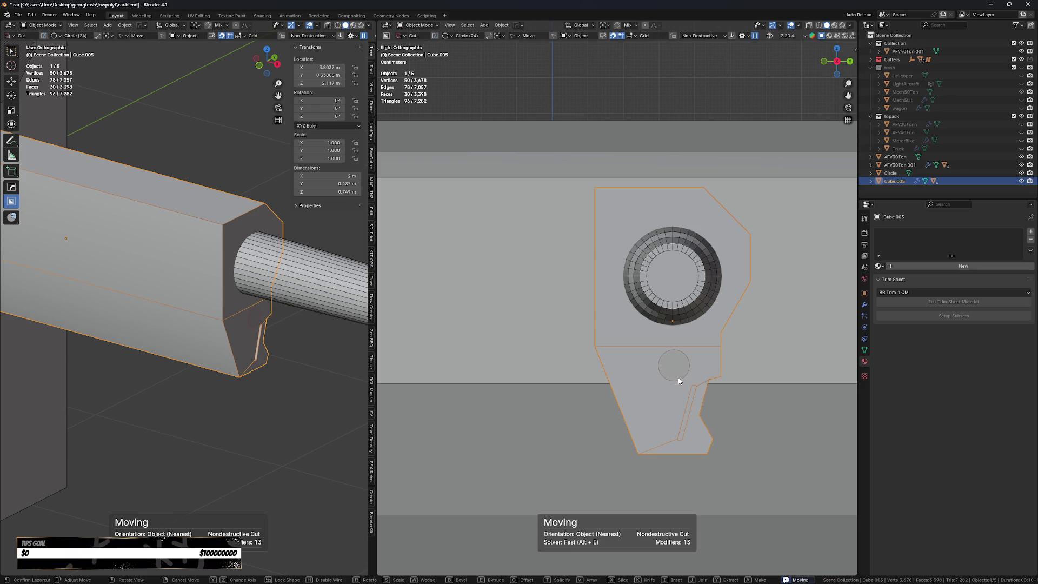
{"action": "left_click", "coordinate": [678, 377]}
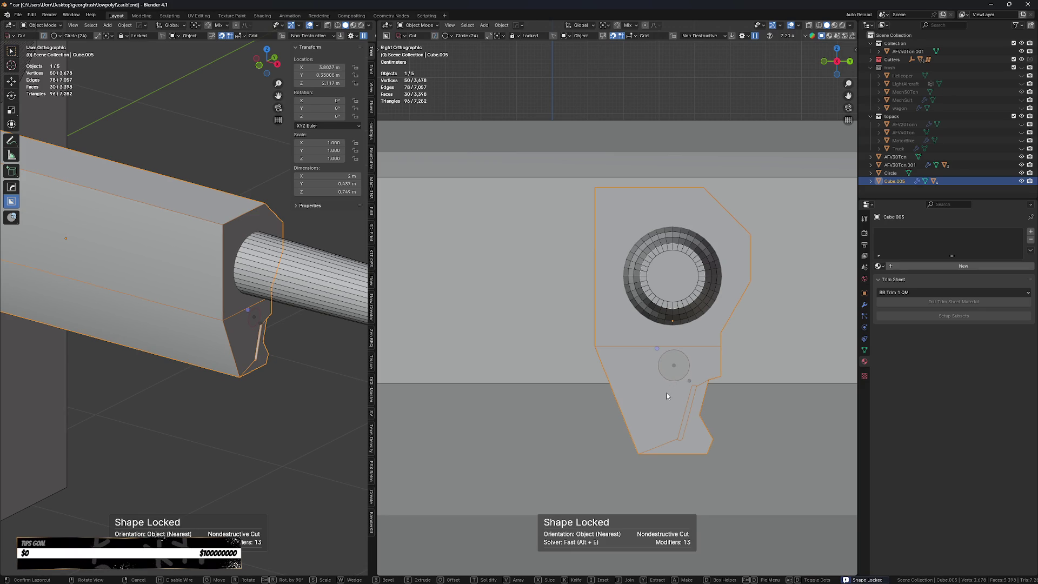
{"action": "key", "text": "b"}
{"action": "scroll", "coordinate": [667, 367], "scroll_direction": "down", "scroll_amount": 1}
{"action": "middle_click_drag", "start_coordinate": [667, 367], "coordinate": [628, 420]}
{"action": "key", "text": "e"}
{"action": "left_click", "coordinate": [718, 381]}
{"action": "scroll", "coordinate": [680, 364], "scroll_direction": "up", "scroll_amount": 4}
- Bevel the circle cutter's edges and offset the cutter along its depth
{"action": "key", "text": "b"}
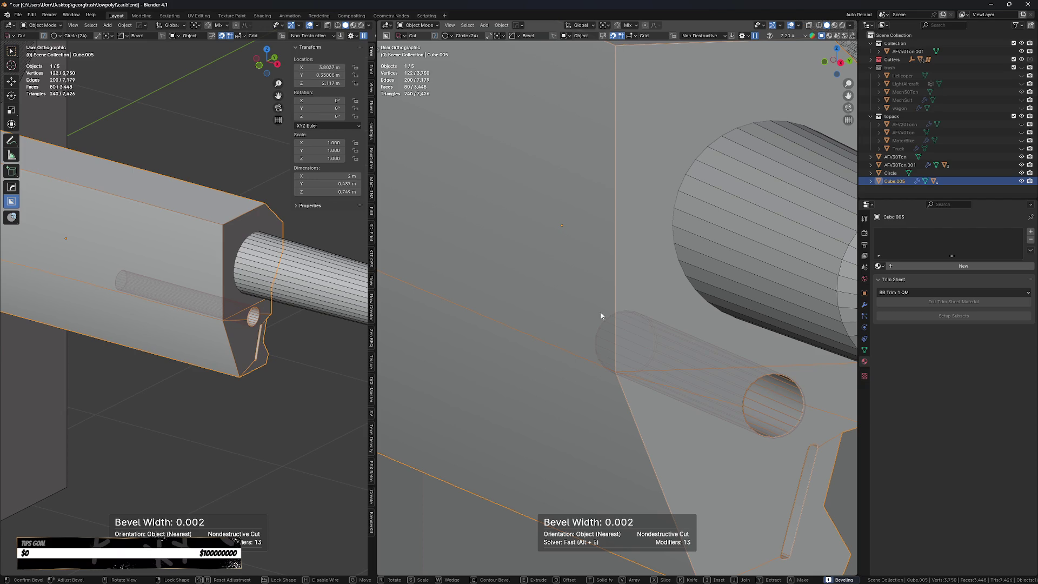
{"action": "scroll", "coordinate": [769, 411], "scroll_direction": "up", "scroll_amount": 5}
{"action": "left_click", "coordinate": [769, 411]}
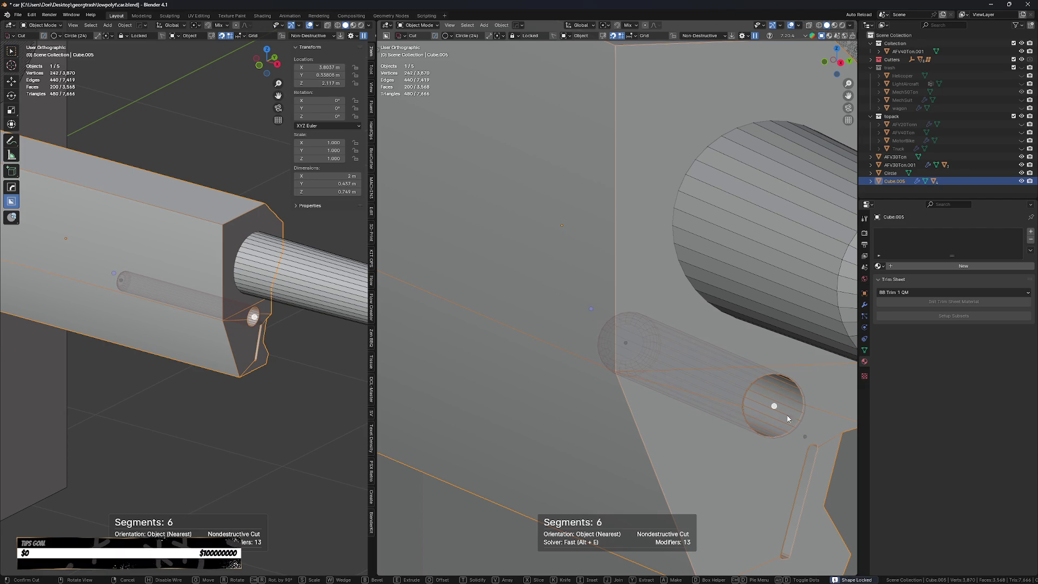
{"action": "key", "text": "Tab"}
{"action": "key", "text": "Tab"}
{"action": "key", "text": "o"}
{"action": "left_click", "coordinate": [806, 441]}
- Apply a second bevel pass to the cutter edges while viewing the part at an angle
{"action": "key", "text": "b"}
{"action": "scroll", "coordinate": [378, 28], "scroll_direction": "up", "scroll_amount": 1}
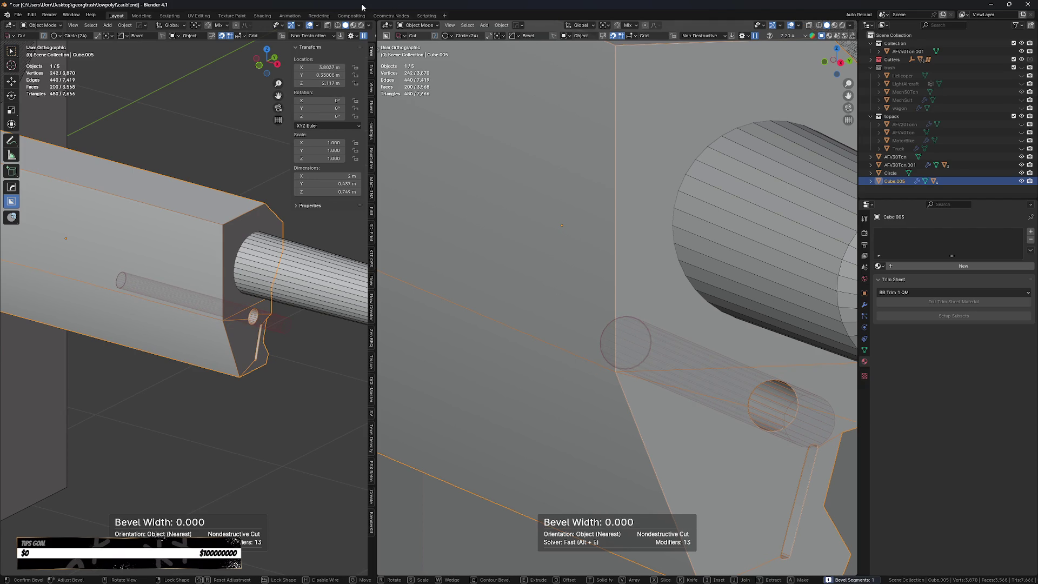
{"action": "mouse_move", "coordinate": [622, 272]}
{"action": "mouse_move", "coordinate": [122, 281]}
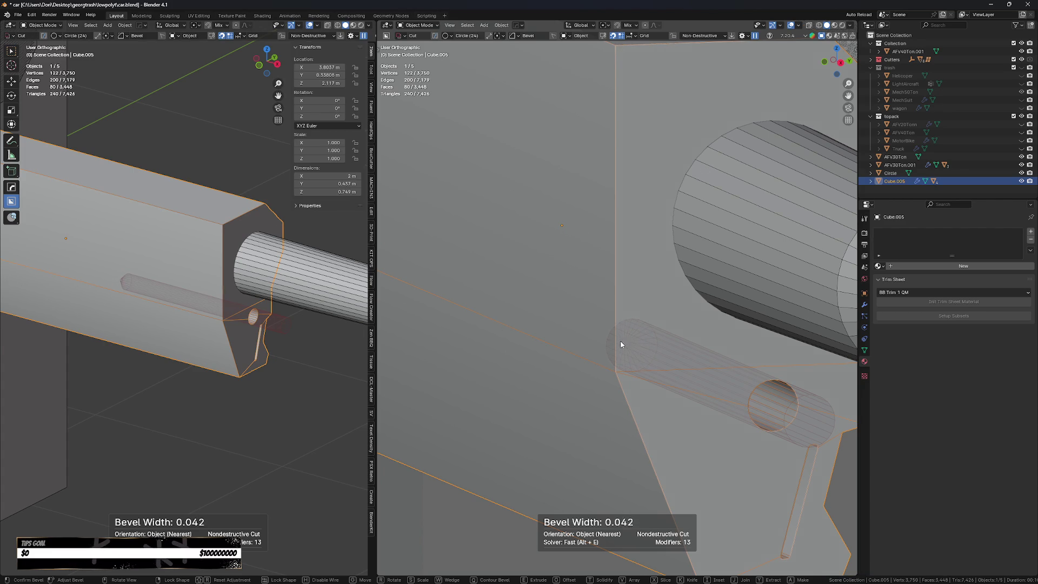
{"action": "mouse_move", "coordinate": [440, 294]}
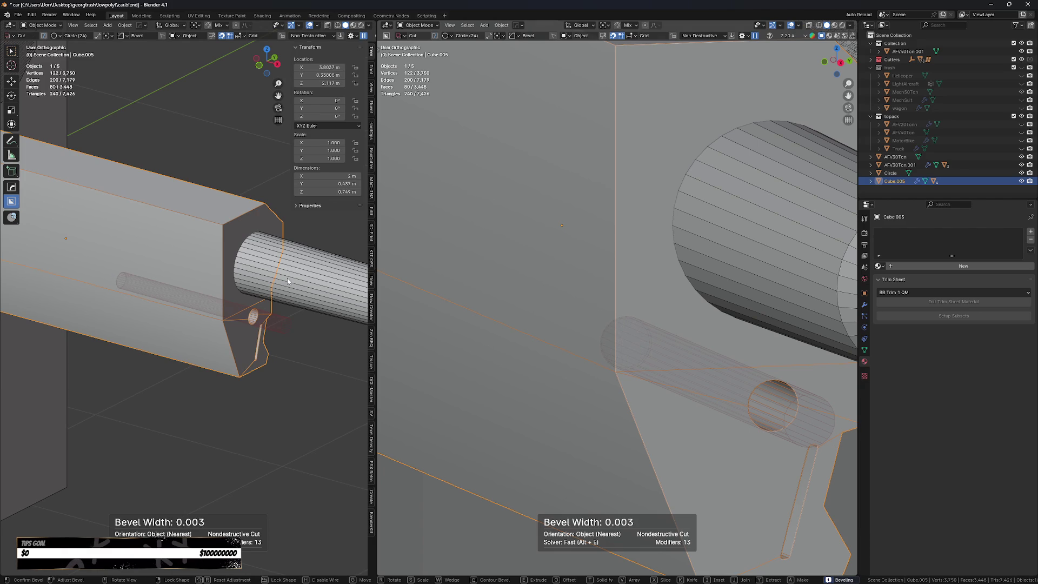
{"action": "mouse_move", "coordinate": [537, 309]}
{"action": "scroll", "coordinate": [508, 307], "scroll_direction": "up", "scroll_amount": 3}
{"action": "middle_click_drag", "start_coordinate": [539, 317], "coordinate": [598, 324]}
- Reduce the bevel to a single segment and finish the round hole through the bracket
{"action": "key", "text": "b"}
{"action": "scroll", "coordinate": [556, 315], "scroll_direction": "down", "scroll_amount": 2}
{"action": "left_click", "coordinate": [488, 324]}
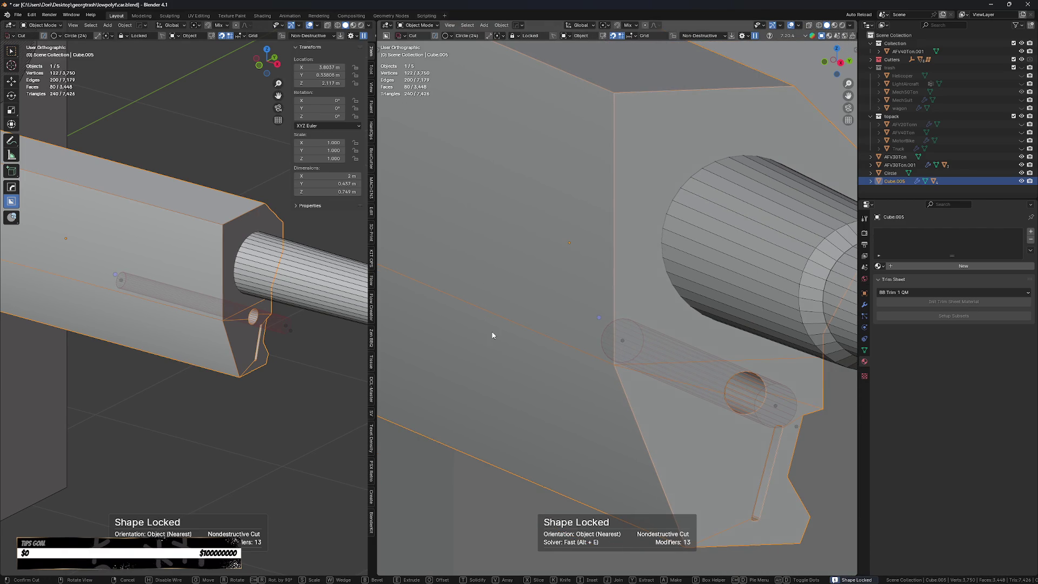
{"action": "left_click", "coordinate": [492, 335]}
{"action": "mouse_move", "coordinate": [716, 448]}
{"action": "middle_mouse_down"}
{"action": "mouse_move", "coordinate": [690, 440]}
{"action": "mouse_move", "coordinate": [663, 406]}
{"action": "middle_mouse_up"}
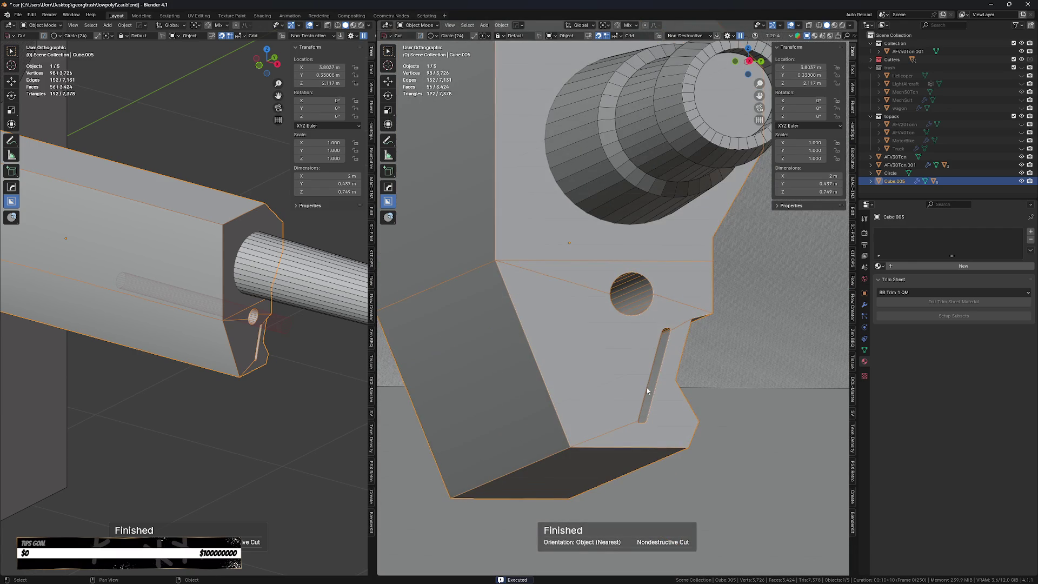
{"action": "key", "text": "KP_3"}
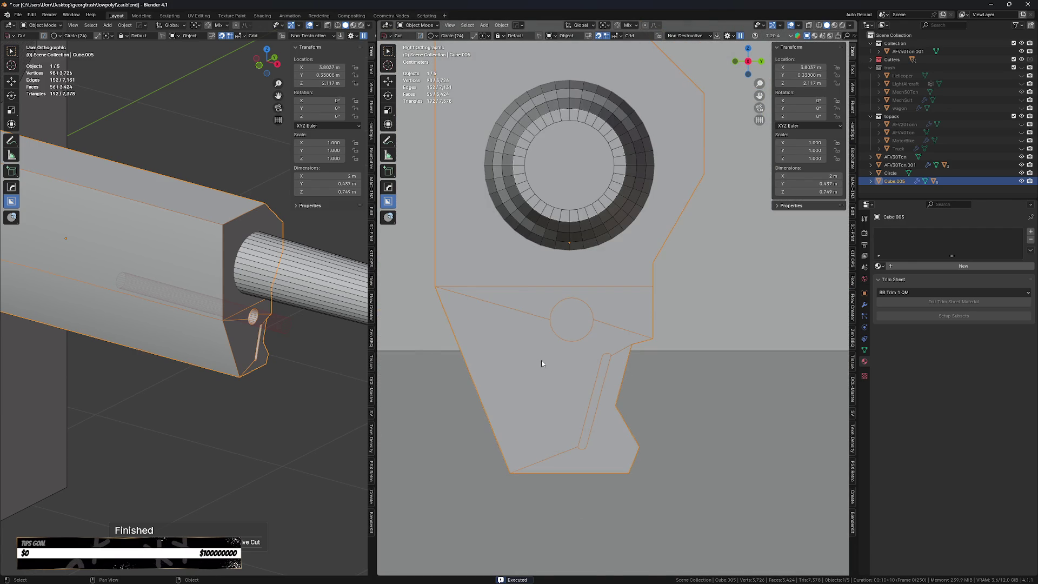
- Cut two small round holes: one atop the slanted arm, one below the larger hole
{"action": "left_click", "coordinate": [545, 354]}
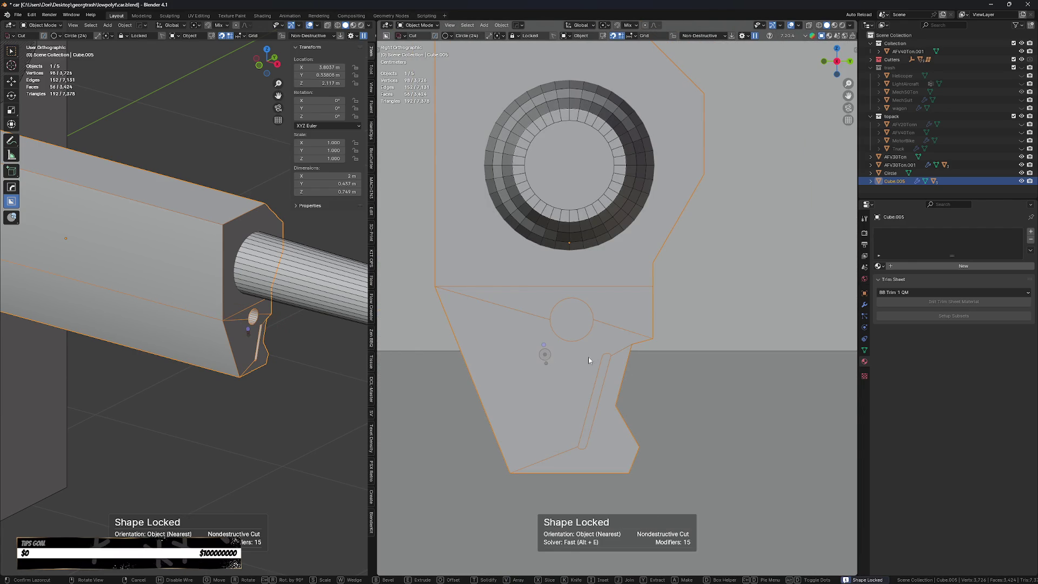
{"action": "key", "text": "Escape"}
{"action": "left_click_drag", "start_coordinate": [595, 345], "coordinate": [601, 349]}
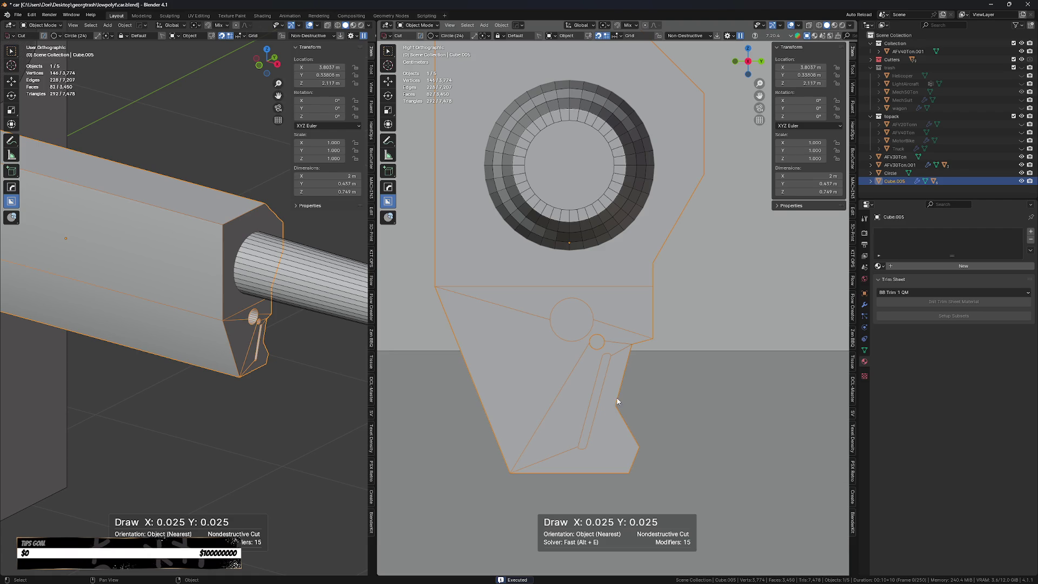
{"action": "scroll", "coordinate": [622, 394], "scroll_direction": "down", "scroll_amount": 1}
{"action": "left_click_drag", "start_coordinate": [576, 363], "coordinate": [584, 385]}
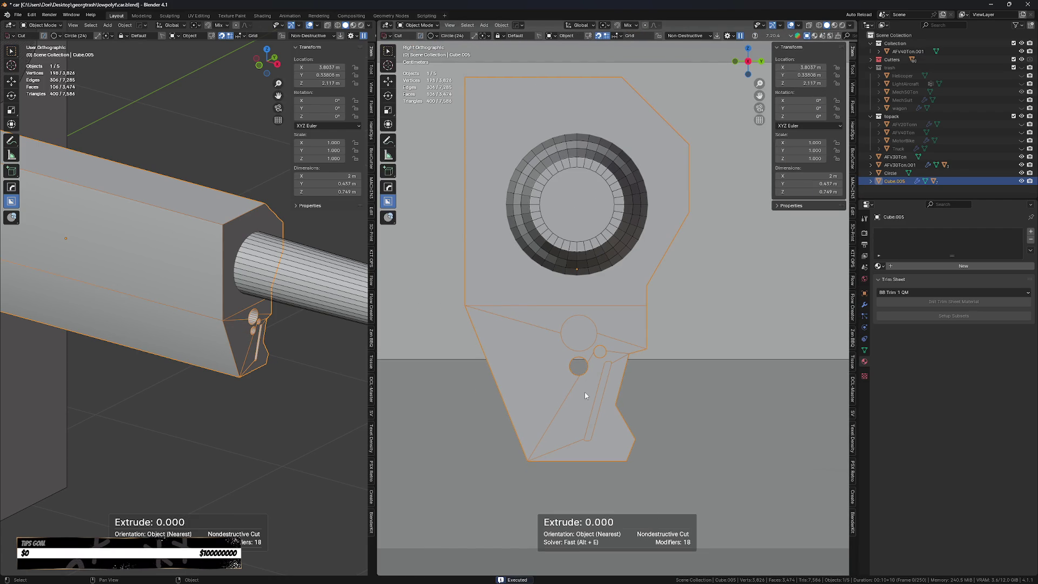
{"action": "scroll", "coordinate": [584, 395], "scroll_direction": "down", "scroll_amount": 1}
- Apply all cuts to the bracket mesh and symmetrize it so both sides match
{"action": "key", "text": "q"}
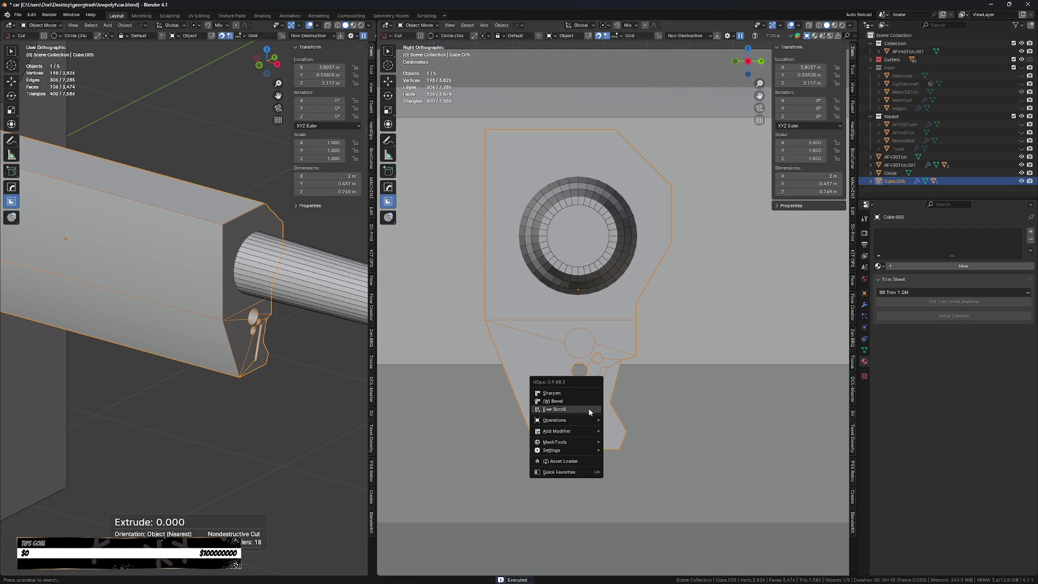
{"action": "left_click", "coordinate": [589, 408]}
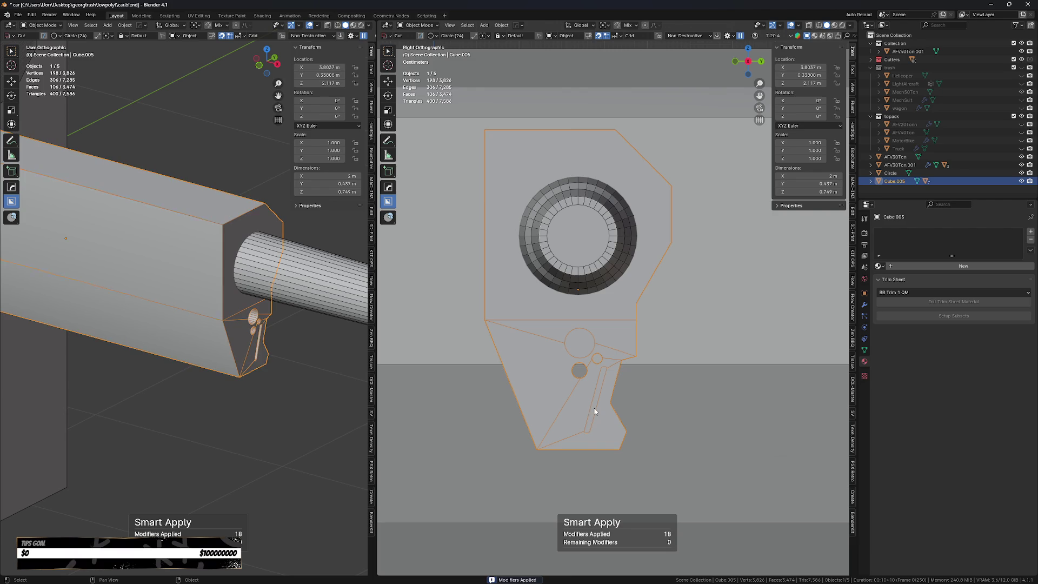
{"action": "key", "text": "Tab"}
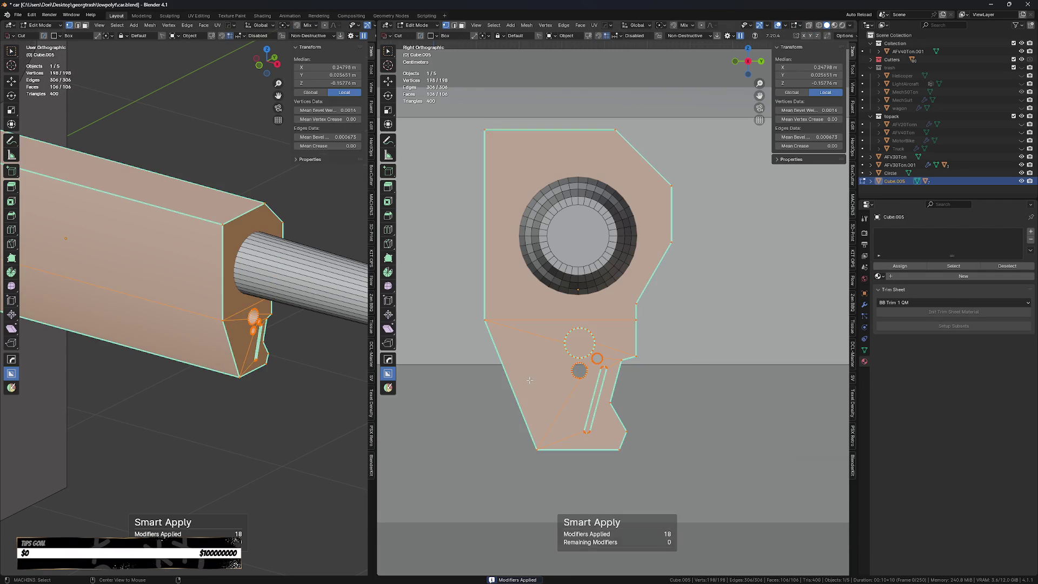
{"action": "key", "text": "alt+x"}
{"action": "key", "text": "Tab"}
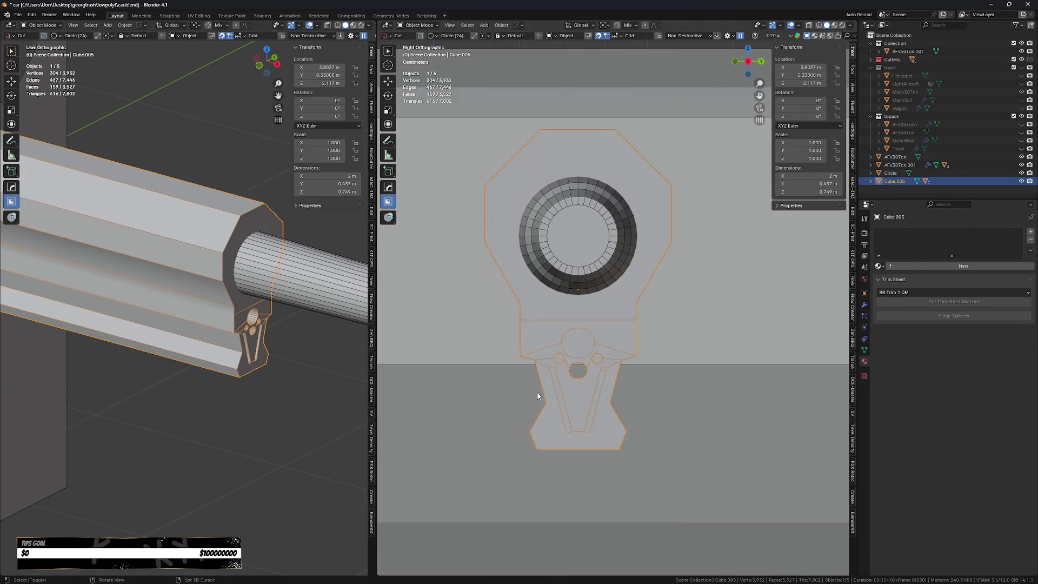
- In front view with X-ray on, trim the part's box corner with a diagonal cut
{"action": "middle_click_drag", "start_coordinate": [541, 398], "coordinate": [563, 408]}
{"action": "scroll", "coordinate": [556, 417], "scroll_direction": "down", "scroll_amount": 2}
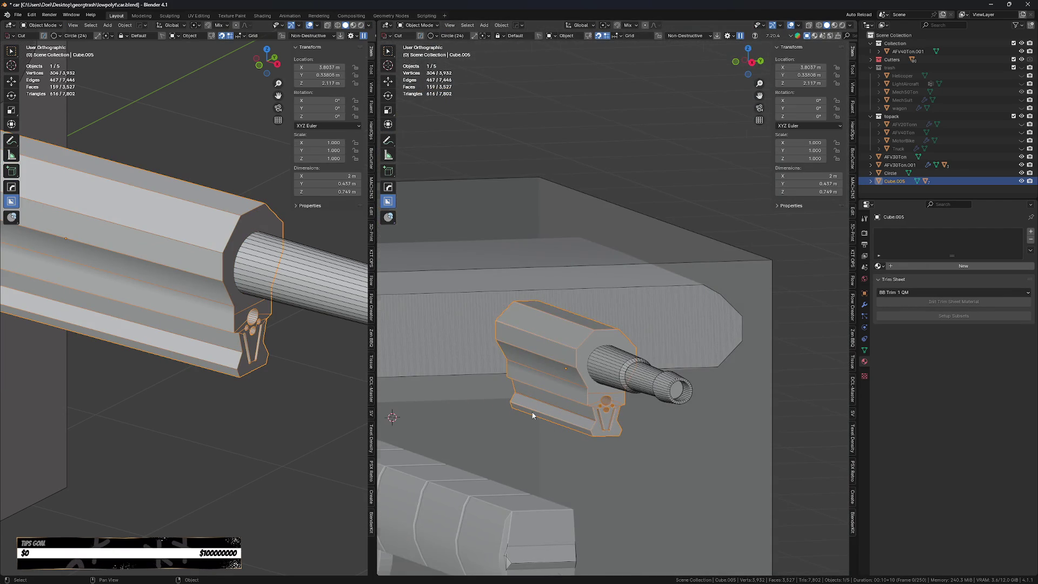
{"action": "key", "text": "KP_1"}
{"action": "key", "text": "KP_Decimal"}
{"action": "scroll", "coordinate": [629, 338], "scroll_direction": "up", "scroll_amount": 1}
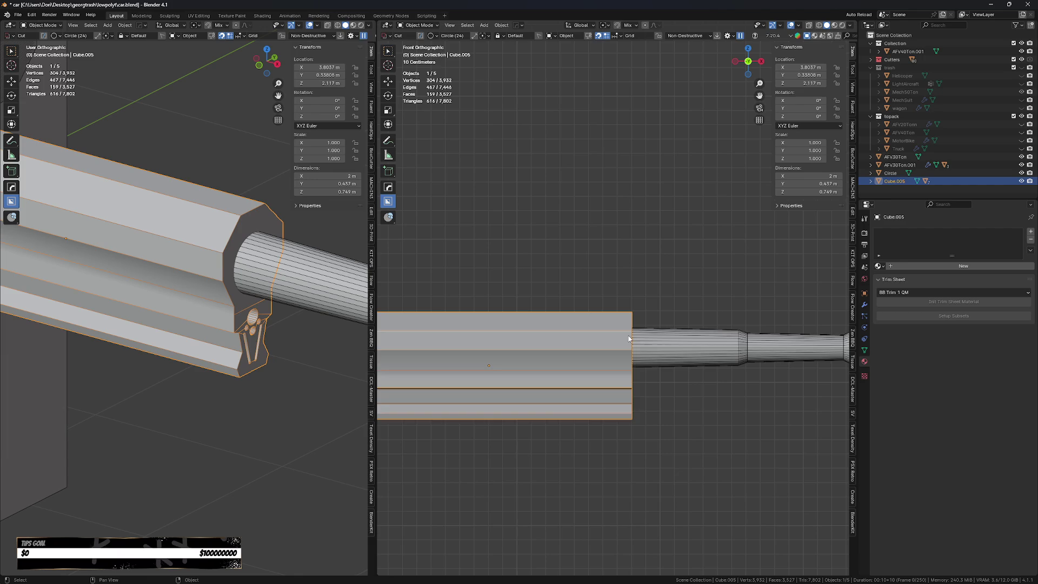
{"action": "key", "text": "alt+z"}
{"action": "mouse_move", "coordinate": [554, 300]}
{"action": "left_mouse_down"}
{"action": "mouse_move", "coordinate": [543, 283]}
{"action": "mouse_move", "coordinate": [660, 353]}
{"action": "left_mouse_up"}
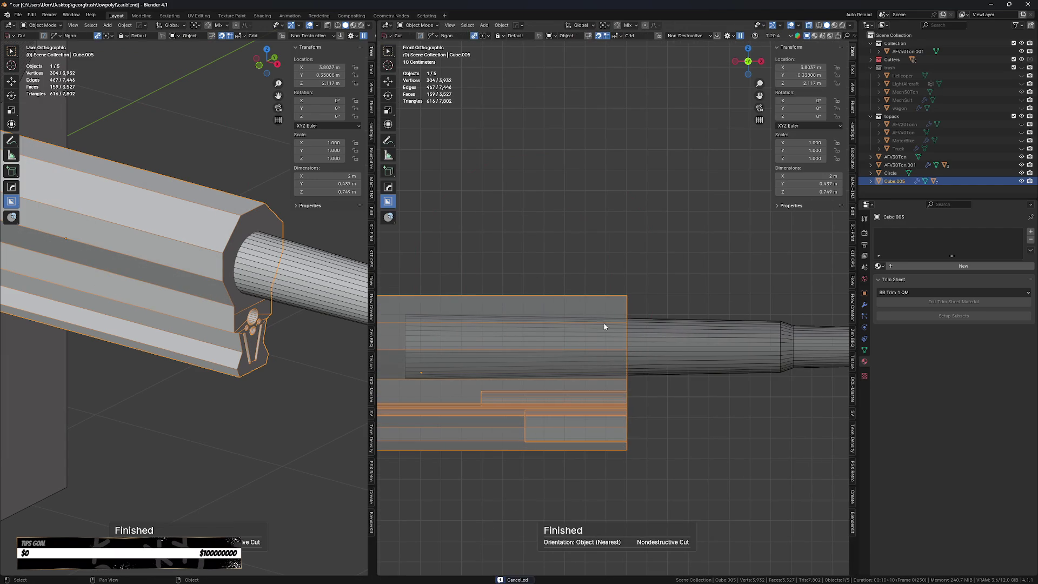
{"action": "left_click_drag", "start_coordinate": [578, 287], "coordinate": [657, 391]}
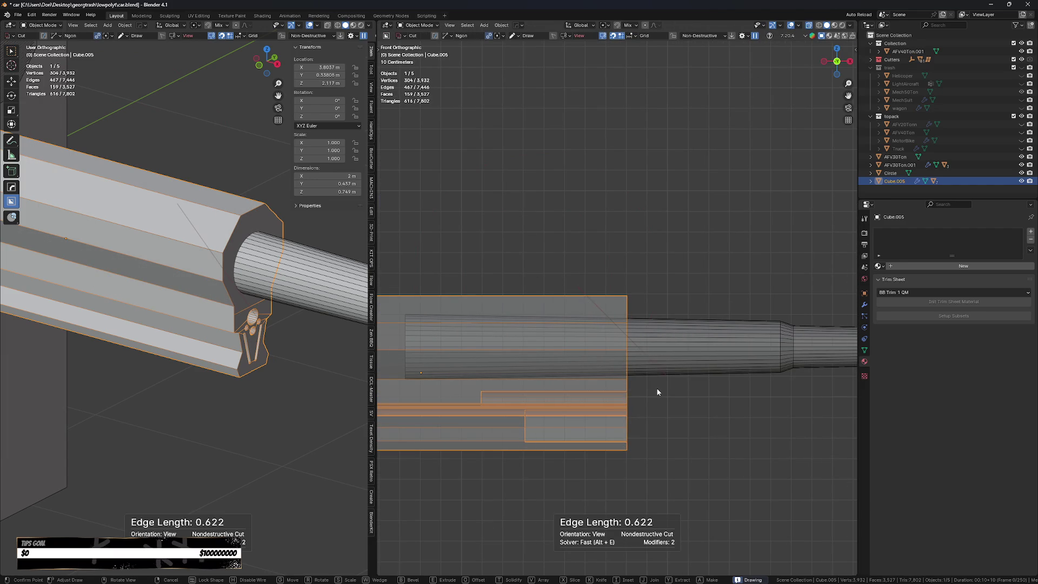
{"action": "left_click", "coordinate": [669, 231]}
{"action": "mouse_move", "coordinate": [669, 232]}
{"action": "middle_mouse_down"}
{"action": "mouse_move", "coordinate": [703, 349]}
{"action": "mouse_move", "coordinate": [683, 370]}
{"action": "mouse_move", "coordinate": [665, 428]}
{"action": "middle_mouse_up"}
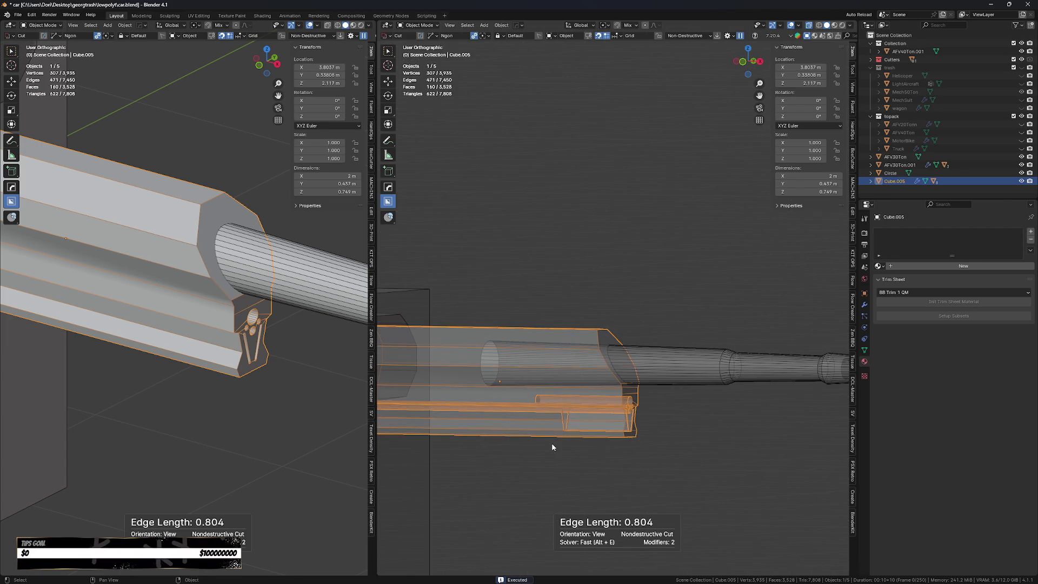
- Chamfer the part's lower-right corner with another diagonal cut
{"action": "key", "text": "KP_3"}
{"action": "key", "text": "KP_1"}
{"action": "left_click", "coordinate": [644, 389]}
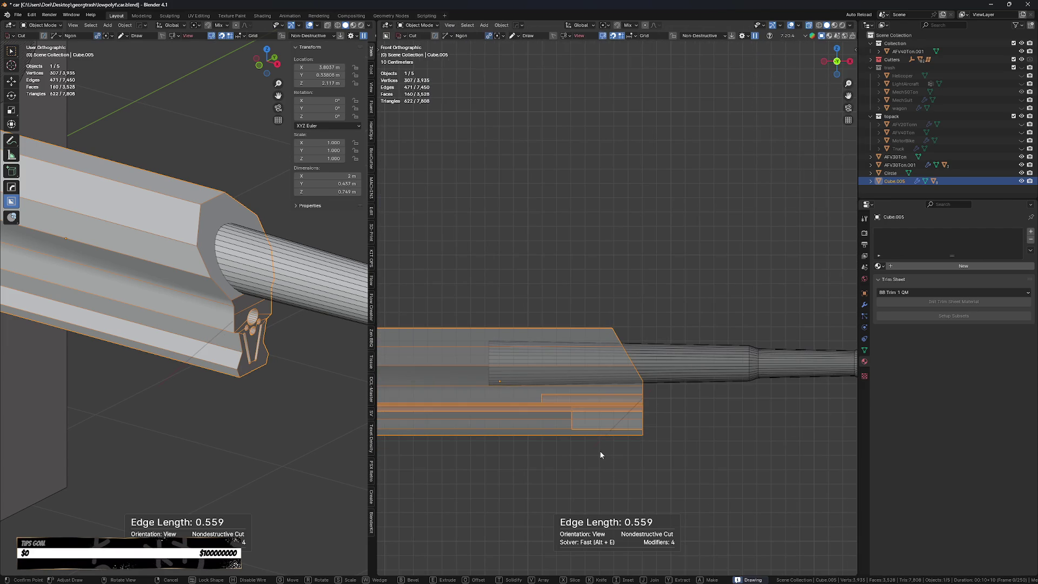
{"action": "scroll", "coordinate": [622, 416], "scroll_direction": "up", "scroll_amount": 4}
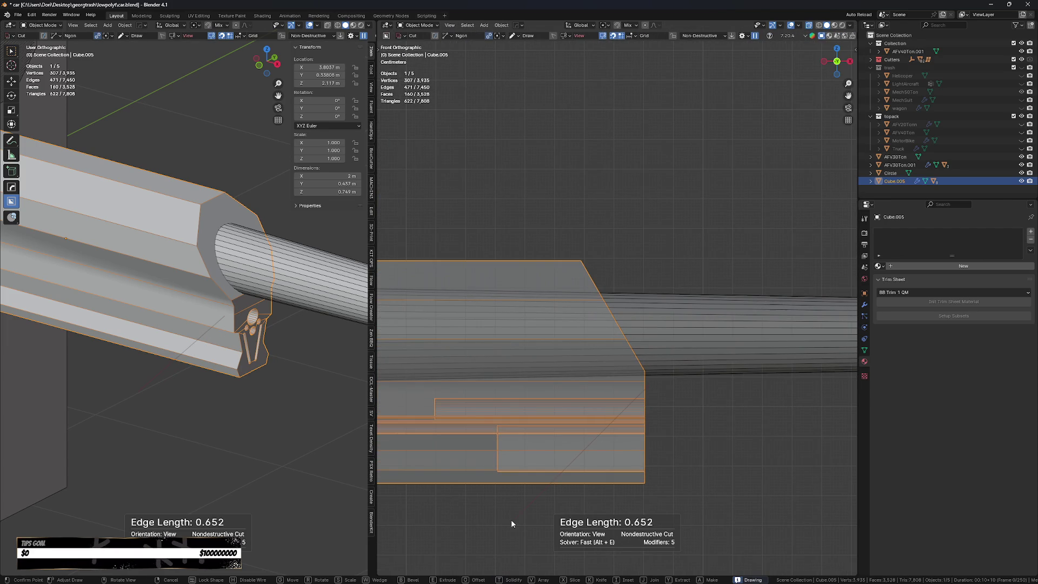
{"action": "left_click", "coordinate": [728, 505]}
- Inspect the part's transform values and mesh in perspective with X-ray turned off
{"action": "key", "text": "n"}
{"action": "scroll", "coordinate": [728, 506], "scroll_direction": "down", "scroll_amount": 2}
{"action": "scroll", "coordinate": [733, 465], "scroll_direction": "down", "scroll_amount": 2}
{"action": "mouse_move", "coordinate": [739, 426]}
{"action": "middle_mouse_down", "text": "shift"}
{"action": "mouse_move", "coordinate": [673, 436]}
{"action": "mouse_move", "coordinate": [703, 470]}
{"action": "middle_mouse_up", "text": "shift"}
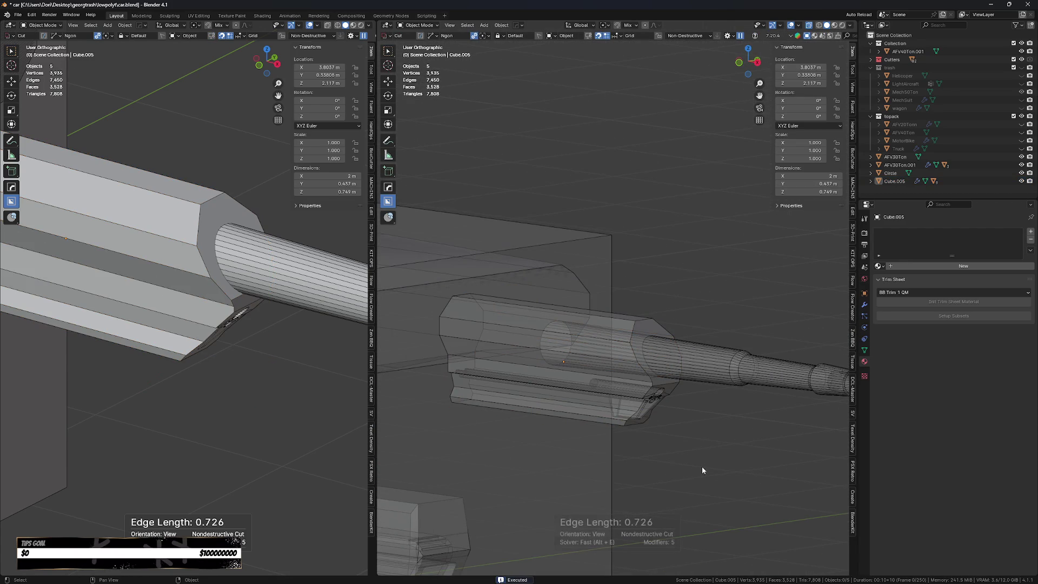
{"action": "key", "text": "Tab"}
{"action": "key", "text": "alt+z"}
{"action": "scroll", "coordinate": [612, 452], "scroll_direction": "down", "scroll_amount": 3}
{"action": "middle_click_drag", "start_coordinate": [612, 452], "coordinate": [621, 472]}
{"action": "key", "text": "Tab"}
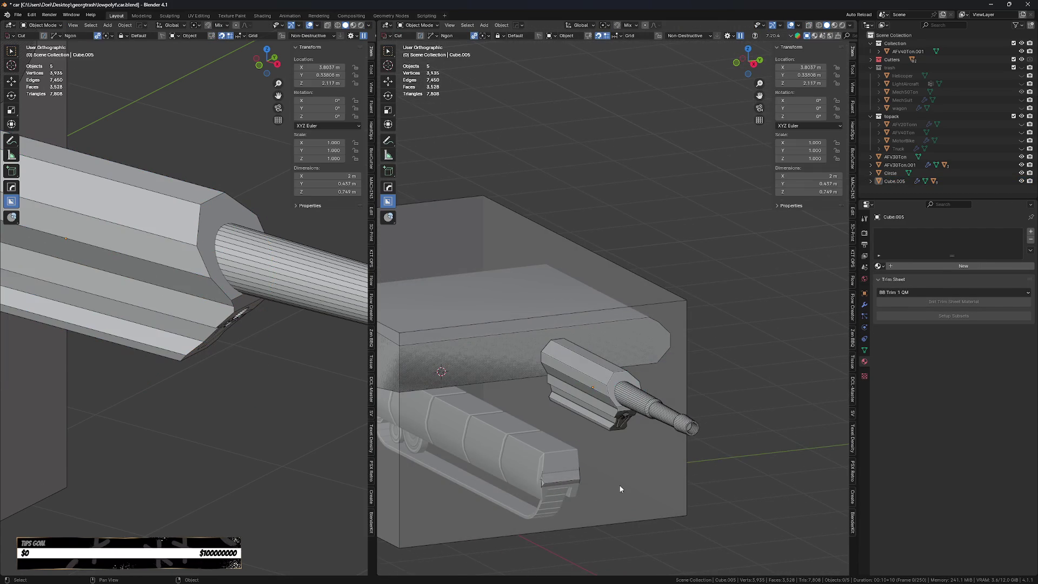
- Select the barrel object Circle and orbit around the gun
{"action": "left_click", "coordinate": [615, 393]}
{"action": "mouse_move", "coordinate": [615, 393]}
{"action": "middle_mouse_down"}
{"action": "mouse_move", "coordinate": [649, 486]}
{"action": "mouse_move", "coordinate": [682, 454]}
{"action": "middle_mouse_up"}
{"action": "scroll", "coordinate": [649, 485], "scroll_direction": "up", "scroll_amount": 3}
{"action": "scroll", "coordinate": [647, 481], "scroll_direction": "down", "scroll_amount": 3}
{"action": "scroll", "coordinate": [684, 449], "scroll_direction": "up", "scroll_amount": 4}
{"action": "scroll", "coordinate": [676, 439], "scroll_direction": "down", "scroll_amount": 2}
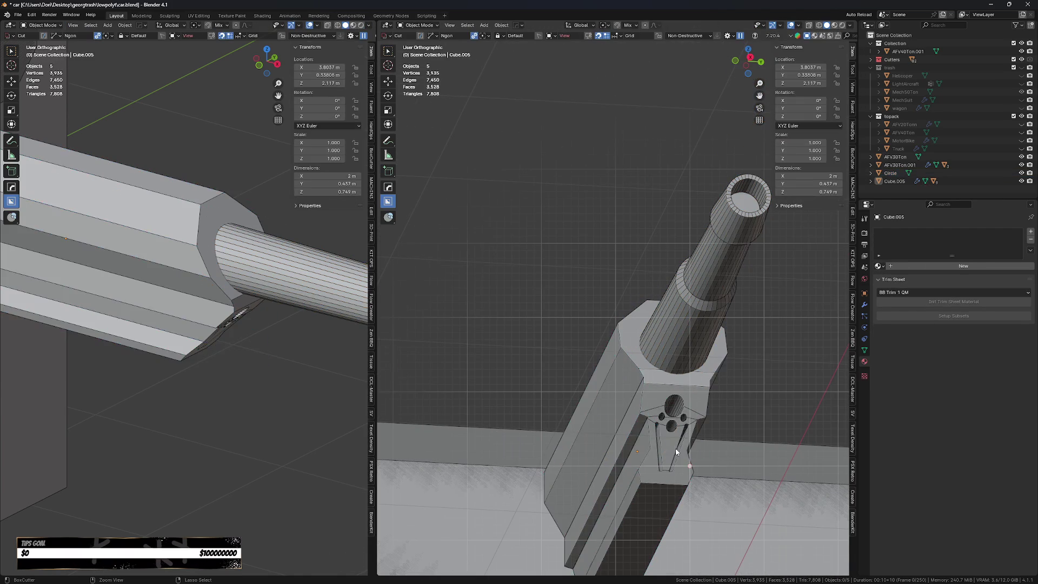
- Select Cube.005 and step through the sight piece's boolean cuts with HardOps Ever Scroll
{"action": "left_click", "coordinate": [676, 451]}
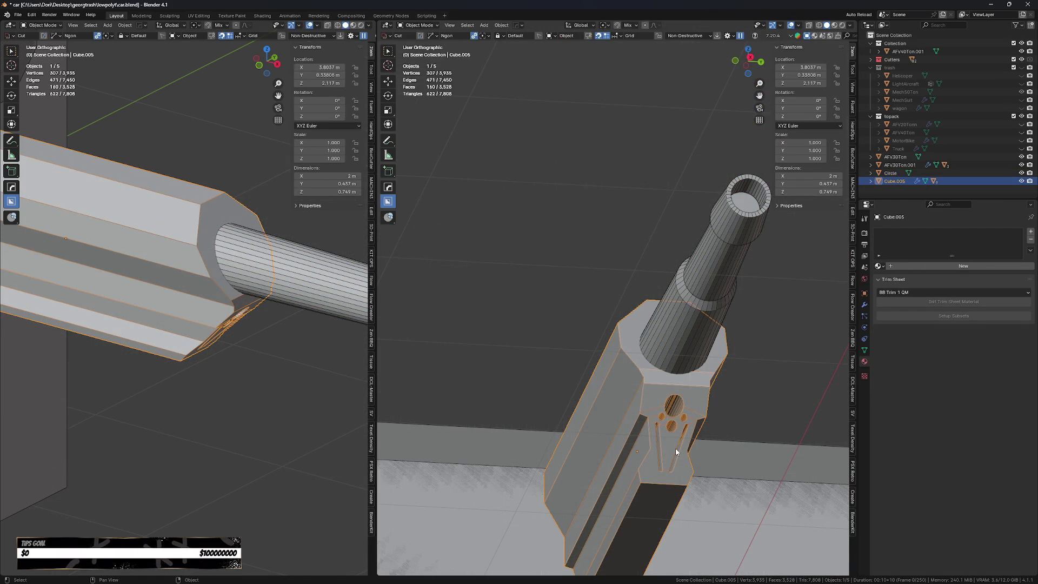
{"action": "key", "text": "q"}
{"action": "left_click", "coordinate": [654, 385]}
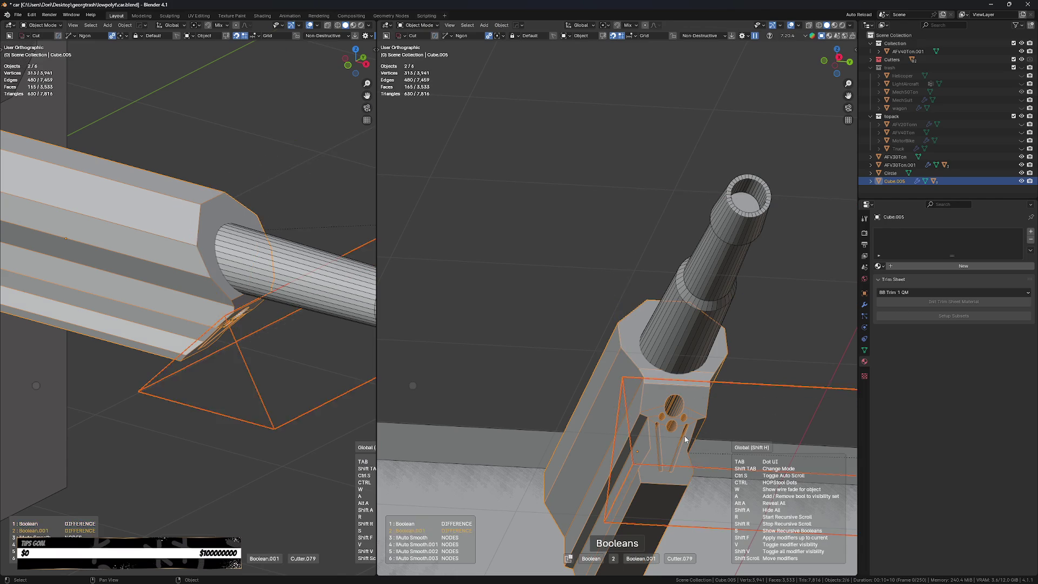
{"action": "key", "text": "Escape"}
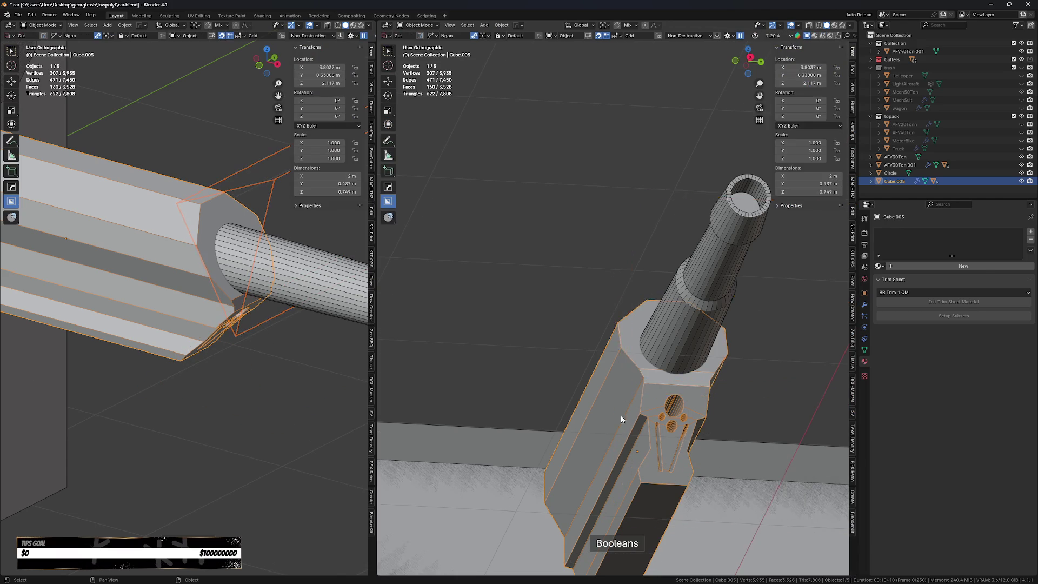
- Turn X-ray on, orbit out, and select the large AFV30Ton hull block
{"action": "scroll", "coordinate": [598, 308], "scroll_direction": "down", "scroll_amount": 4}
{"action": "mouse_move", "coordinate": [598, 308]}
{"action": "middle_mouse_down"}
{"action": "mouse_move", "coordinate": [625, 370]}
{"action": "mouse_move", "coordinate": [611, 414]}
{"action": "middle_mouse_up"}
{"action": "scroll", "coordinate": [611, 413], "scroll_direction": "down", "scroll_amount": 3}
{"action": "key", "text": "alt+z"}
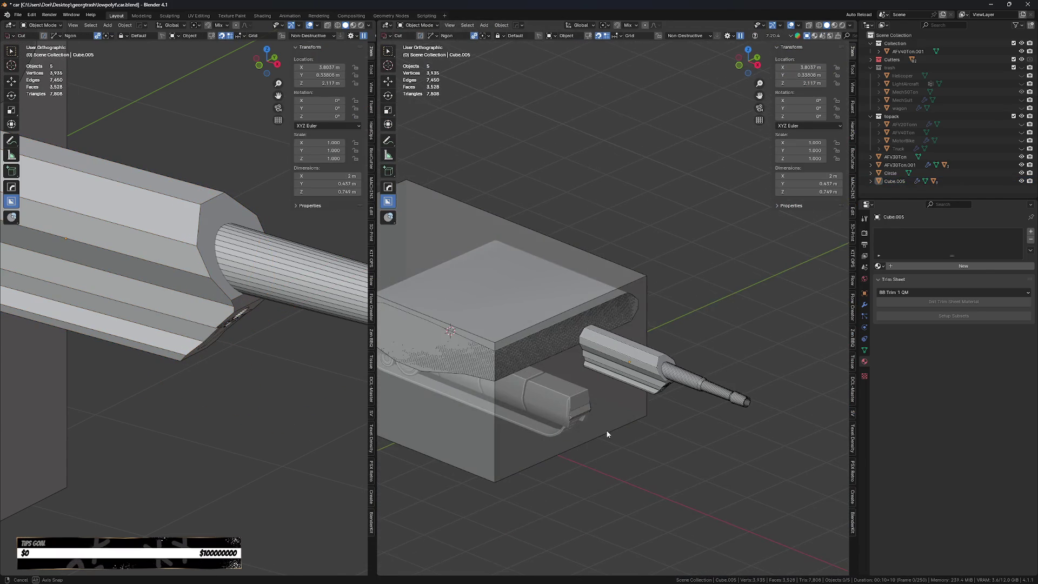
{"action": "middle_click_drag", "start_coordinate": [551, 476], "coordinate": [583, 431]}
{"action": "scroll", "coordinate": [583, 431], "scroll_direction": "up", "scroll_amount": 2}
{"action": "left_click", "coordinate": [576, 366]}
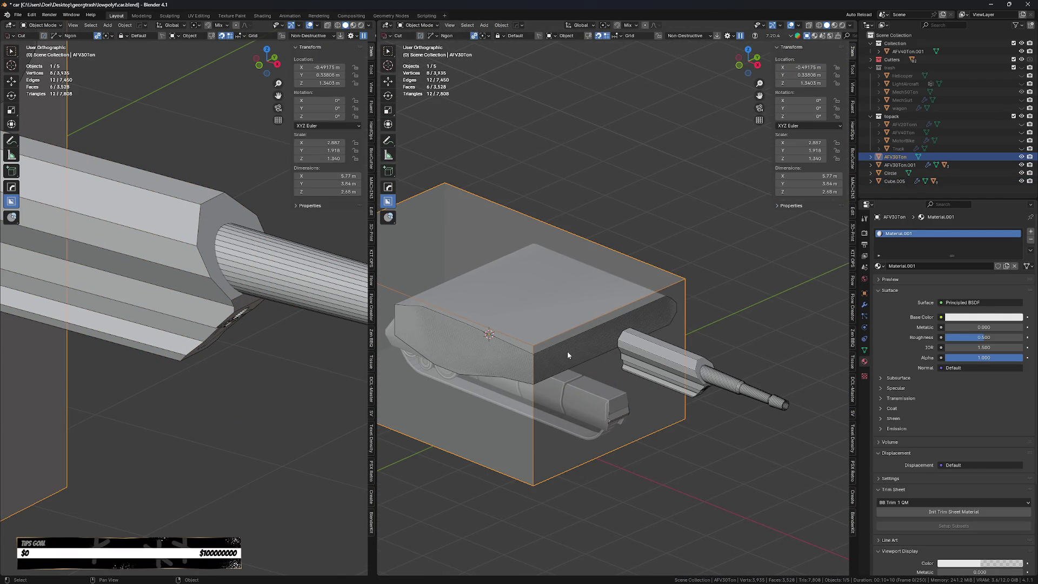
- Move the hull block and the top slab along the X axis
{"action": "key", "text": "g"}
{"action": "key", "text": "x"}
{"action": "left_click", "coordinate": [496, 320]}
{"action": "key", "text": "alt+z"}
{"action": "left_click", "coordinate": [519, 325]}
{"action": "key", "text": "g"}
{"action": "key", "text": "x"}
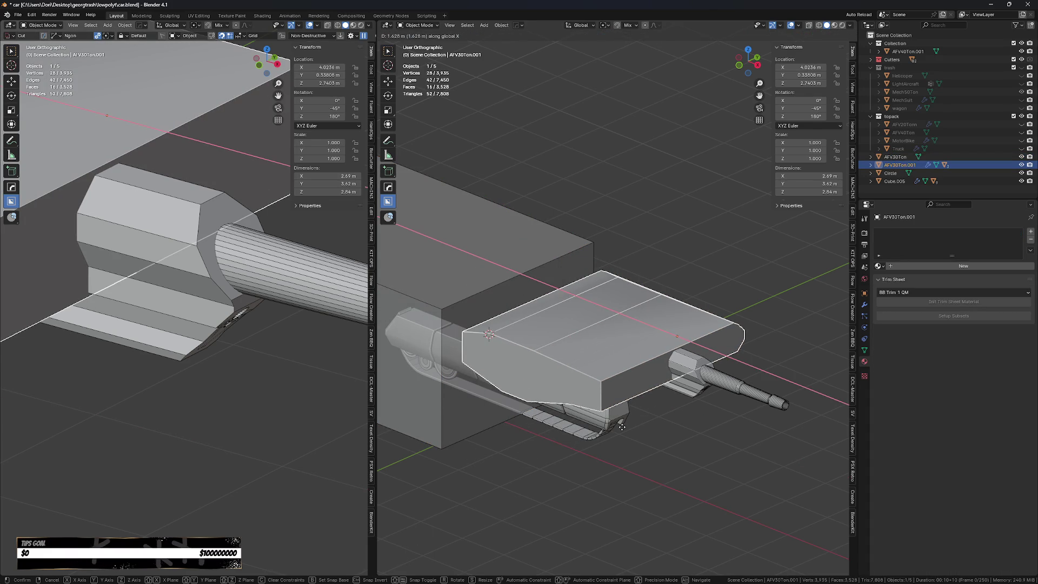
{"action": "left_click", "coordinate": [622, 427]}
- Apply all of the slab's modifiers with HardOps Smart Apply
{"action": "key", "text": "Tab"}
{"action": "left_click", "coordinate": [596, 397]}
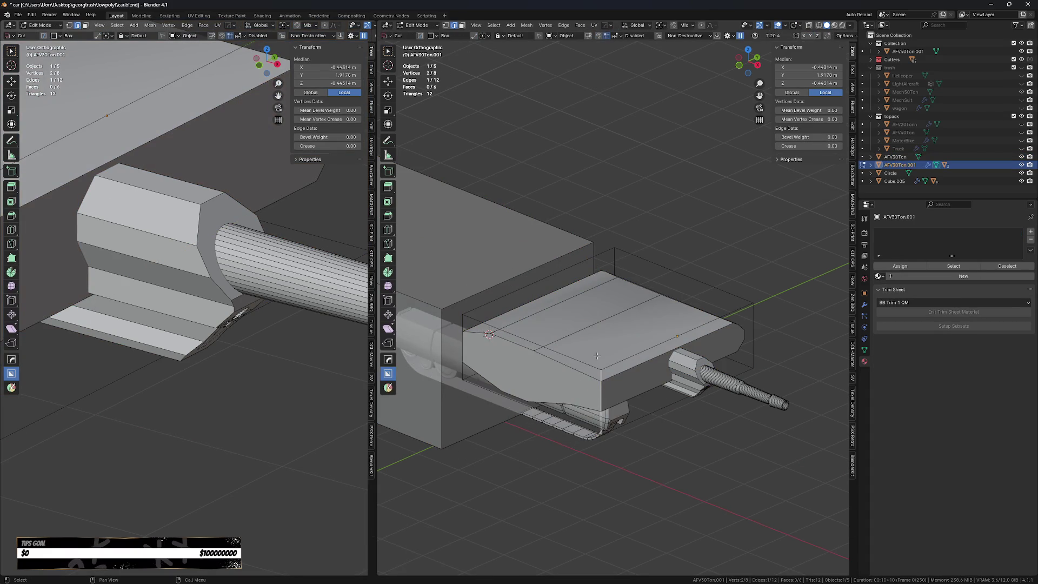
{"action": "key", "text": "Tab"}
{"action": "key", "text": "q"}
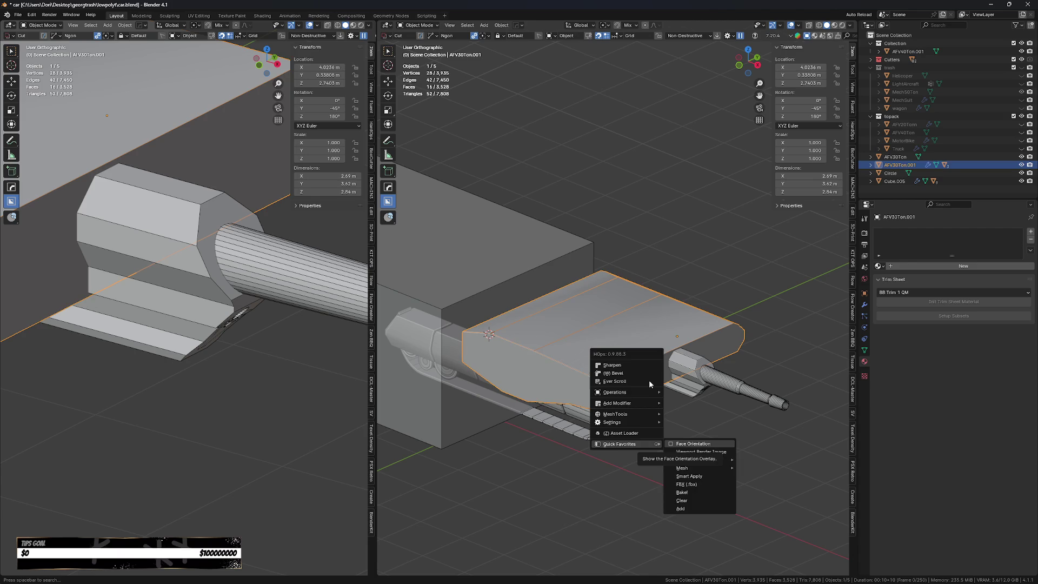
{"action": "left_click", "coordinate": [649, 379]}
- Select the whole slab mesh and symmetrize it so both sides match
{"action": "key", "text": "Tab"}
{"action": "left_click", "coordinate": [595, 395]}
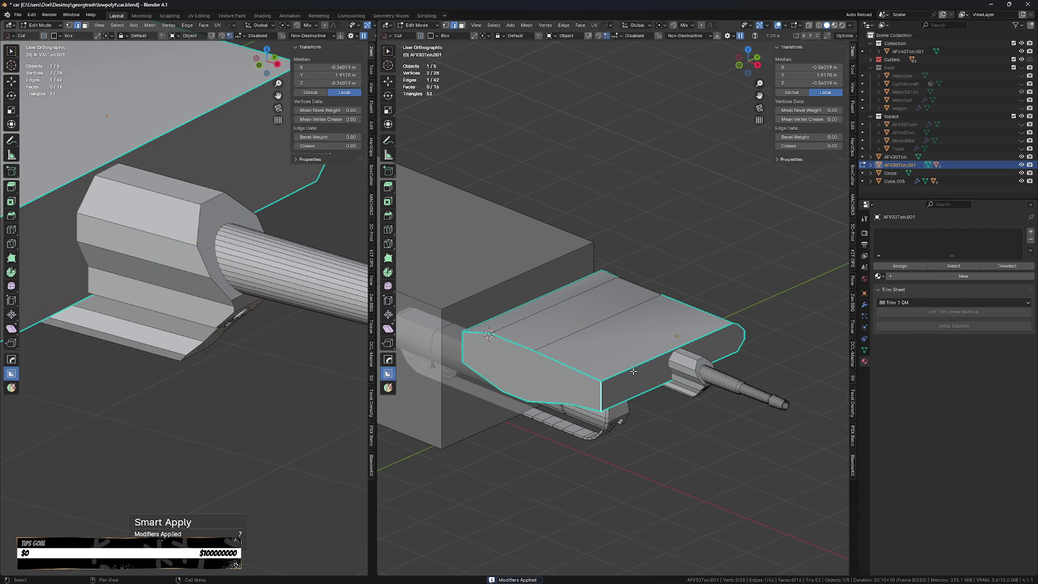
{"action": "middle_click_drag", "start_coordinate": [610, 392], "coordinate": [648, 402]}
{"action": "key", "text": "a"}
{"action": "key", "text": "alt+x"}
{"action": "left_click", "coordinate": [658, 403]}
{"action": "mouse_move", "coordinate": [763, 442]}
{"action": "middle_mouse_down"}
{"action": "mouse_move", "coordinate": [687, 428]}
{"action": "mouse_move", "coordinate": [661, 475]}
{"action": "mouse_move", "coordinate": [744, 439]}
{"action": "middle_mouse_up"}
{"action": "key", "text": "a"}
{"action": "key", "text": "alt+x"}
{"action": "left_click", "coordinate": [738, 411]}
- Taper the slab's bevelled bottom face by scaling it along Y
{"action": "left_click", "coordinate": [708, 498]}
{"action": "key", "text": "s"}
{"action": "key", "text": "y"}
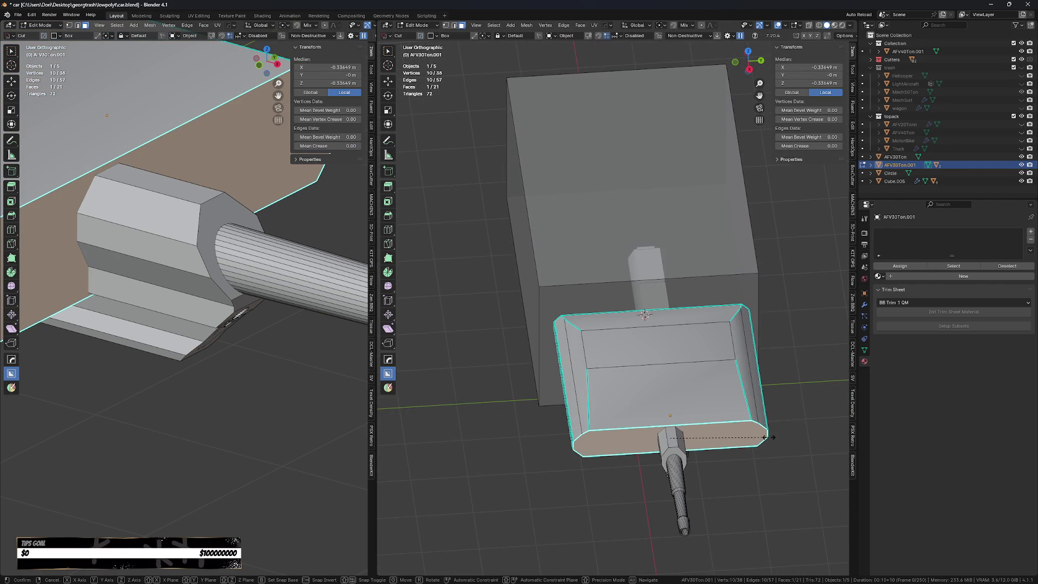
{"action": "left_click", "coordinate": [725, 478]}
- Select the slab's bevelled faces by deselecting the end faces and inverting the selection
{"action": "middle_click_drag", "start_coordinate": [725, 479], "coordinate": [728, 437]}
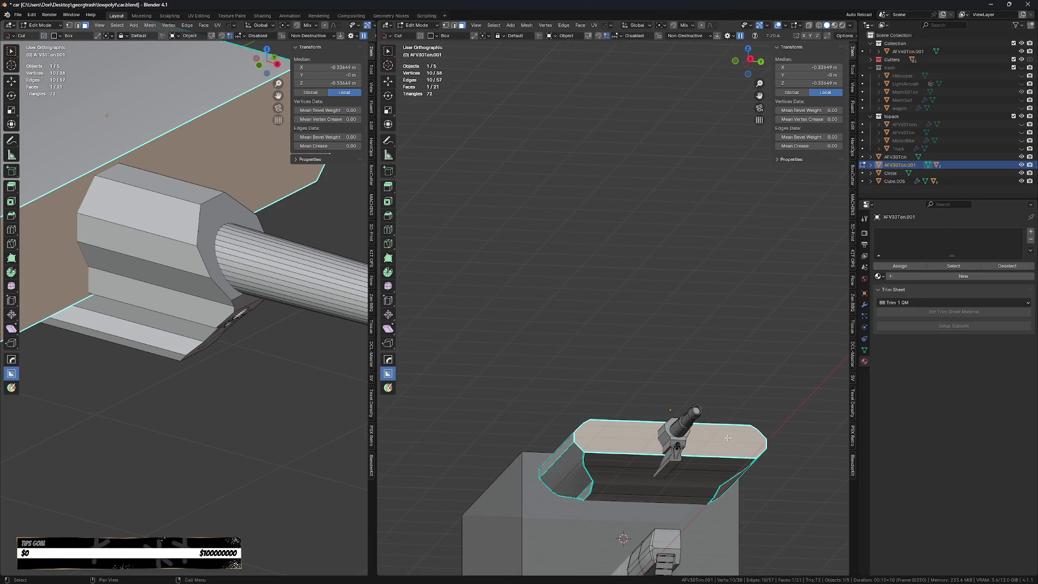
{"action": "key", "text": "a"}
{"action": "middle_click_drag", "start_coordinate": [728, 438], "coordinate": [671, 506]}
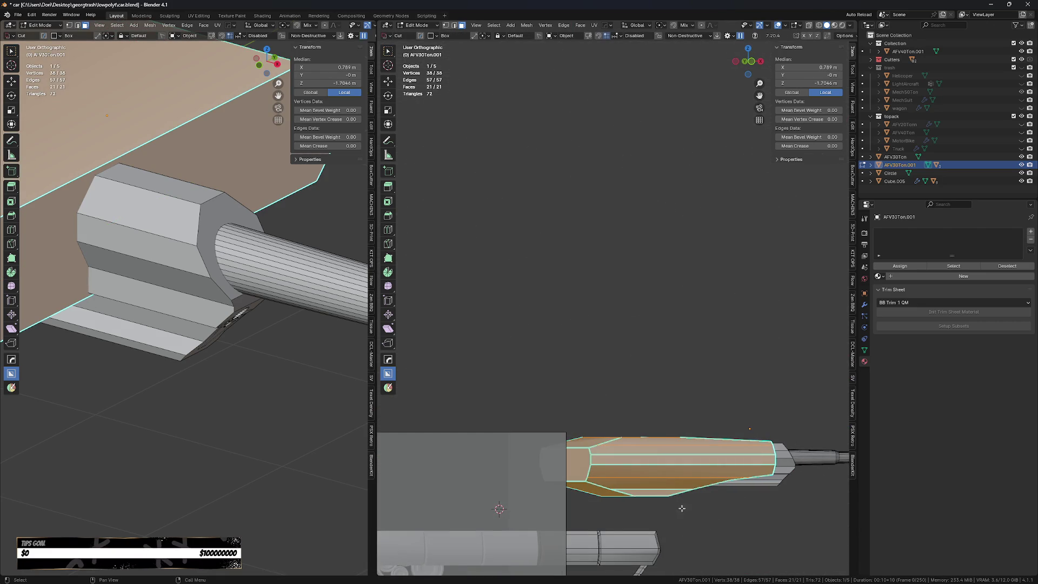
{"action": "left_click", "coordinate": [584, 478], "text": "shift"}
{"action": "left_click", "coordinate": [591, 488], "text": "shift"}
{"action": "middle_click_drag", "start_coordinate": [591, 489], "coordinate": [811, 381]}
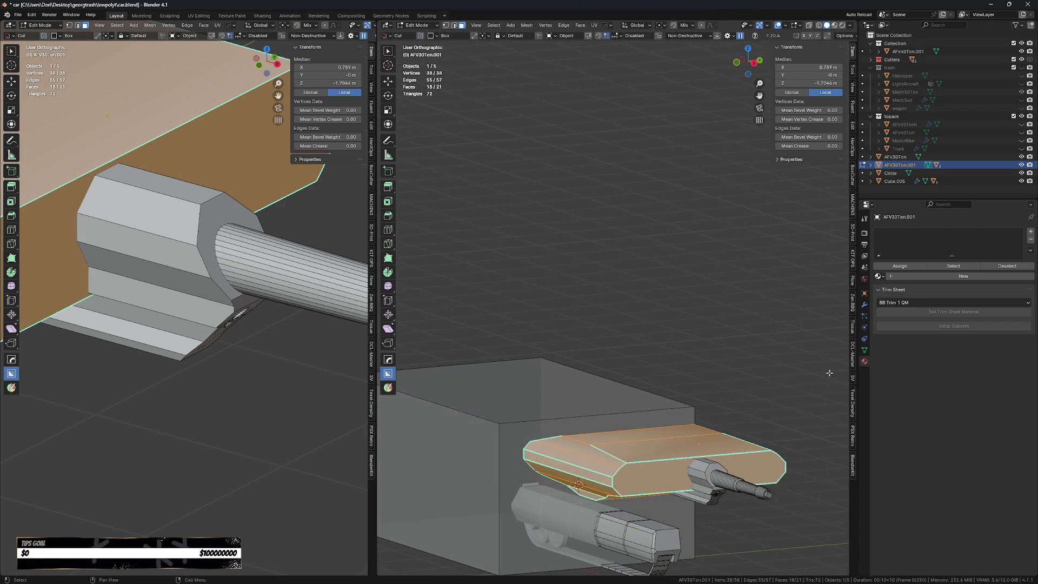
{"action": "key", "text": "ctrl+i"}
{"action": "mouse_move", "coordinate": [598, 480]}
{"action": "middle_mouse_down"}
{"action": "mouse_move", "coordinate": [816, 462]}
{"action": "mouse_move", "coordinate": [790, 379]}
{"action": "middle_mouse_up"}
- Narrow the selected bevelled faces by scaling them along Y
{"action": "right_click", "coordinate": [791, 375]}
{"action": "key", "text": "s"}
{"action": "key", "text": "y"}
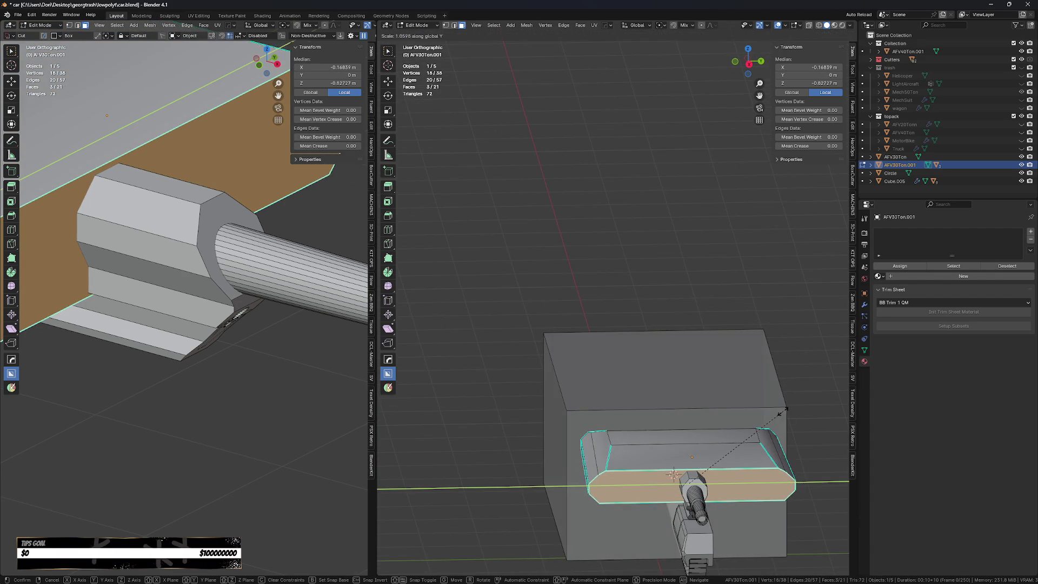
{"action": "left_click", "coordinate": [755, 427]}
{"action": "key", "text": "s"}
{"action": "key", "text": "y"}
{"action": "right_click", "coordinate": [728, 460]}
{"action": "middle_click_drag", "start_coordinate": [681, 514], "coordinate": [778, 497]}
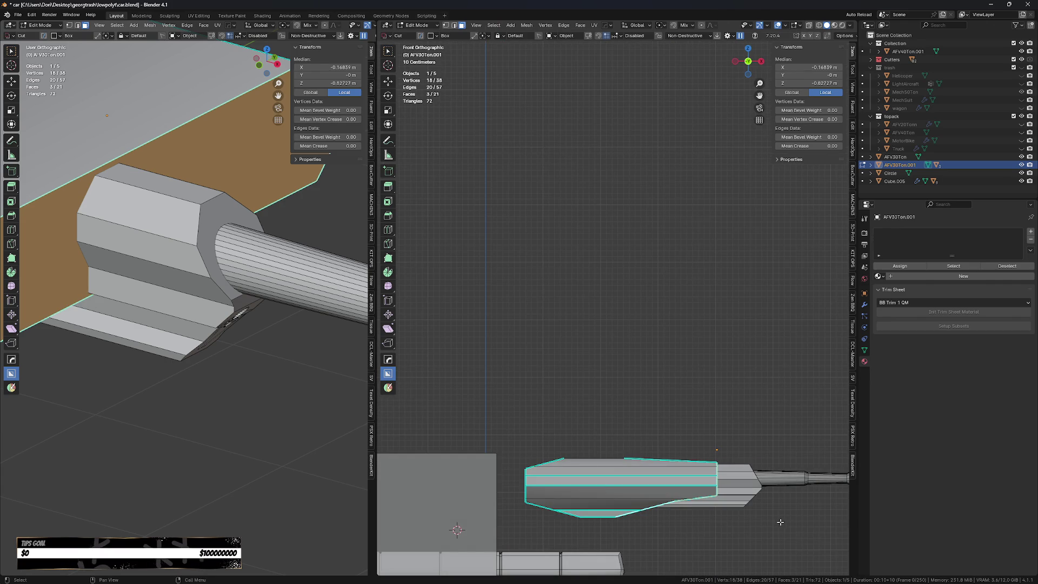
- Return to Object Mode and begin outlining a new cut across the slab
{"action": "key", "text": "Tab"}
{"action": "scroll", "coordinate": [758, 482], "scroll_direction": "up", "scroll_amount": 3}
{"action": "key", "text": "d"}
{"action": "left_click", "coordinate": [582, 379]}
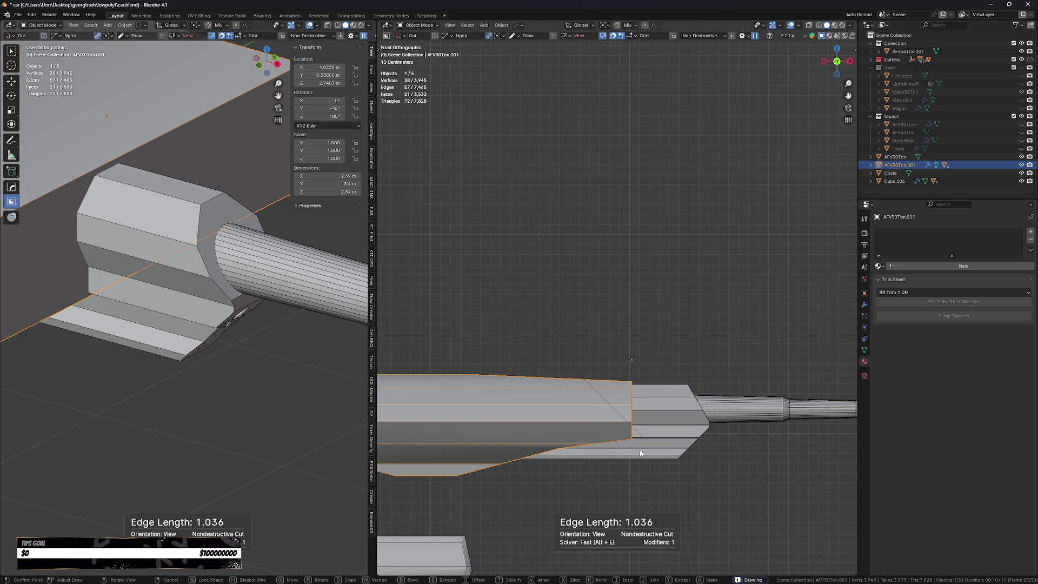
- Finish the cut outline and commit the BoxCutter cut into the top slab
{"action": "left_click", "coordinate": [671, 466]}
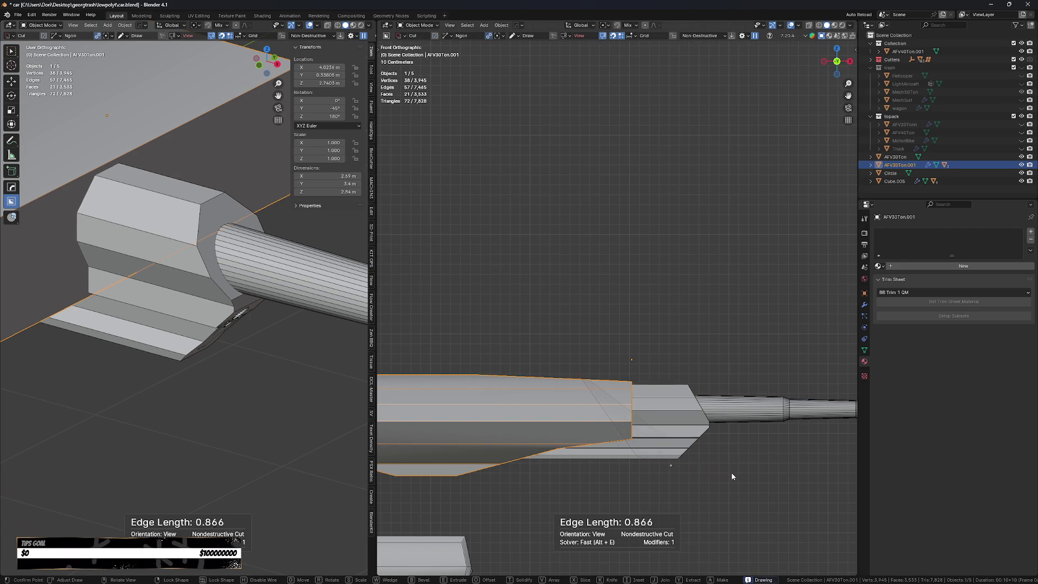
{"action": "key", "text": "space"}
{"action": "scroll", "coordinate": [716, 373], "scroll_direction": "down", "scroll_amount": 3}
{"action": "middle_click_drag", "start_coordinate": [717, 436], "coordinate": [641, 467]}
{"action": "key", "text": "KP_3"}
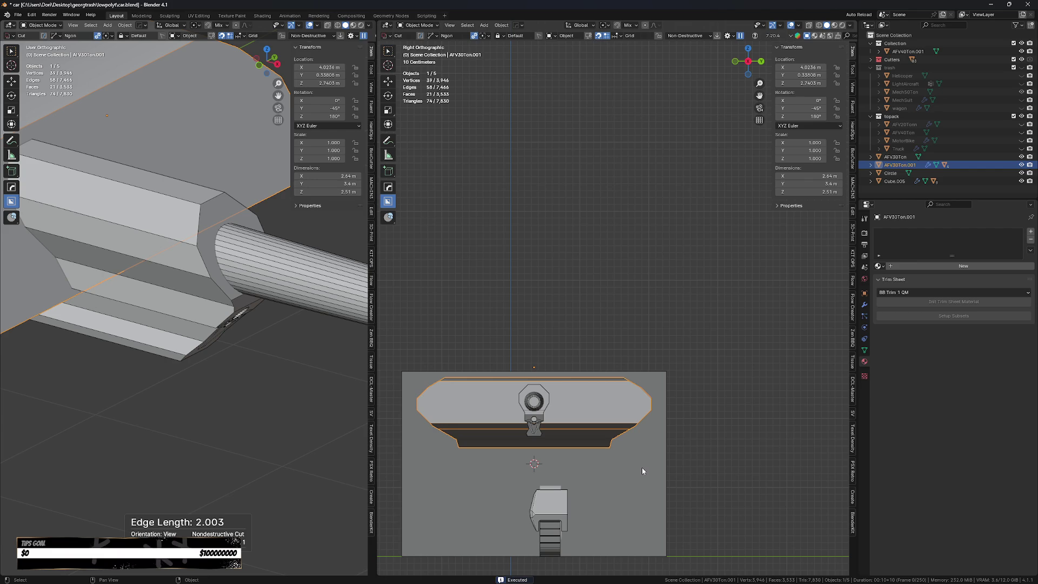
- In Edit Mode, narrow the slab's central top face by scaling it along Y
{"action": "key", "text": "Tab"}
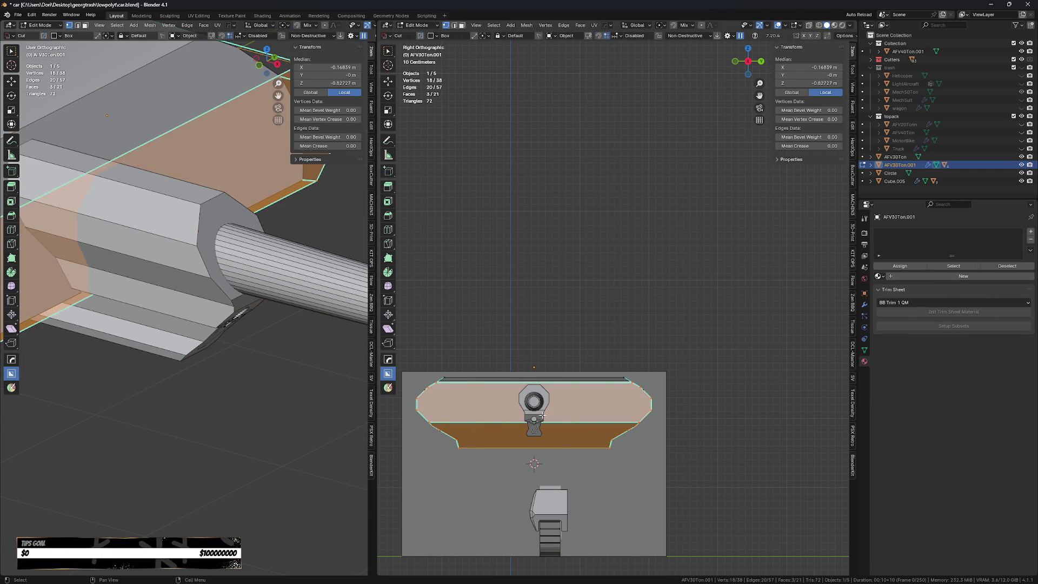
{"action": "left_click", "coordinate": [512, 418]}
{"action": "key", "text": "s"}
{"action": "key", "text": "y"}
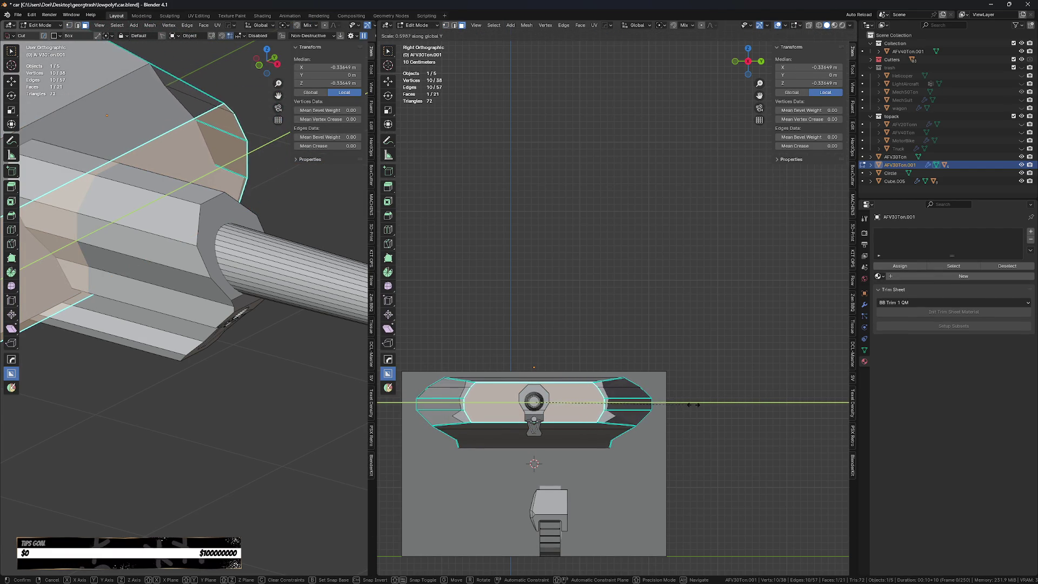
{"action": "left_click", "coordinate": [714, 412]}
{"action": "mouse_move", "coordinate": [714, 412]}
{"action": "middle_mouse_down"}
{"action": "mouse_move", "coordinate": [667, 441]}
{"action": "mouse_move", "coordinate": [672, 424]}
{"action": "middle_mouse_up"}
{"action": "key", "text": "Tab"}
- From a centred side view, try a diagonal cut across the slab's right end, then undo it
{"action": "middle_click_drag", "start_coordinate": [690, 365], "coordinate": [622, 366]}
{"action": "key", "text": "Tab"}
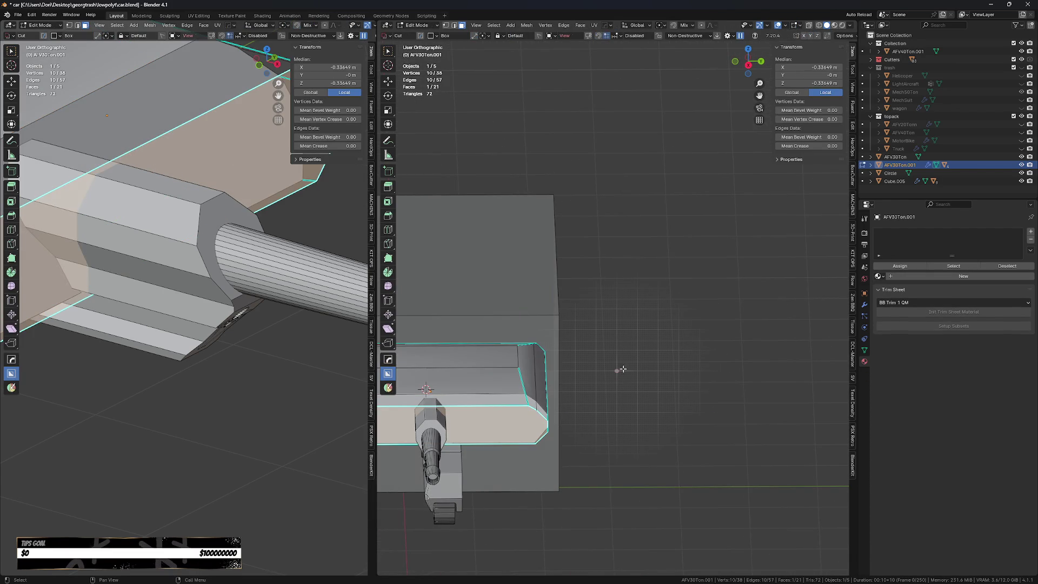
{"action": "key", "text": "Tab"}
{"action": "key", "text": "KP_Decimal"}
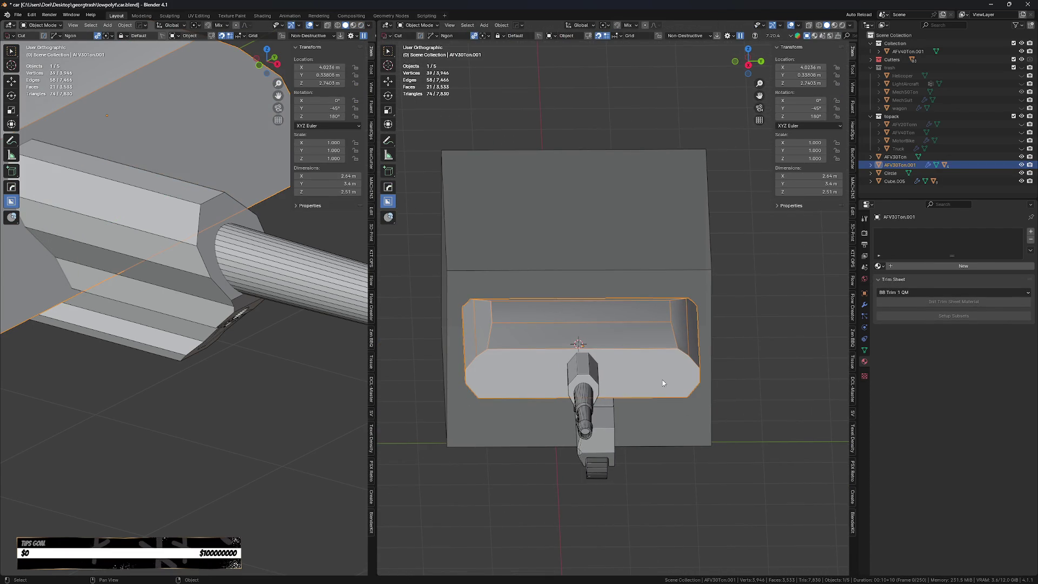
{"action": "key", "text": "KP_1"}
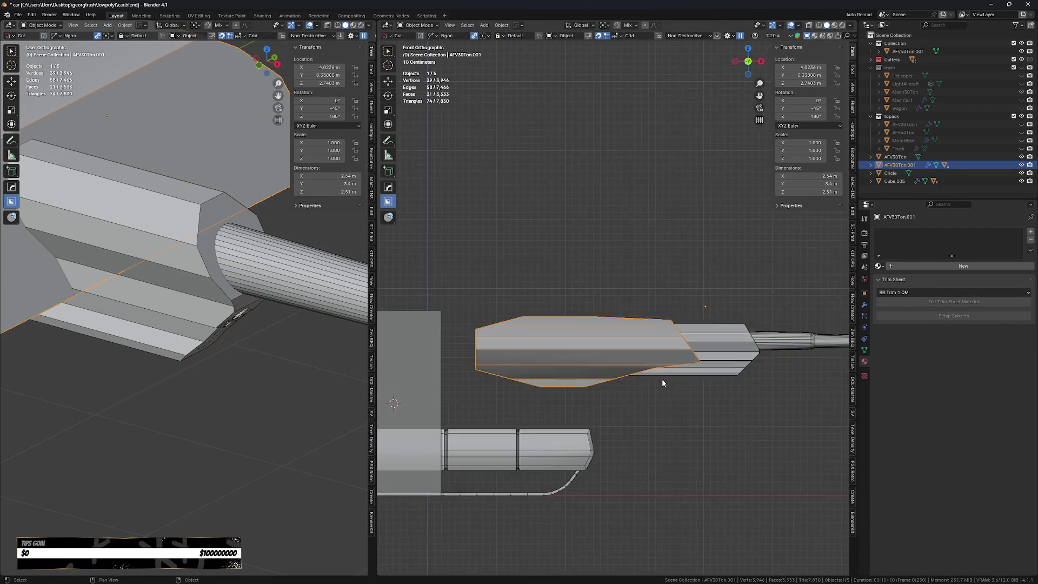
{"action": "key", "text": "KP_3"}
{"action": "scroll", "coordinate": [615, 379], "scroll_direction": "up", "scroll_amount": 2}
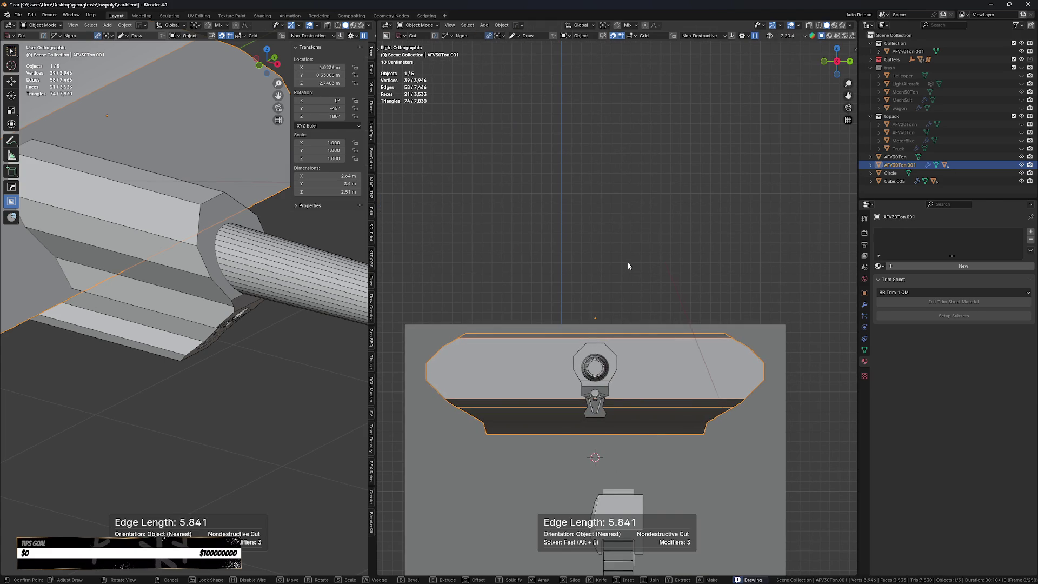
{"action": "key", "text": "Escape"}
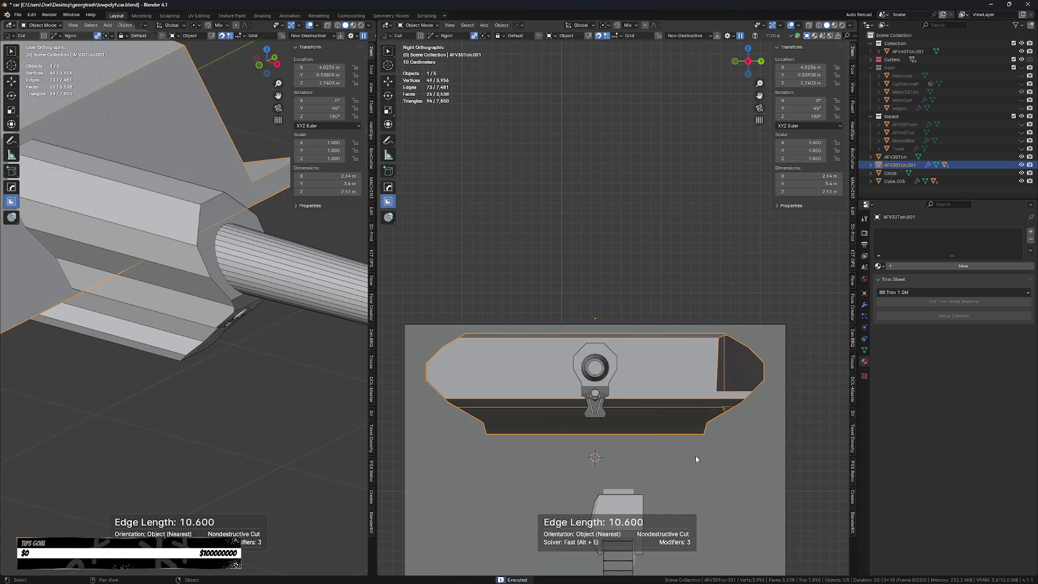
{"action": "left_click", "coordinate": [651, 274]}
{"action": "left_click", "coordinate": [834, 495]}
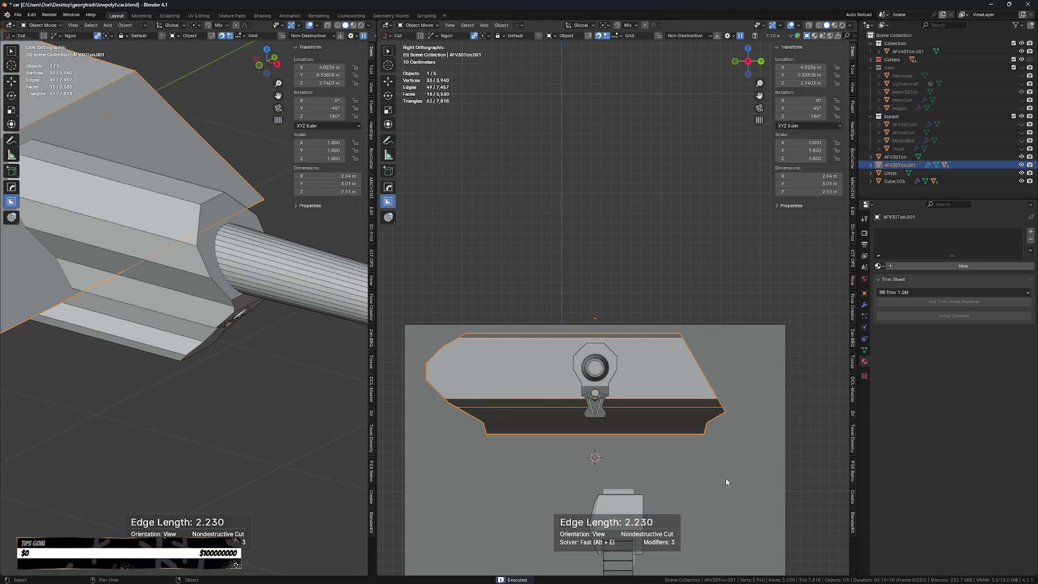
{"action": "middle_click_drag", "start_coordinate": [597, 464], "coordinate": [621, 444], "text": "shift"}
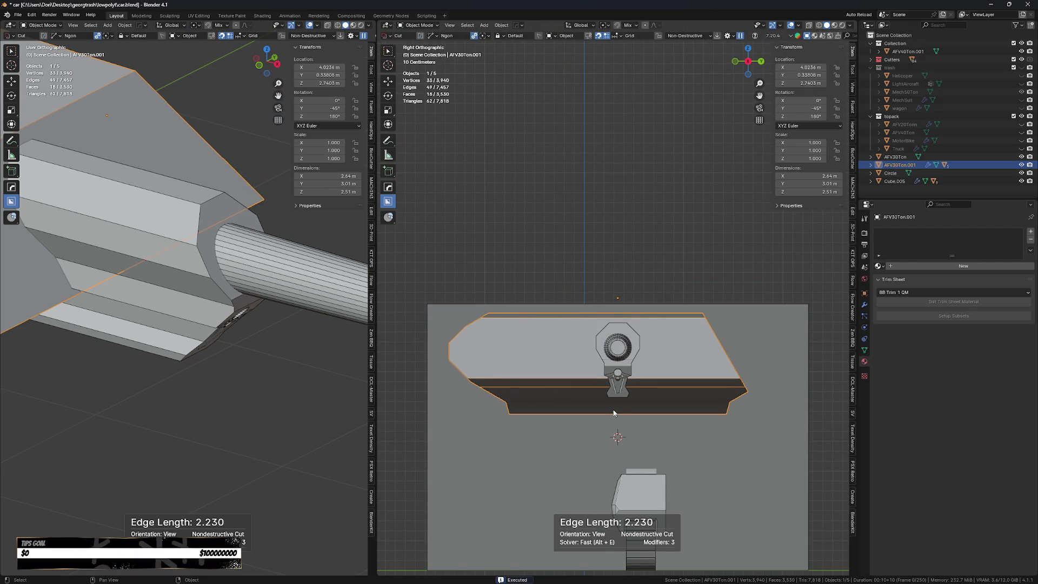
{"action": "key", "text": "alt+x"}
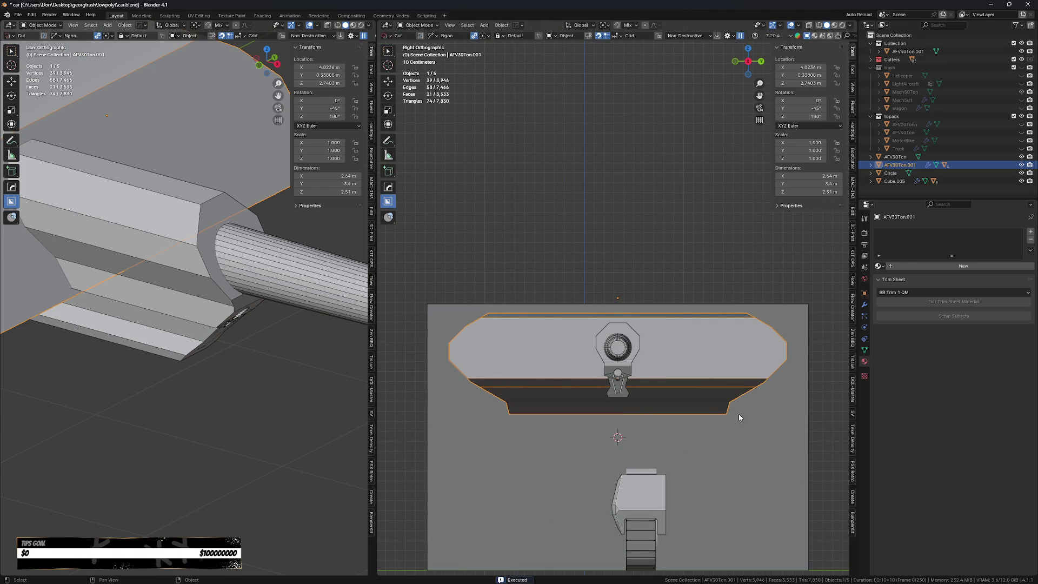
- Start drawing a new cut outline on the slab's right side
{"action": "left_click", "coordinate": [737, 418]}
{"action": "left_click", "coordinate": [695, 283]}
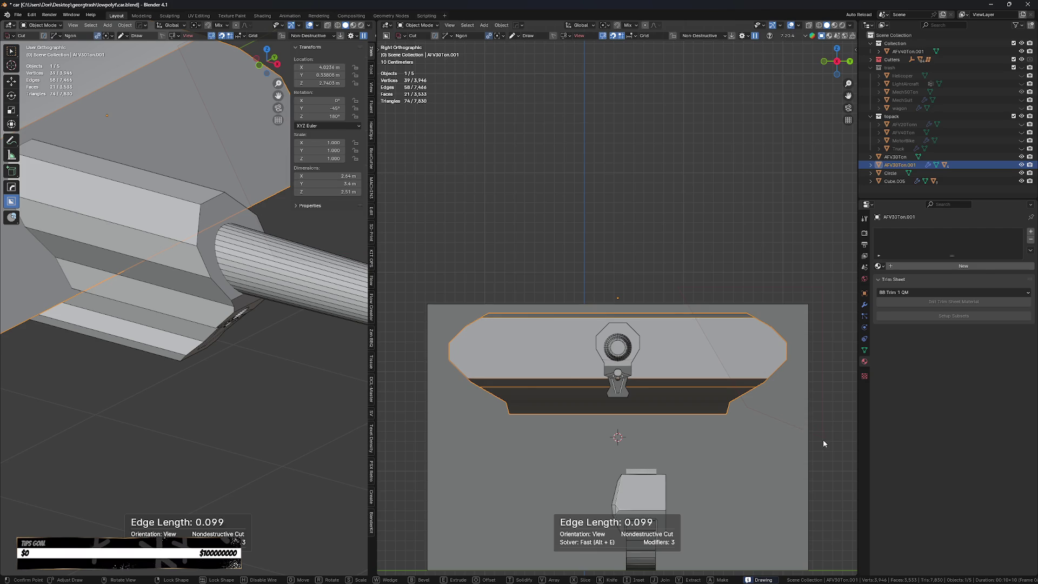
{"action": "key", "text": "Tab"}
- Try the right-side cut as a wedge sloped both ways, then cancel it
{"action": "middle_click_drag", "start_coordinate": [821, 449], "coordinate": [784, 482]}
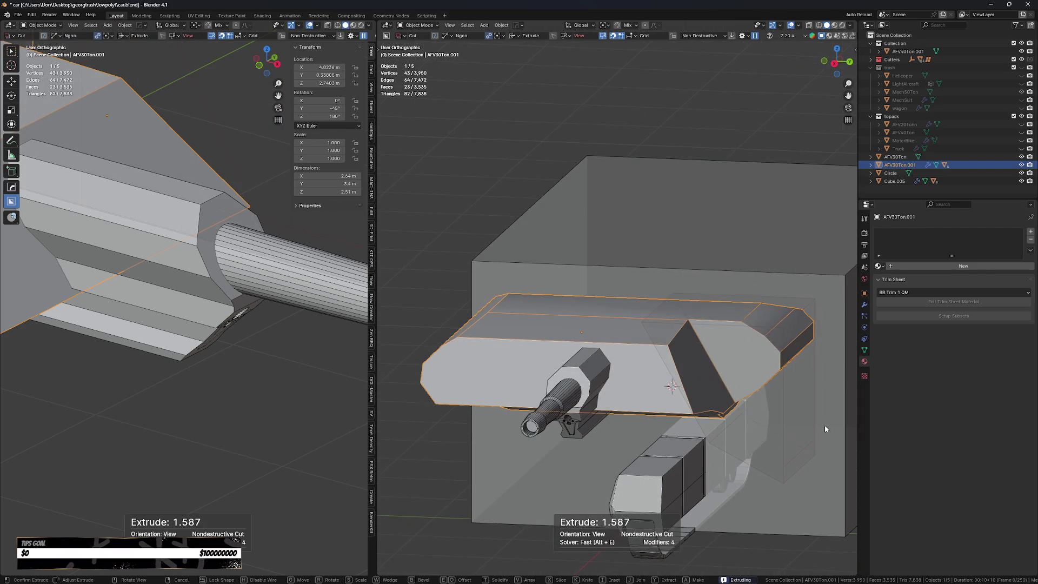
{"action": "key", "text": "w"}
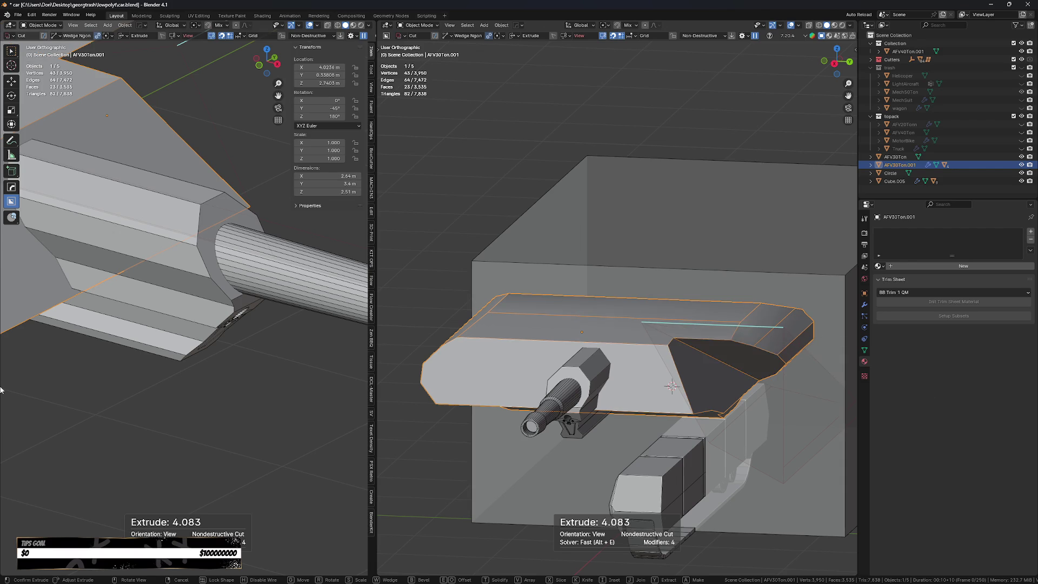
{"action": "key", "text": "w"}
{"action": "key", "text": "w"}
{"action": "right_click", "coordinate": [766, 332]}
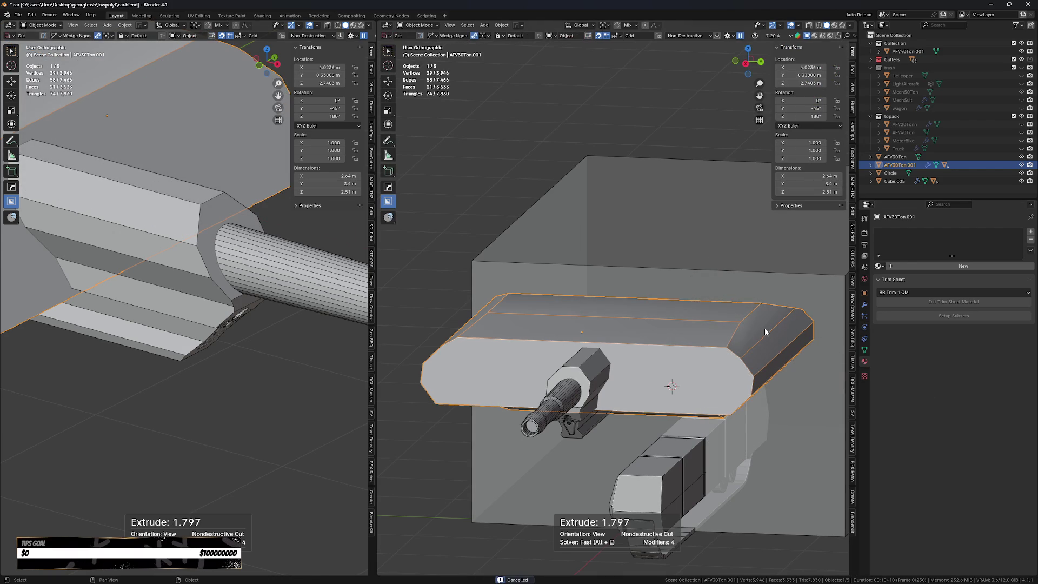
- In side view, draw a plain box cut over the hull's end, then move and rotate it before extruding
{"action": "key", "text": "d"}
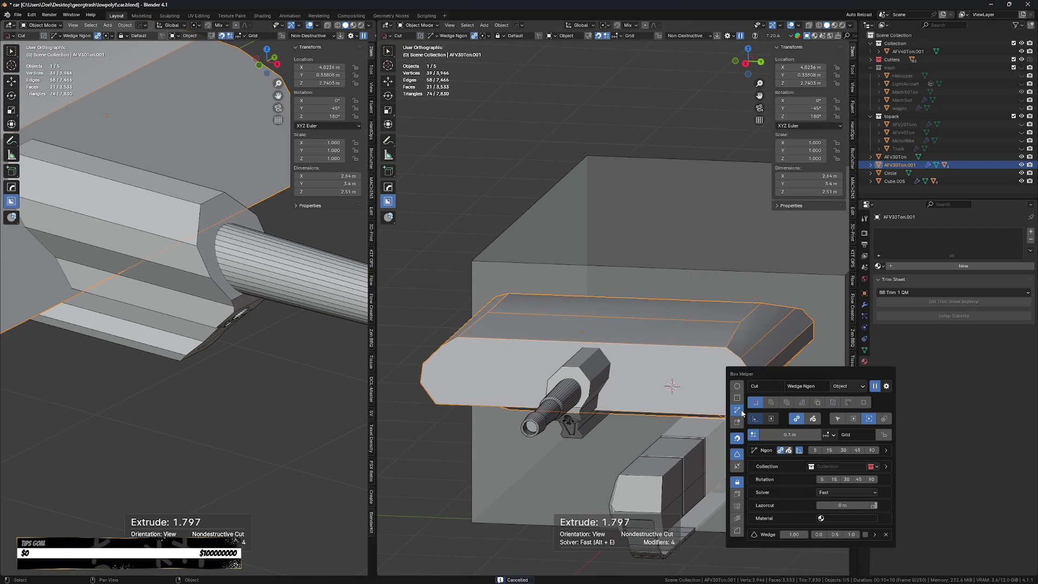
{"action": "key", "text": "KP_3"}
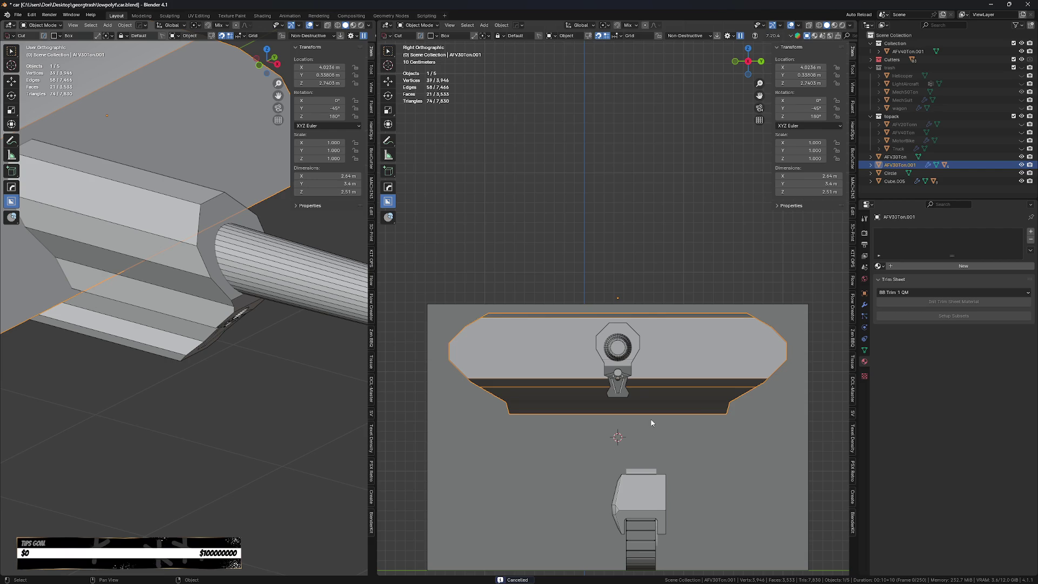
{"action": "mouse_move", "coordinate": [772, 424]}
{"action": "left_mouse_down"}
{"action": "mouse_move", "coordinate": [816, 413]}
{"action": "mouse_move", "coordinate": [842, 264]}
{"action": "left_mouse_up"}
{"action": "key", "text": "g"}
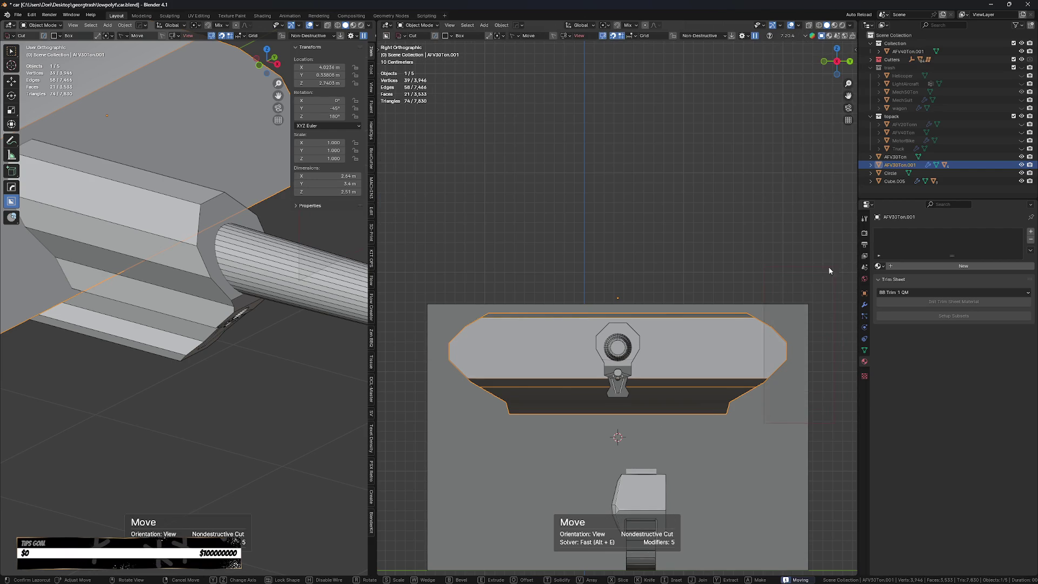
{"action": "key", "text": "r"}
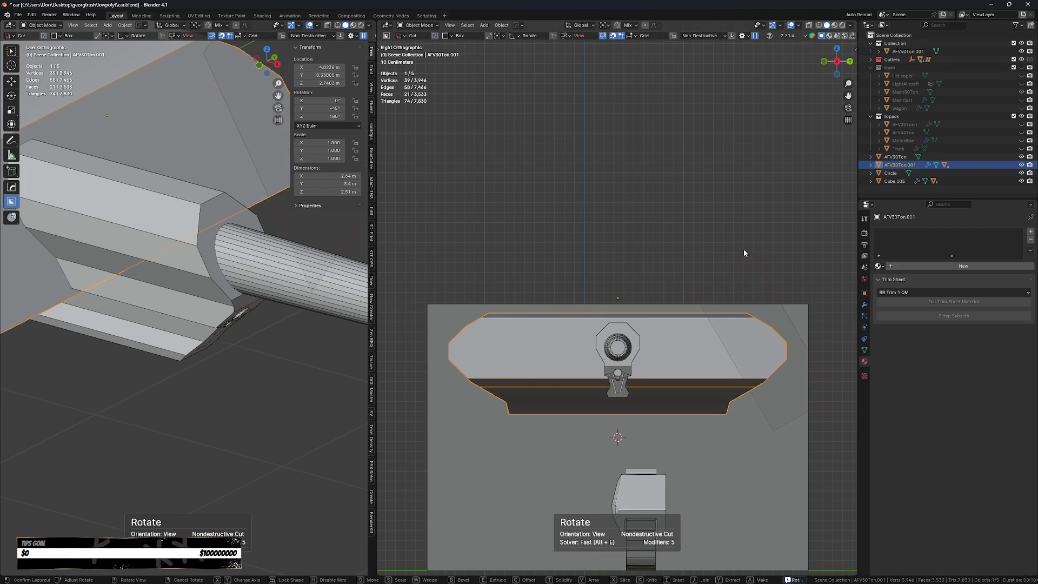
{"action": "key", "text": "Tab"}
{"action": "mouse_move", "coordinate": [774, 248]}
{"action": "middle_mouse_down"}
{"action": "mouse_move", "coordinate": [784, 250]}
{"action": "mouse_move", "coordinate": [761, 404]}
{"action": "middle_mouse_up"}
{"action": "key", "text": "e"}
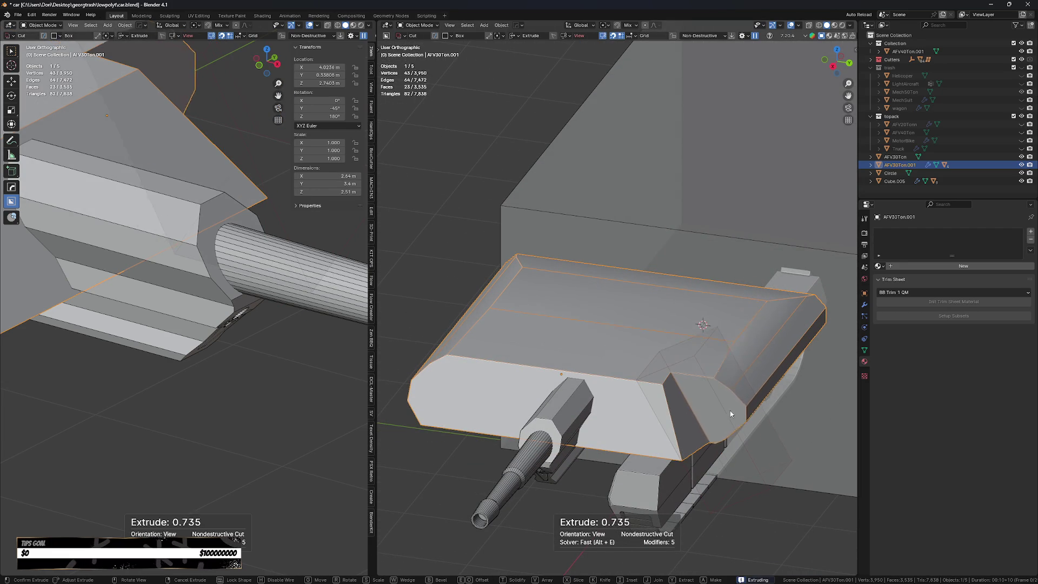
- Convert the box cut into a wedge, offset it, and slide it along the hull in side view
{"action": "key", "text": "Tab"}
{"action": "key", "text": "w"}
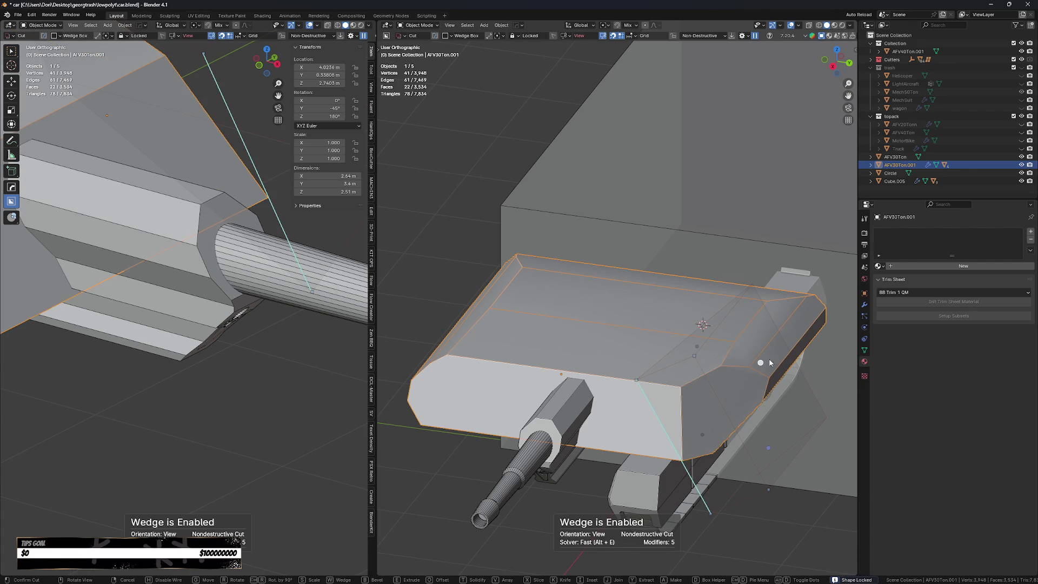
{"action": "key", "text": "Tab"}
{"action": "key", "text": "o"}
{"action": "key", "text": "Tab"}
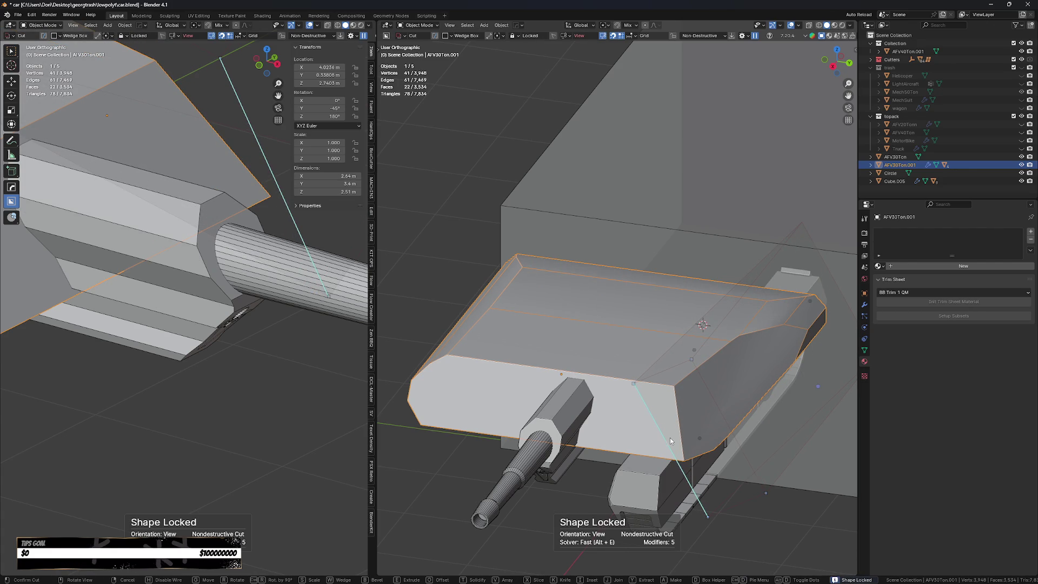
{"action": "key", "text": "KP_3"}
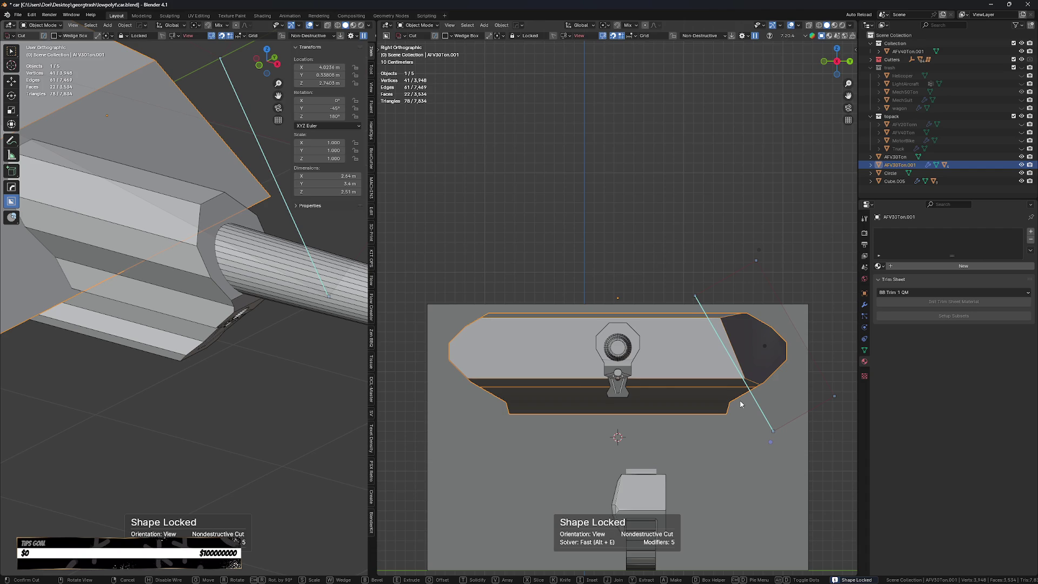
{"action": "key", "text": "g"}
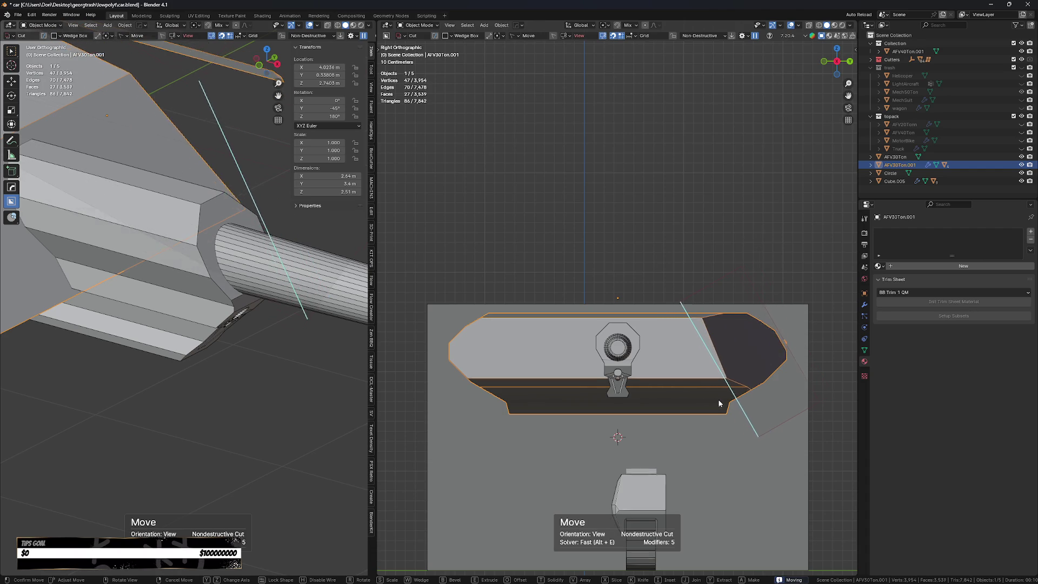
{"action": "left_click", "coordinate": [713, 399]}
{"action": "middle_click_drag", "start_coordinate": [713, 399], "coordinate": [776, 356]}
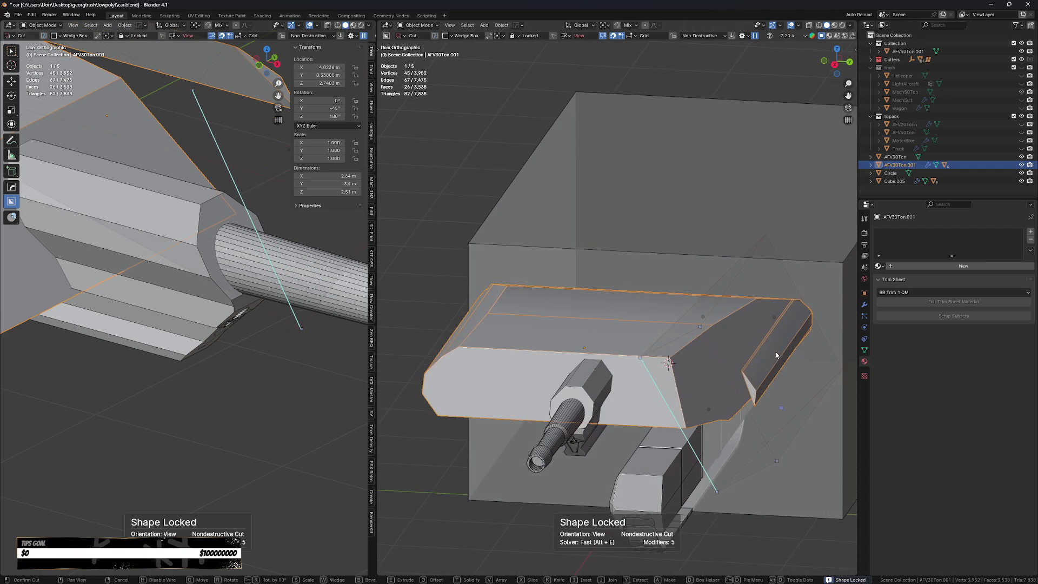
{"action": "left_click", "coordinate": [775, 317]}
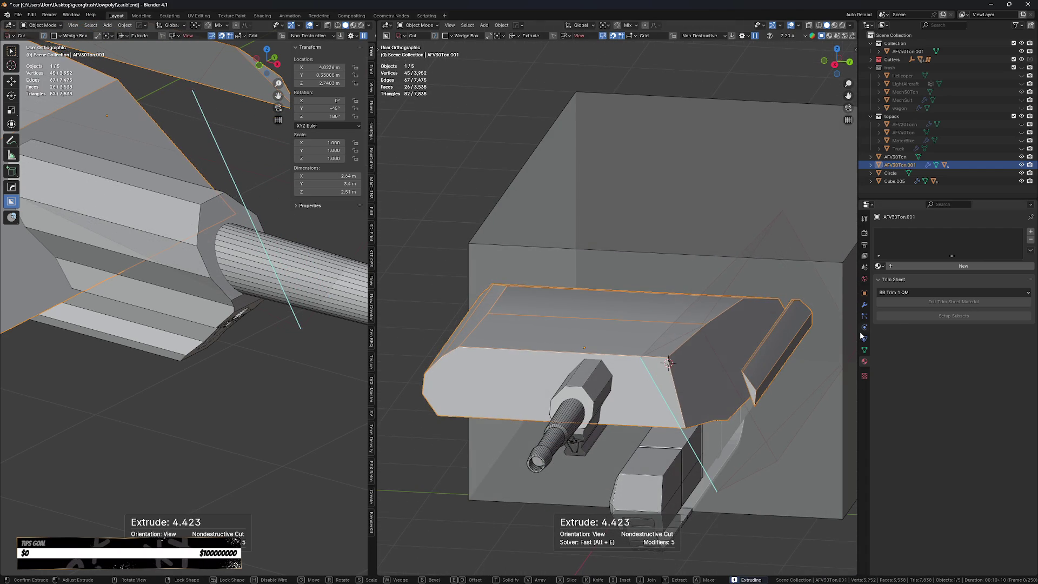
{"action": "left_click", "coordinate": [804, 333]}
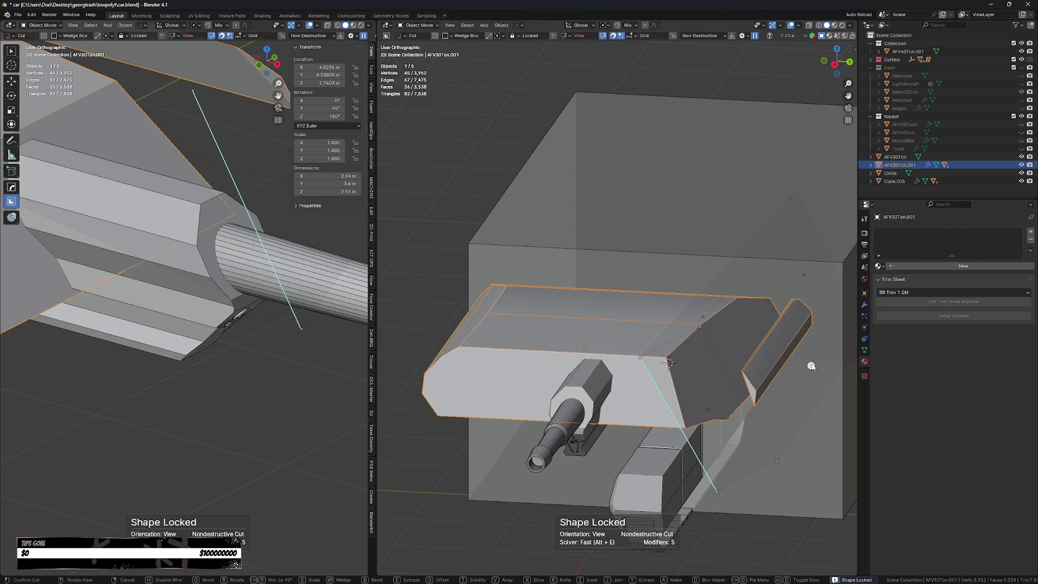
- Bevel the wedge with zero width, redraw its outline, and apply it at 3.677 depth
{"action": "key", "text": "b"}
{"action": "left_click", "coordinate": [766, 425]}
{"action": "left_click_drag", "start_coordinate": [776, 461], "coordinate": [825, 479]}
{"action": "mouse_move", "coordinate": [790, 456]}
{"action": "middle_mouse_down"}
{"action": "mouse_move", "coordinate": [692, 488]}
{"action": "mouse_move", "coordinate": [715, 485]}
{"action": "mouse_move", "coordinate": [709, 462]}
{"action": "mouse_move", "coordinate": [718, 455]}
{"action": "middle_mouse_up"}
{"action": "mouse_move", "coordinate": [814, 459]}
{"action": "middle_mouse_down"}
{"action": "mouse_move", "coordinate": [776, 463]}
{"action": "mouse_move", "coordinate": [811, 437]}
{"action": "mouse_move", "coordinate": [801, 470]}
{"action": "mouse_move", "coordinate": [769, 494]}
{"action": "mouse_move", "coordinate": [816, 476]}
{"action": "middle_mouse_up"}
{"action": "left_click", "coordinate": [763, 420]}
{"action": "left_click", "coordinate": [768, 418]}
{"action": "key", "text": "e"}
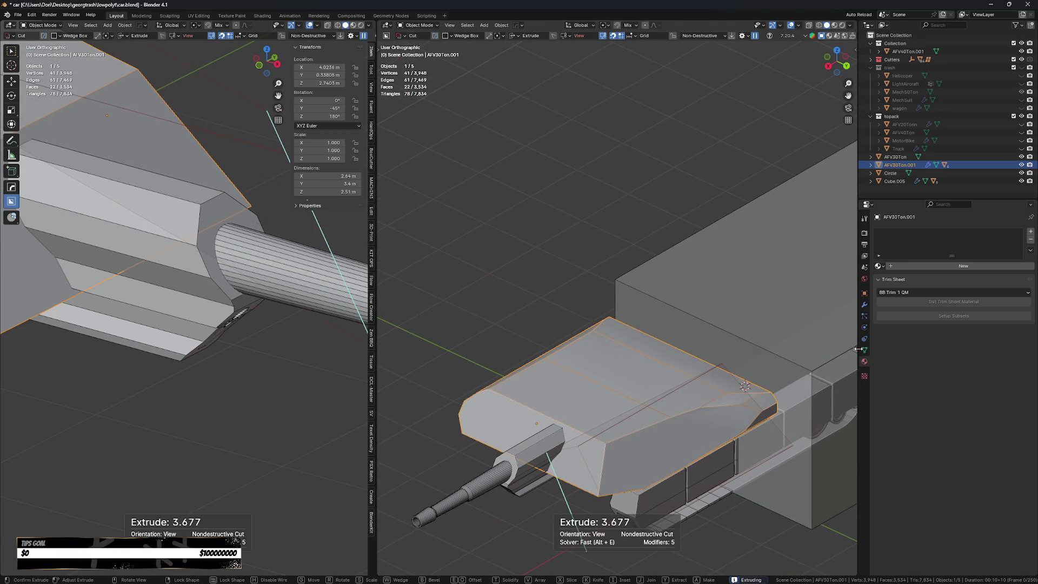
{"action": "left_click", "coordinate": [790, 497]}
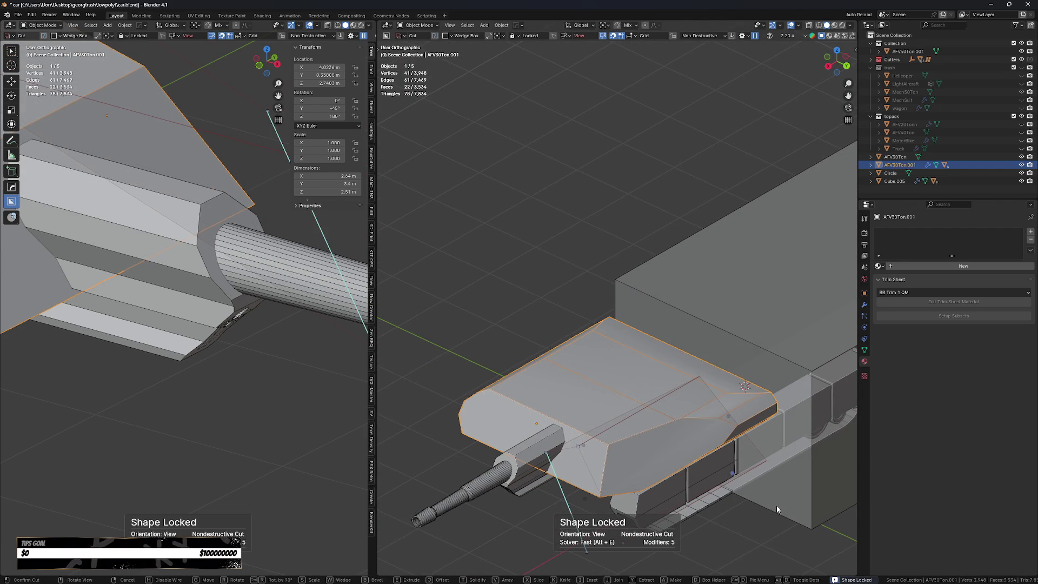
{"action": "left_click", "coordinate": [778, 538]}
{"action": "key", "text": "KP_3"}
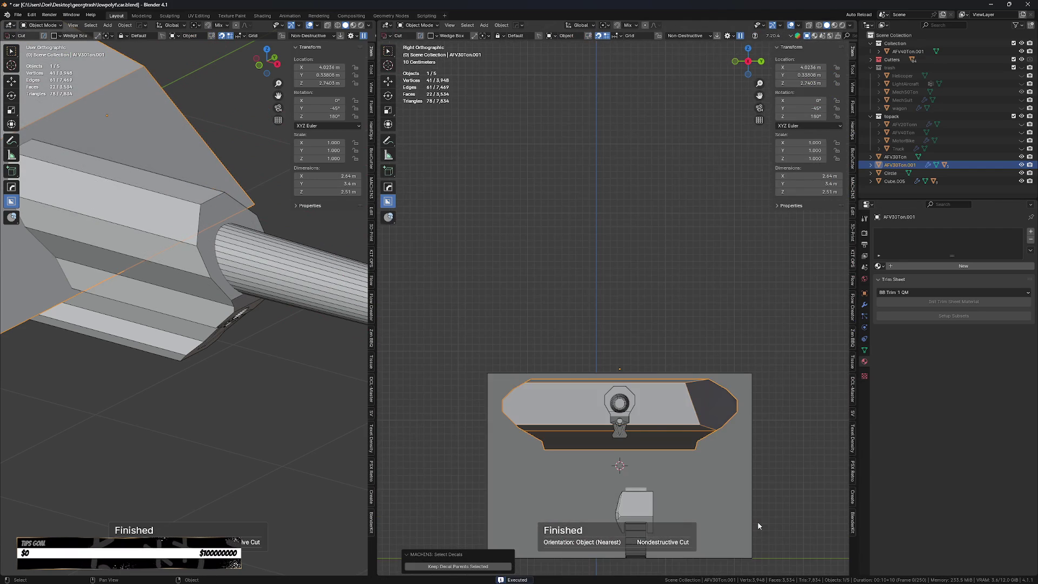
- Switch the BoxCutter shape to Circle, cancelling a first stray circle draw
{"action": "scroll", "coordinate": [718, 437], "scroll_direction": "up", "scroll_amount": 3}
{"action": "key", "text": "d"}
{"action": "left_click", "coordinate": [715, 410]}
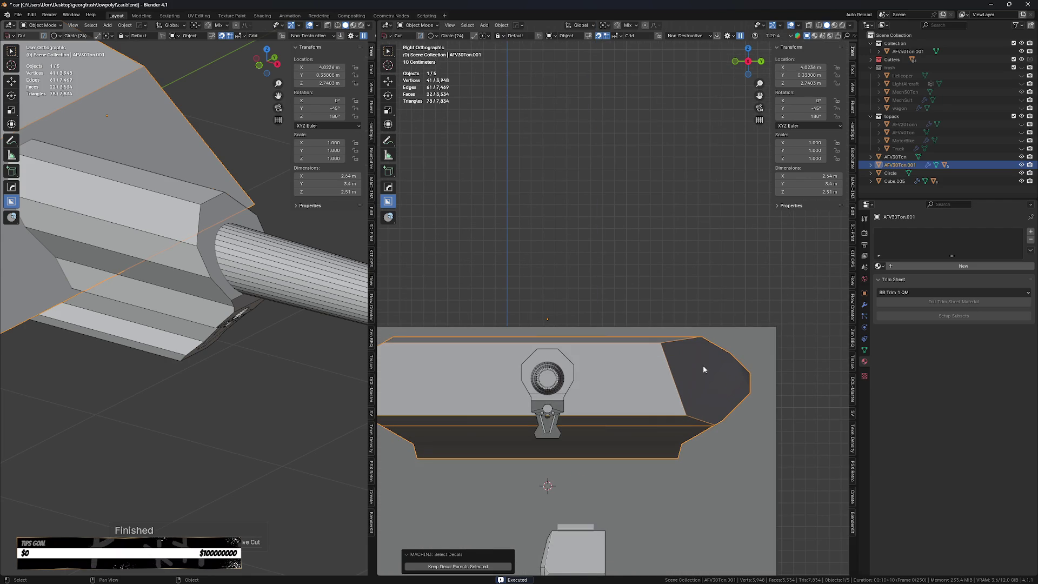
{"action": "left_click_drag", "start_coordinate": [704, 379], "coordinate": [718, 404]}
{"action": "right_click", "coordinate": [718, 403]}
{"action": "right_click", "coordinate": [717, 395]}
{"action": "key", "text": "Escape"}
{"action": "key", "text": "d"}
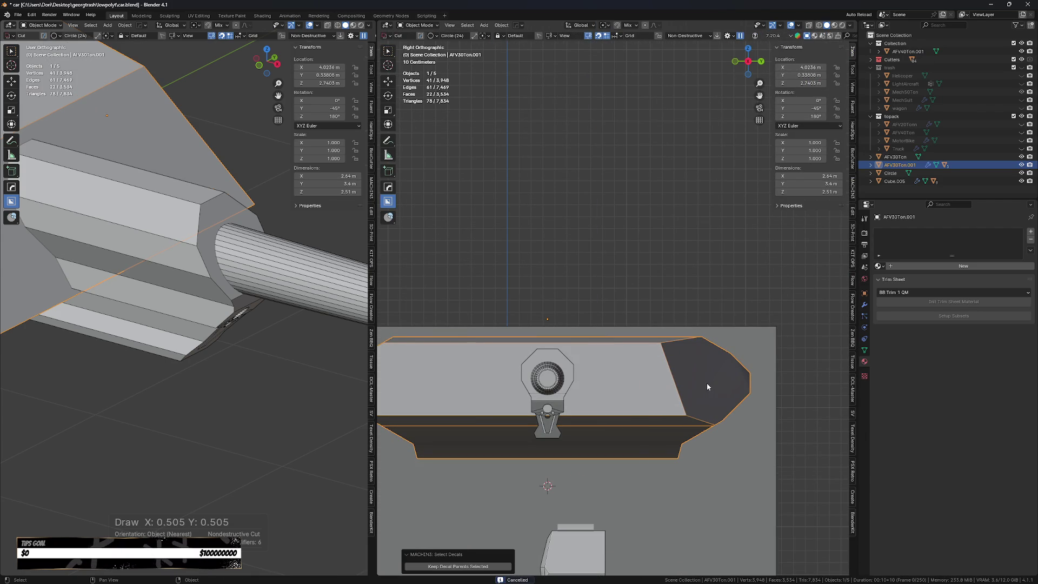
- Cut a circular recess into the dark sloped wedge face
{"action": "left_click_drag", "start_coordinate": [705, 374], "coordinate": [724, 408]}
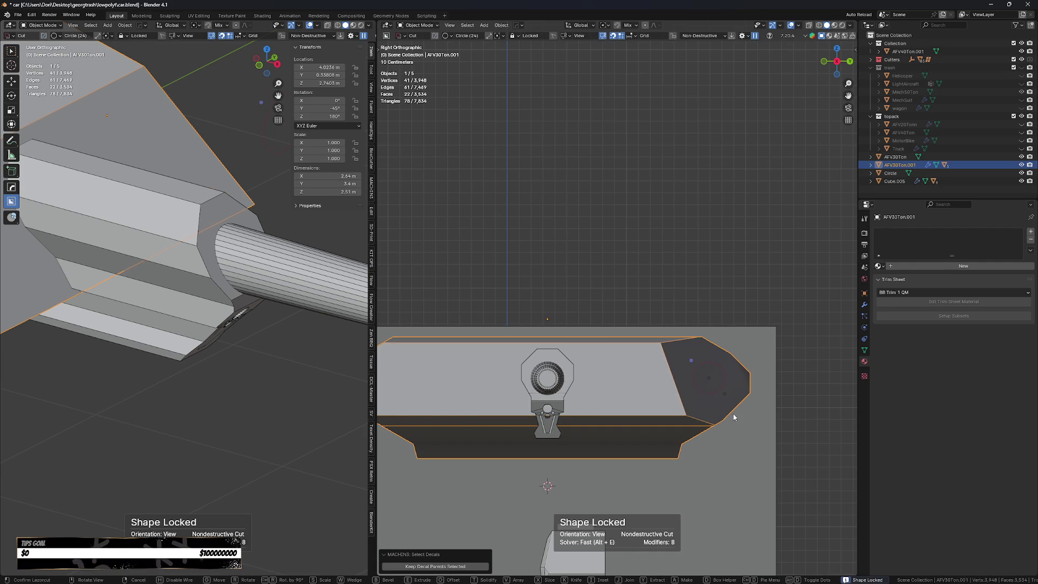
{"action": "middle_click_drag", "start_coordinate": [801, 386], "coordinate": [773, 407]}
{"action": "key", "text": "e"}
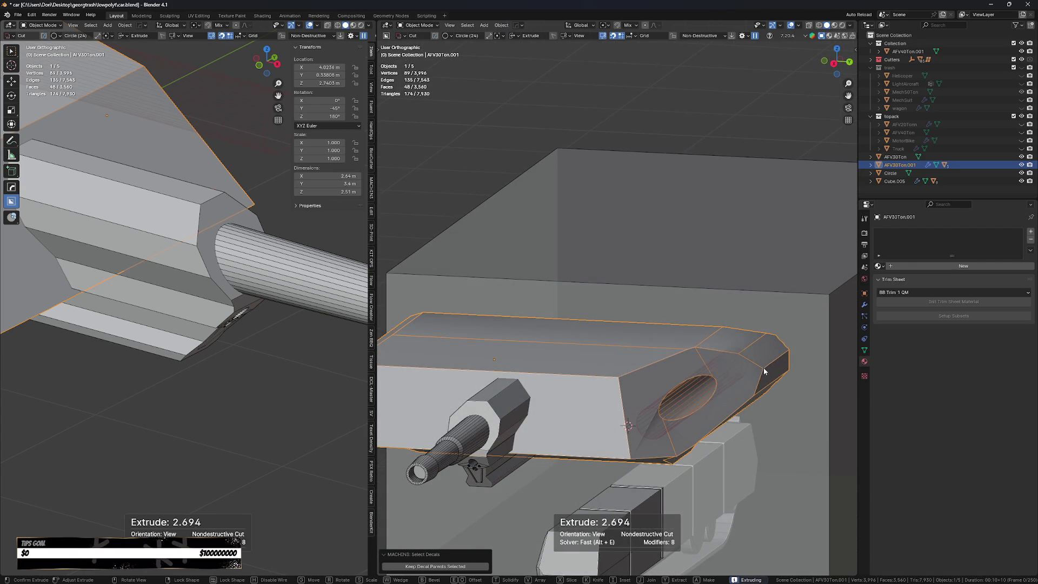
{"action": "left_click", "coordinate": [727, 400]}
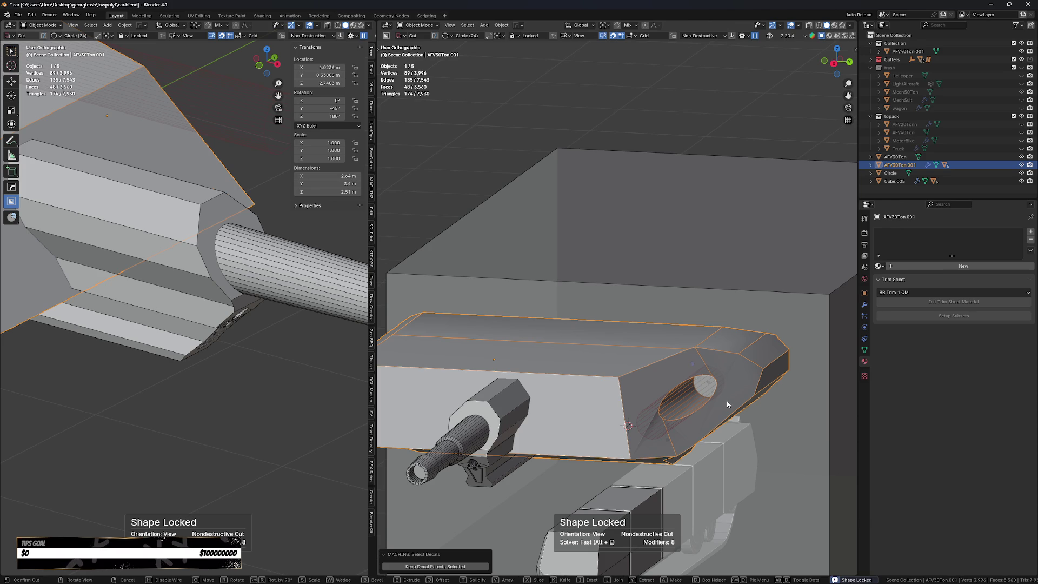
{"action": "left_click", "coordinate": [803, 488]}
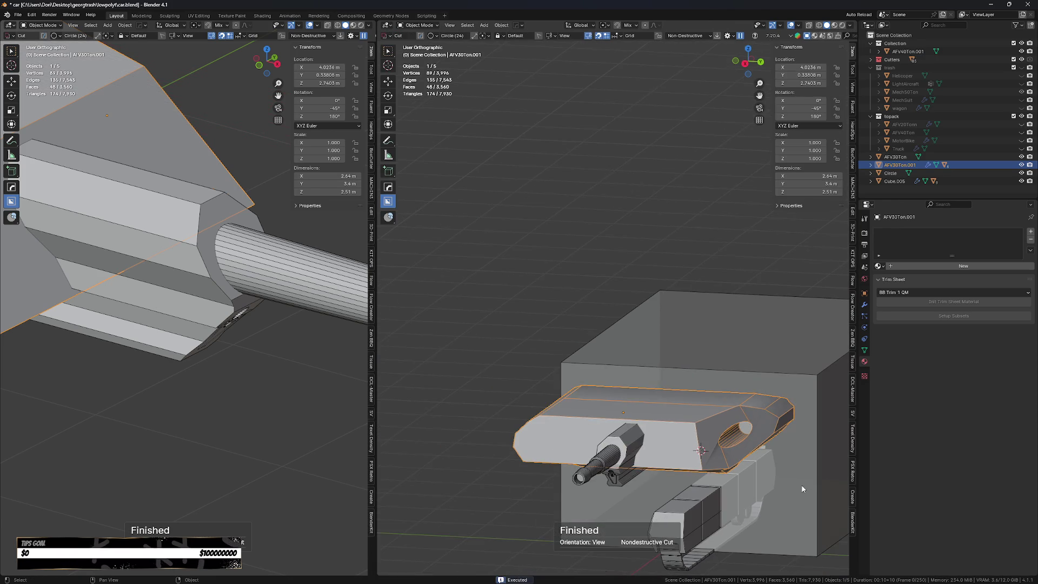
{"action": "scroll", "coordinate": [770, 488], "scroll_direction": "down", "scroll_amount": 2}
- Sharpen the hull's edges with HOps Sharpen at 30° sharpness and 60° auto smooth
{"action": "left_click", "coordinate": [808, 505]}
{"action": "scroll", "coordinate": [810, 515], "scroll_direction": "up", "scroll_amount": 4}
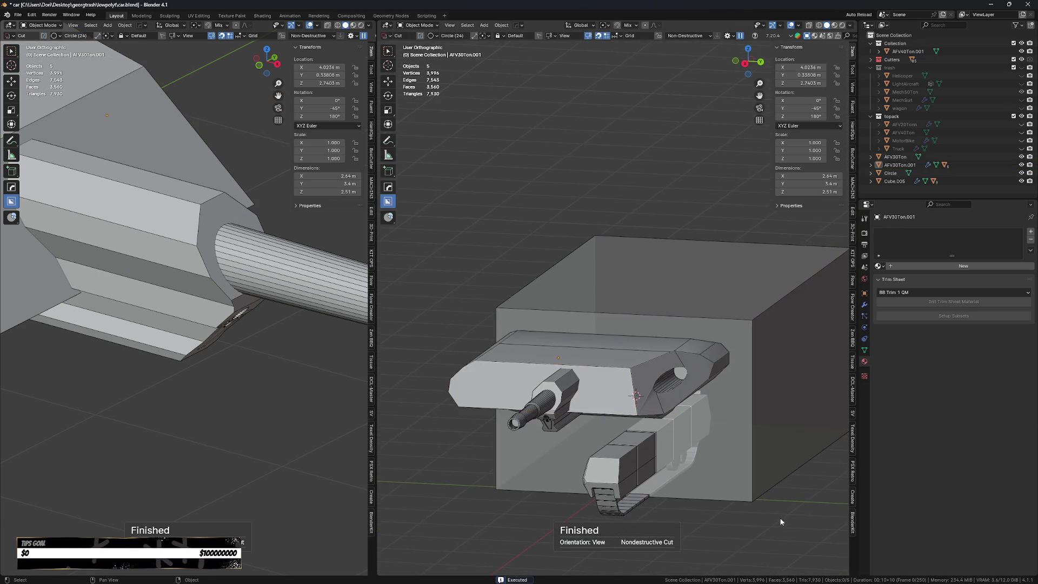
{"action": "mouse_move", "coordinate": [723, 427]}
{"action": "middle_mouse_down"}
{"action": "mouse_move", "coordinate": [691, 419]}
{"action": "mouse_move", "coordinate": [714, 432]}
{"action": "middle_mouse_up"}
{"action": "left_click", "coordinate": [570, 399]}
{"action": "key", "text": "q"}
{"action": "left_click", "coordinate": [548, 316]}
{"action": "mouse_move", "coordinate": [547, 317]}
{"action": "middle_mouse_down"}
{"action": "mouse_move", "coordinate": [575, 417]}
{"action": "mouse_move", "coordinate": [600, 411]}
{"action": "mouse_move", "coordinate": [568, 427]}
{"action": "mouse_move", "coordinate": [699, 424]}
{"action": "mouse_move", "coordinate": [680, 428]}
{"action": "middle_mouse_up"}
{"action": "key", "text": "q"}
{"action": "left_click", "coordinate": [600, 407]}
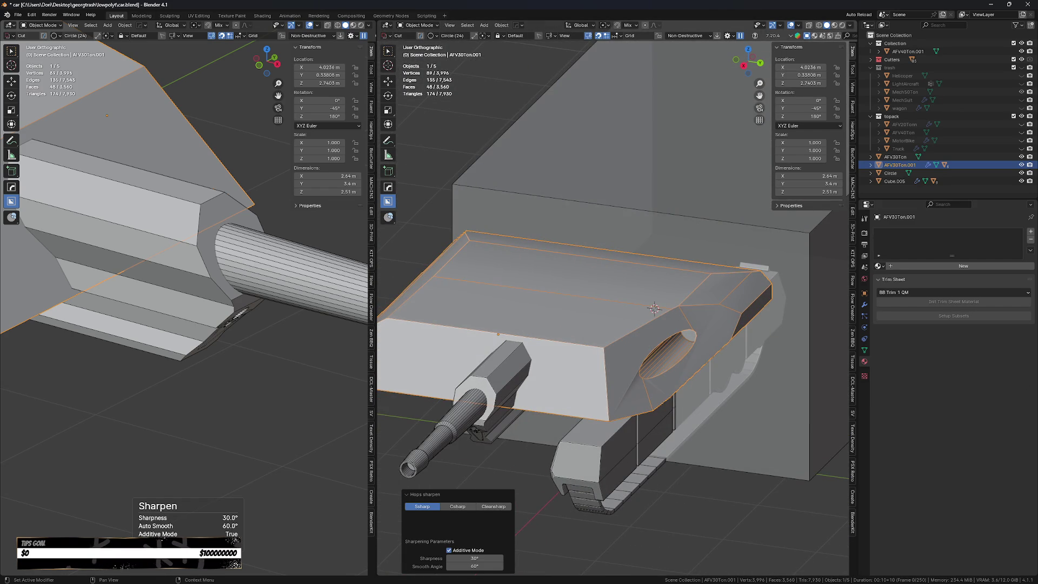
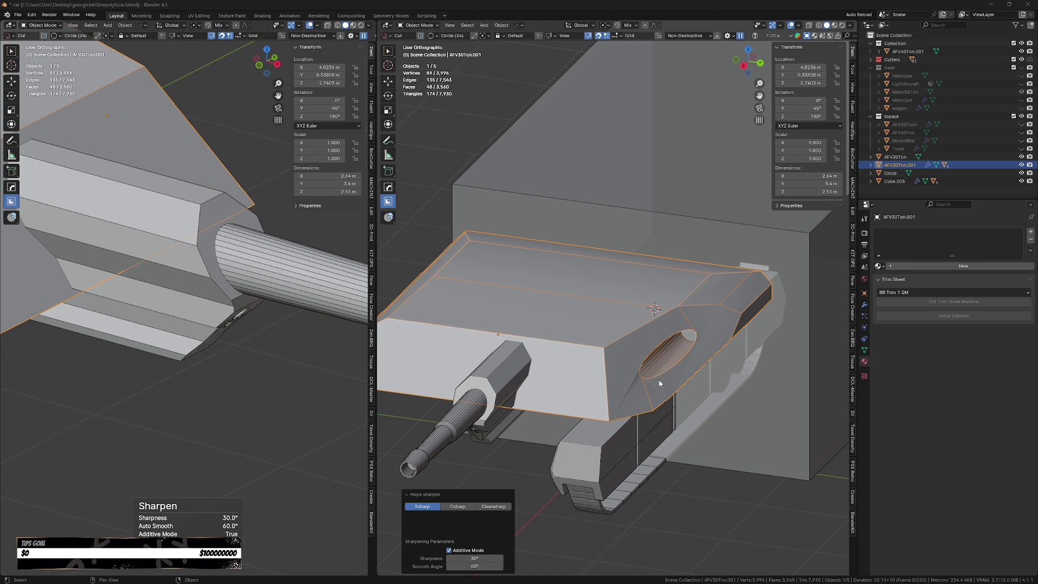
- Delete the boolean cutter so the turret's side cutout disappears
{"action": "key", "text": "q"}
{"action": "left_click", "coordinate": [625, 397]}
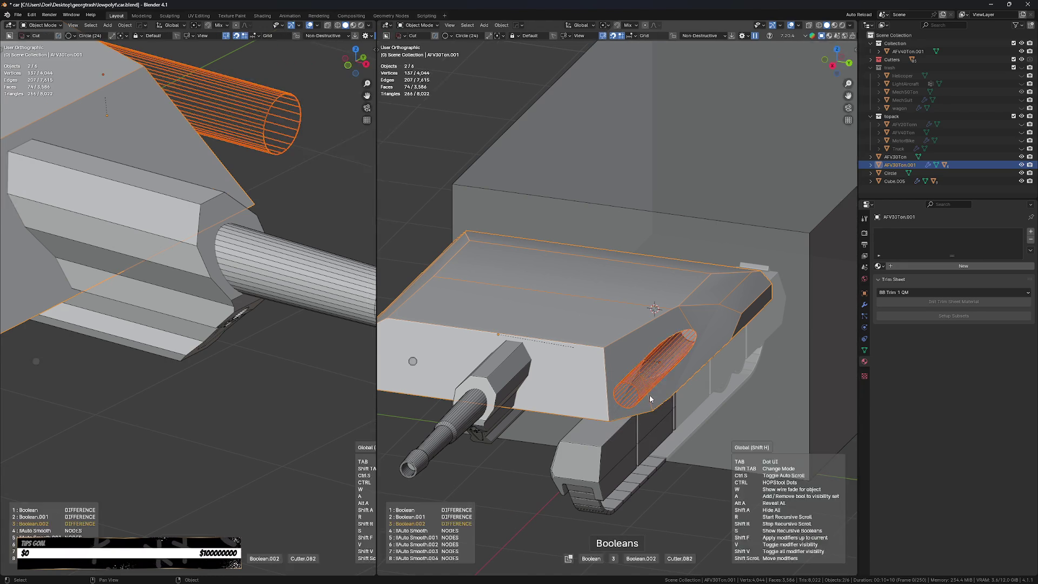
{"action": "key", "text": "Delete"}
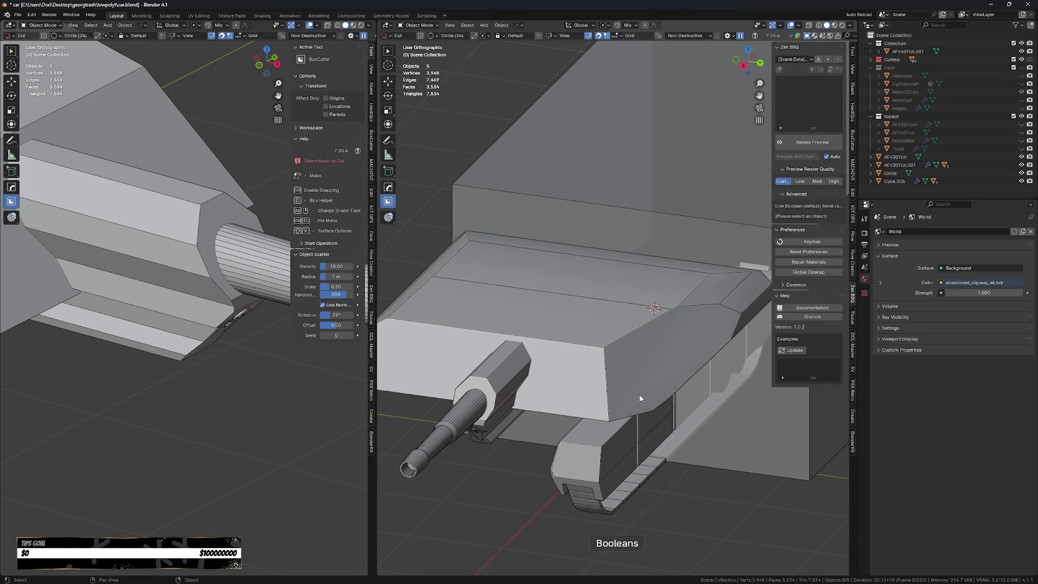
- Apply all nine of the turret's modifiers with HardOps Smart Apply
{"action": "left_click", "coordinate": [643, 399]}
{"action": "scroll", "coordinate": [643, 400], "scroll_direction": "down", "scroll_amount": 3}
{"action": "key", "text": "q"}
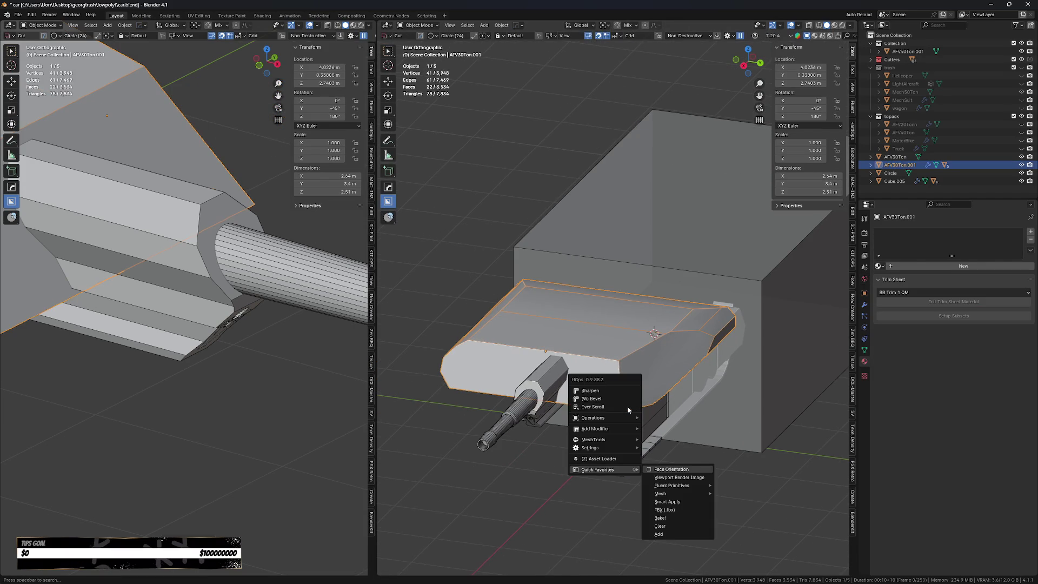
{"action": "left_click", "coordinate": [628, 410]}
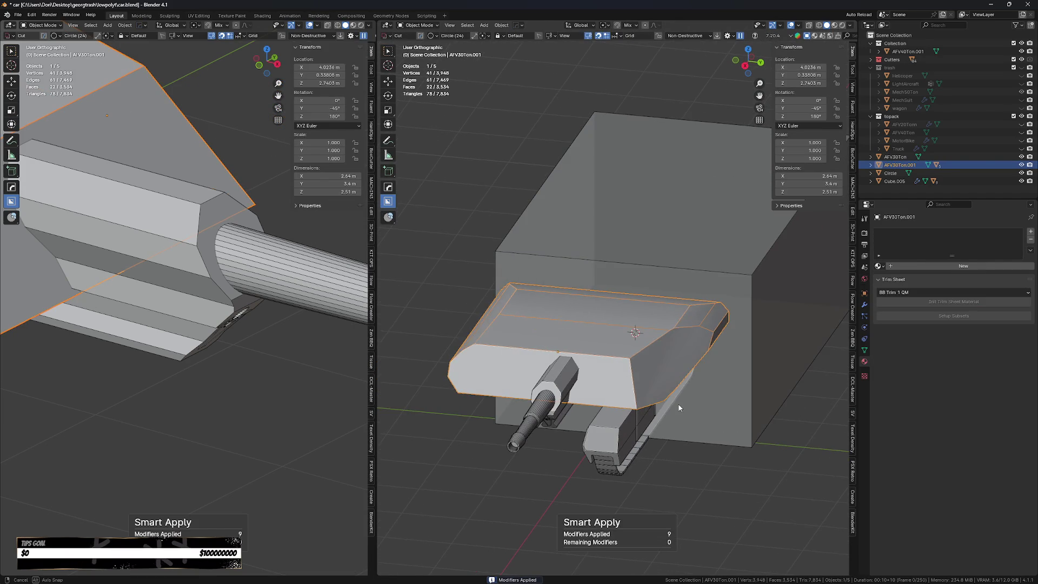
- Symmetrize the whole turret mesh with MACHIN3, return to Object Mode and reselect the turret
{"action": "key", "text": "Tab"}
{"action": "key", "text": "a"}
{"action": "key", "text": "alt+x"}
{"action": "mouse_move", "coordinate": [585, 396]}
{"action": "middle_mouse_down"}
{"action": "mouse_move", "coordinate": [616, 319]}
{"action": "mouse_move", "coordinate": [622, 434]}
{"action": "mouse_move", "coordinate": [652, 415]}
{"action": "mouse_move", "coordinate": [655, 425]}
{"action": "mouse_move", "coordinate": [852, 385]}
{"action": "middle_mouse_up"}
{"action": "key", "text": "Tab"}
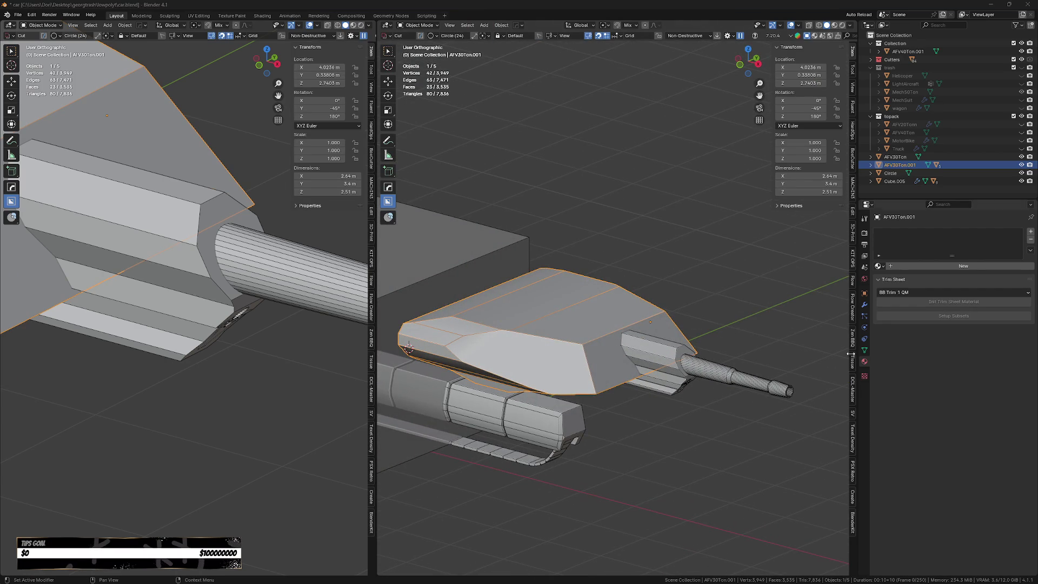
{"action": "left_click", "coordinate": [668, 535]}
{"action": "key", "text": "Home"}
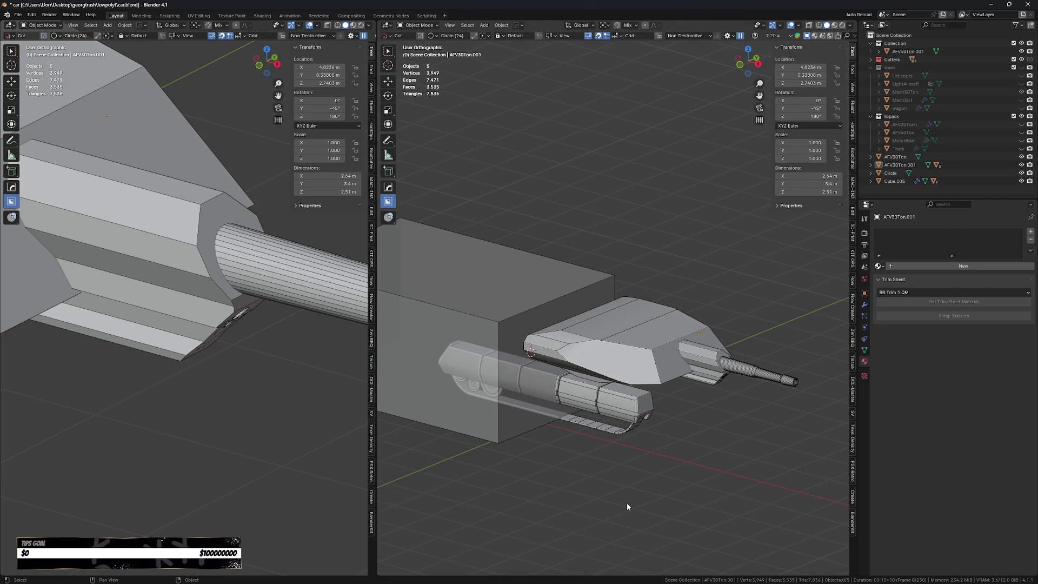
{"action": "scroll", "coordinate": [605, 431], "scroll_direction": "up", "scroll_amount": 5}
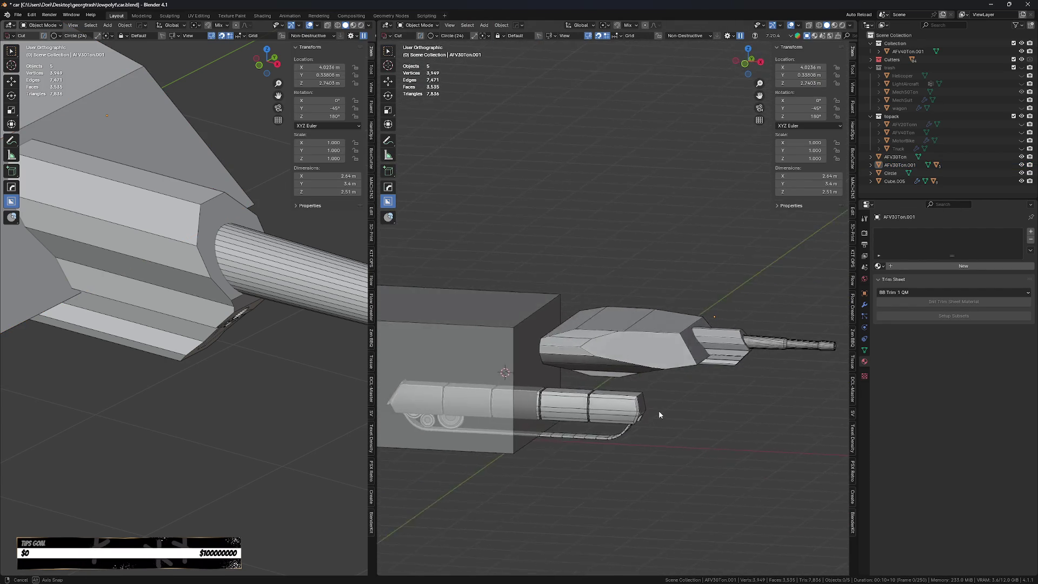
{"action": "left_click", "coordinate": [669, 353]}
- Inset the side face 0.155 m, extrude it inward, scale to 0.870 and edge-slide the loop 0.265
{"action": "key", "text": "Tab"}
{"action": "middle_click_drag", "start_coordinate": [669, 353], "coordinate": [767, 250]}
{"action": "scroll", "coordinate": [767, 251], "scroll_direction": "up", "scroll_amount": 1}
{"action": "key", "text": "i"}
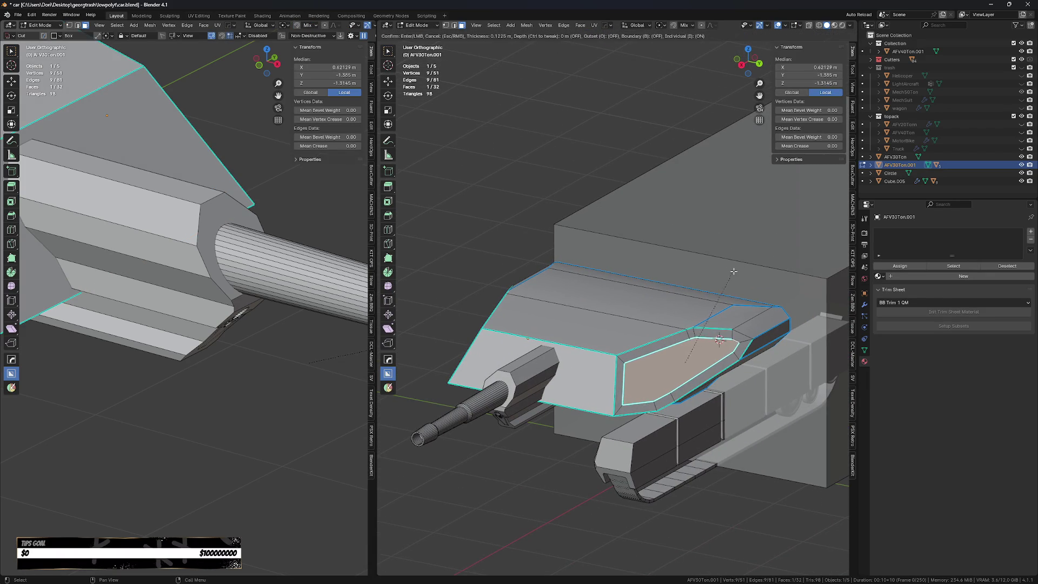
{"action": "left_click", "coordinate": [734, 275]}
{"action": "scroll", "coordinate": [734, 274], "scroll_direction": "up", "scroll_amount": 1}
{"action": "key", "text": "e"}
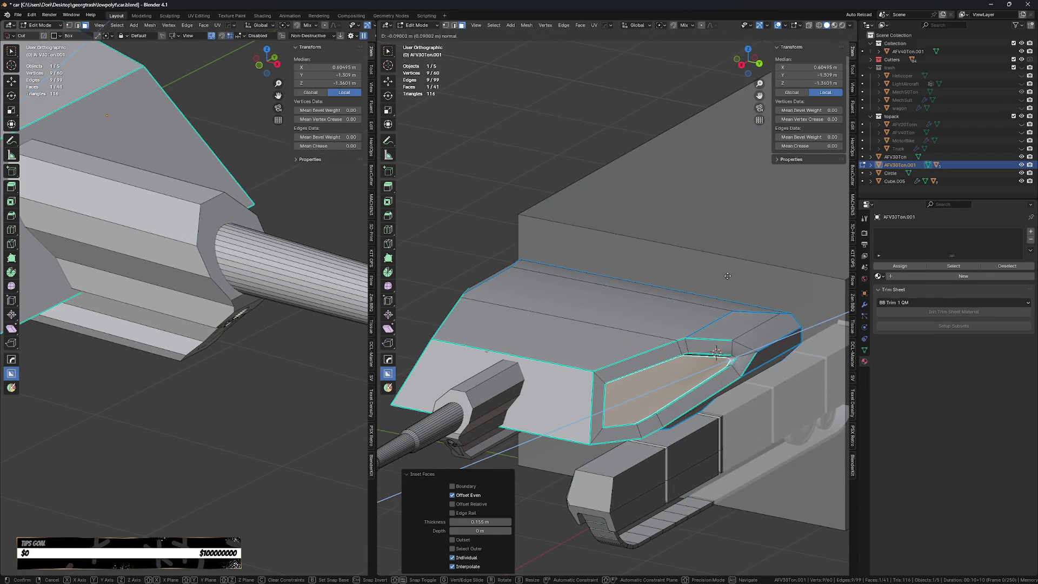
{"action": "left_click", "coordinate": [726, 277]}
{"action": "key", "text": "s"}
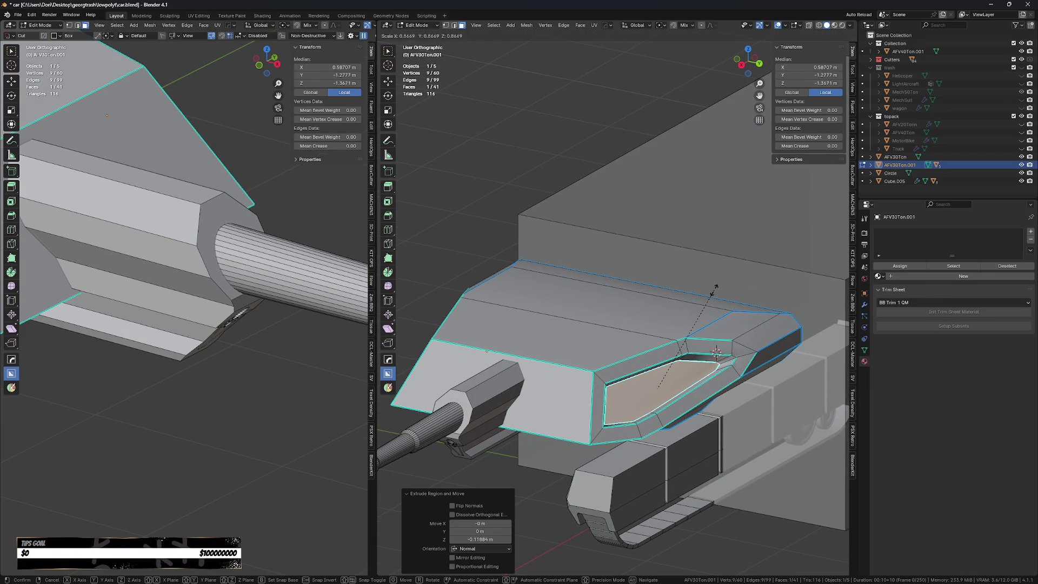
{"action": "left_click", "coordinate": [712, 343]}
{"action": "mouse_move", "coordinate": [714, 294]}
{"action": "middle_mouse_down"}
{"action": "mouse_move", "coordinate": [677, 296]}
{"action": "mouse_move", "coordinate": [700, 318]}
{"action": "middle_mouse_up"}
{"action": "key", "text": "g"}
{"action": "key", "text": "g"}
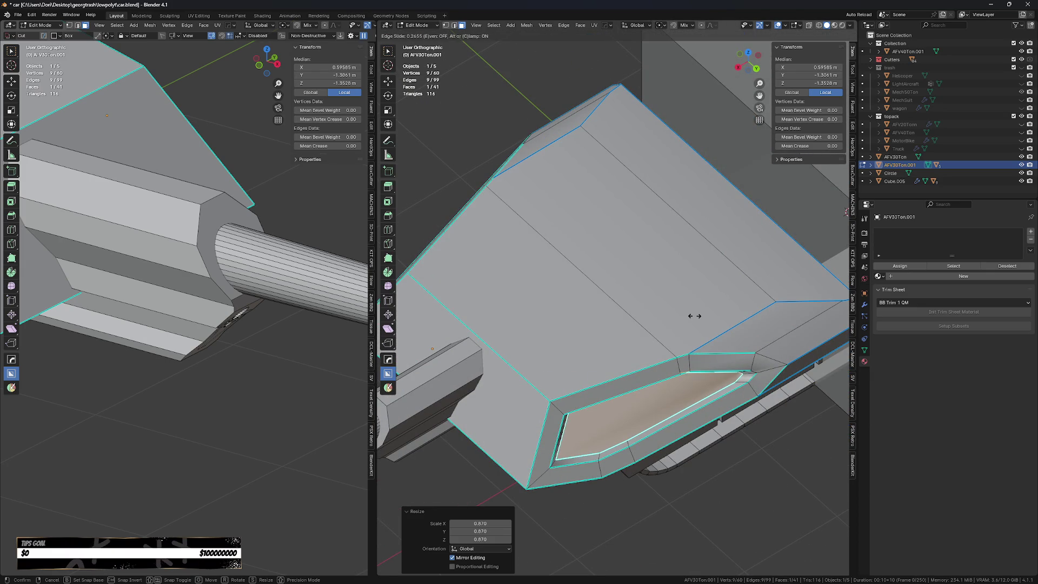
{"action": "left_click", "coordinate": [695, 316]}
- Undo a stray inset, then inset the pocket bottom by 0.02312 m and scale it to 0.863
{"action": "key", "text": "i"}
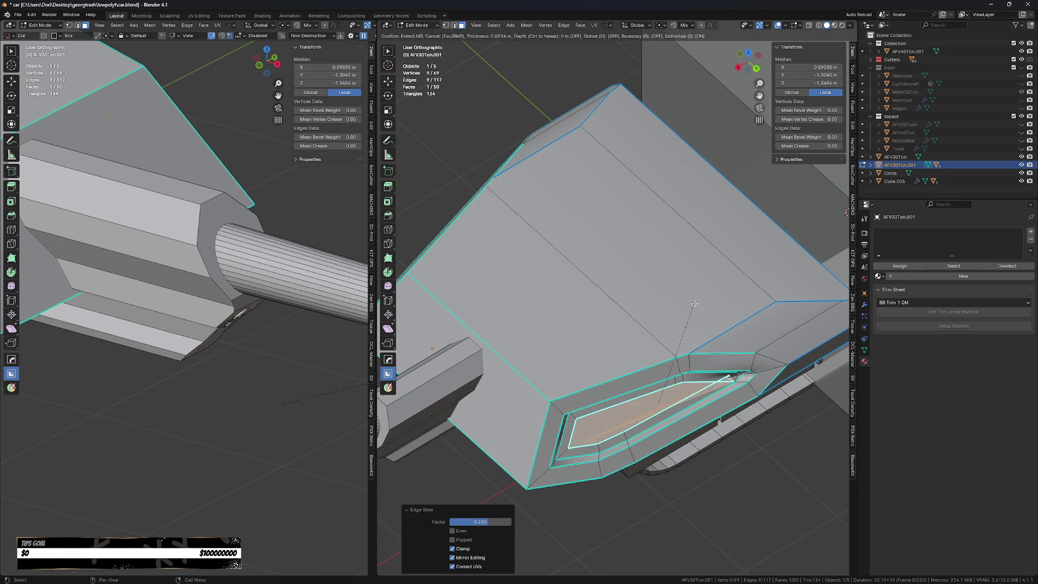
{"action": "left_click", "coordinate": [701, 305]}
{"action": "key", "text": "i"}
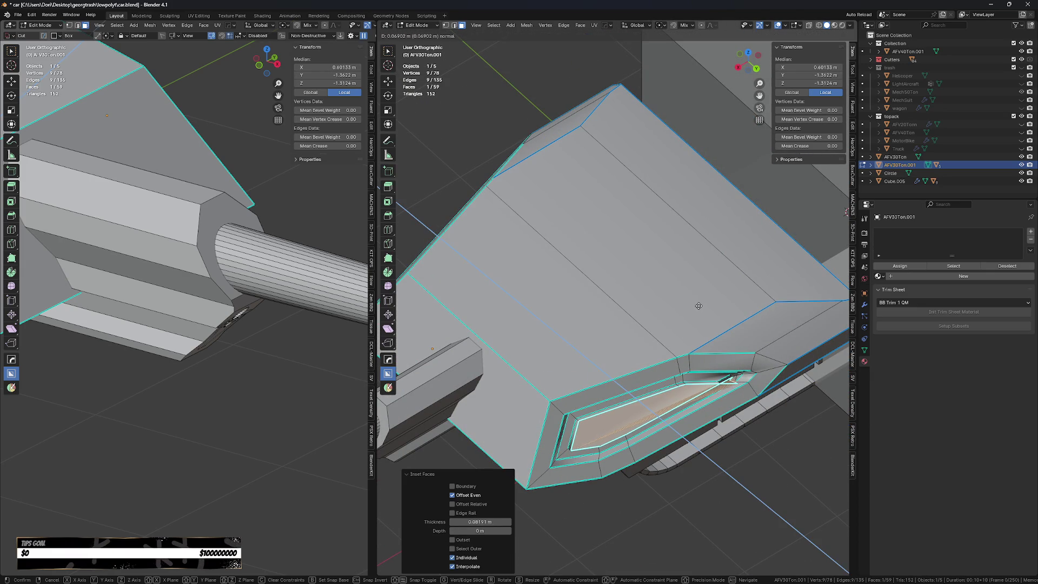
{"action": "key", "text": "Escape"}
{"action": "scroll", "coordinate": [730, 324], "scroll_direction": "up", "scroll_amount": 3}
{"action": "key", "text": "ctrl+z"}
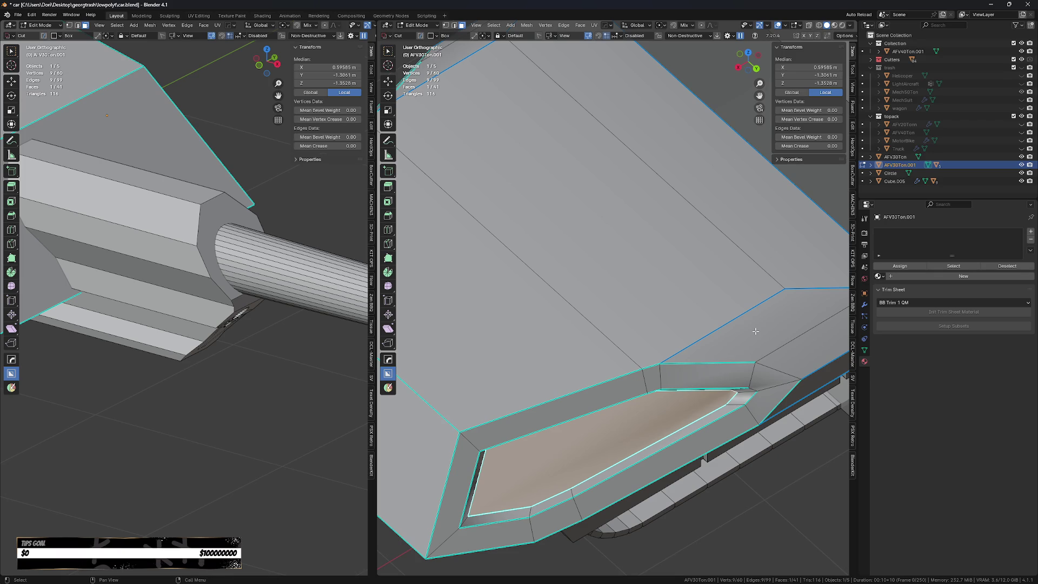
{"action": "key", "text": "i"}
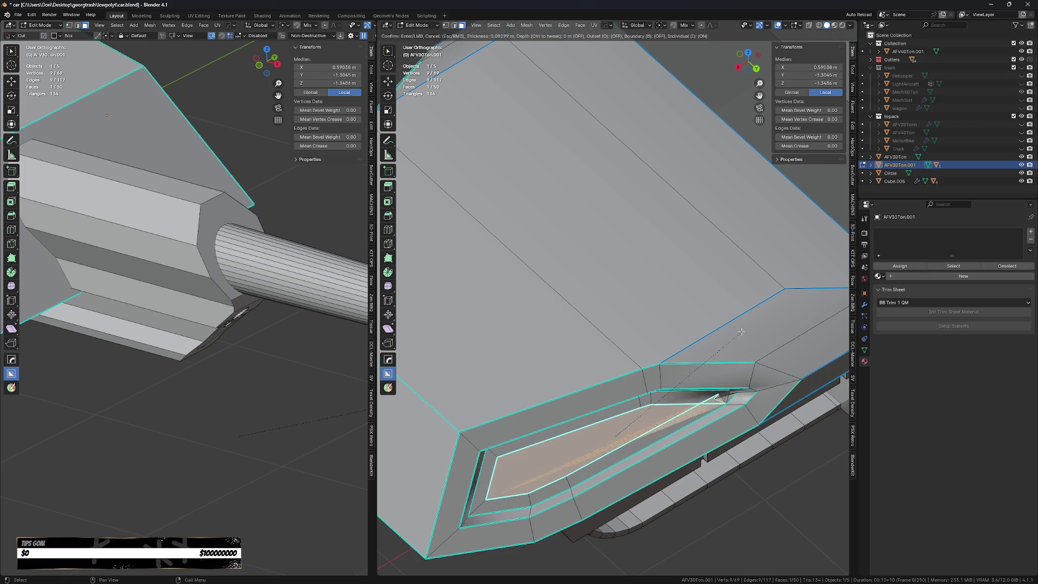
{"action": "left_click", "coordinate": [756, 333]}
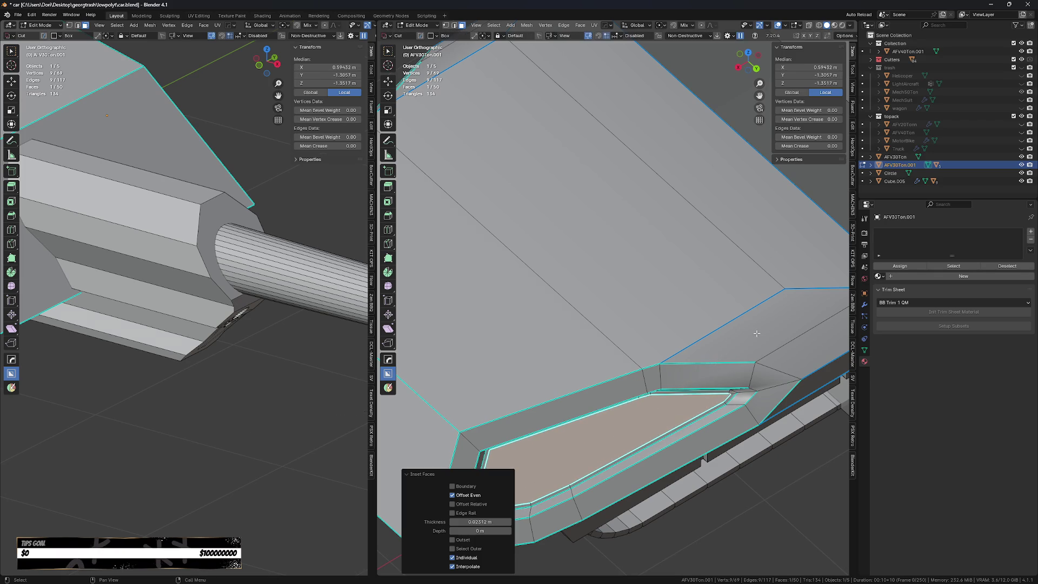
{"action": "key", "text": "s"}
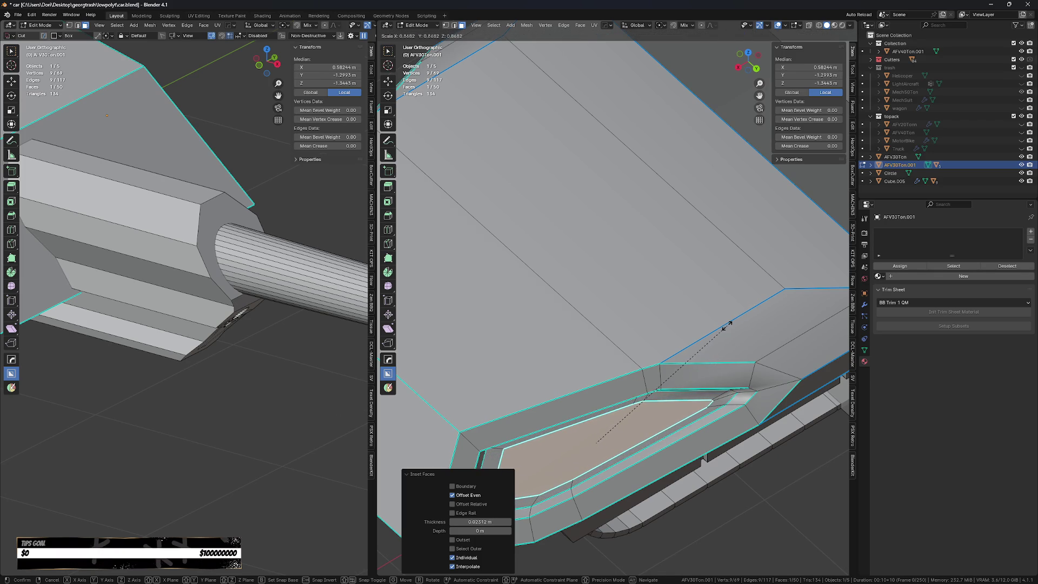
{"action": "left_click", "coordinate": [726, 327]}
- Extrude the inner face deeper inward and scale it to 0.901 for the inner recess
{"action": "middle_click_drag", "start_coordinate": [726, 326], "coordinate": [722, 357]}
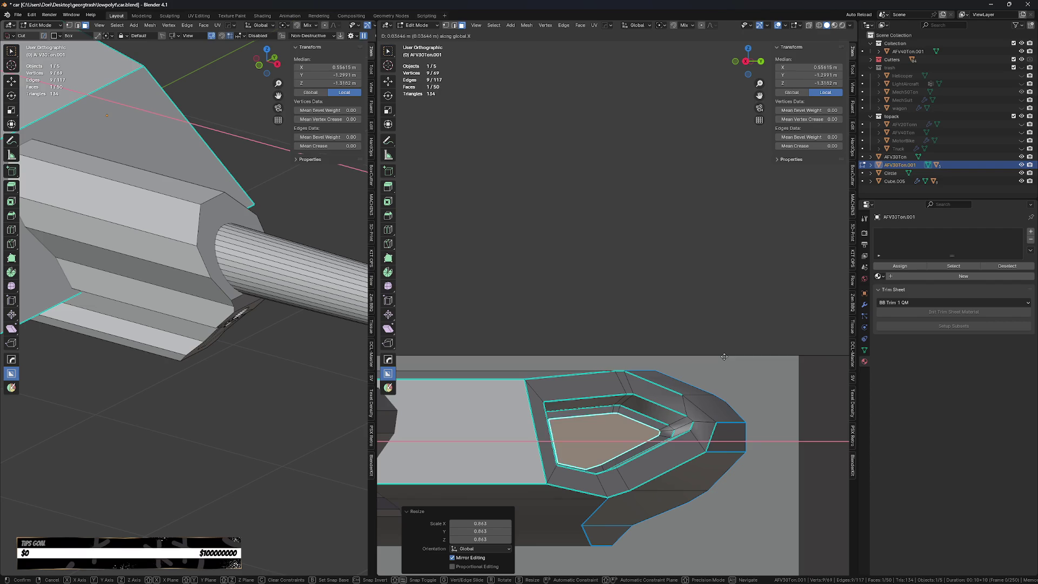
{"action": "key", "text": "e"}
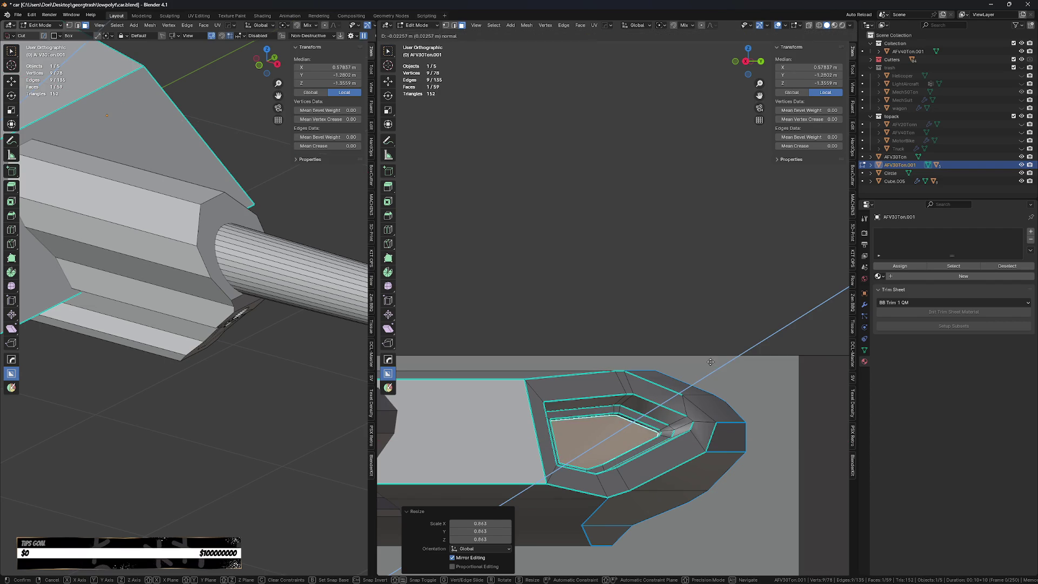
{"action": "left_click", "coordinate": [704, 365]}
{"action": "key", "text": "s"}
{"action": "left_click", "coordinate": [695, 370]}
{"action": "mouse_move", "coordinate": [695, 370]}
{"action": "middle_mouse_down"}
{"action": "mouse_move", "coordinate": [558, 404]}
{"action": "mouse_move", "coordinate": [672, 383]}
{"action": "middle_mouse_up"}
- Bevel the pocket's outer rim loop, turning off overlap clamping and setting width to 0.0826 m
{"action": "key", "text": "2"}
{"action": "left_click", "coordinate": [673, 379], "text": "alt"}
{"action": "key", "text": "ctrl+b"}
{"action": "scroll", "coordinate": [562, 354], "scroll_direction": "down", "scroll_amount": 2}
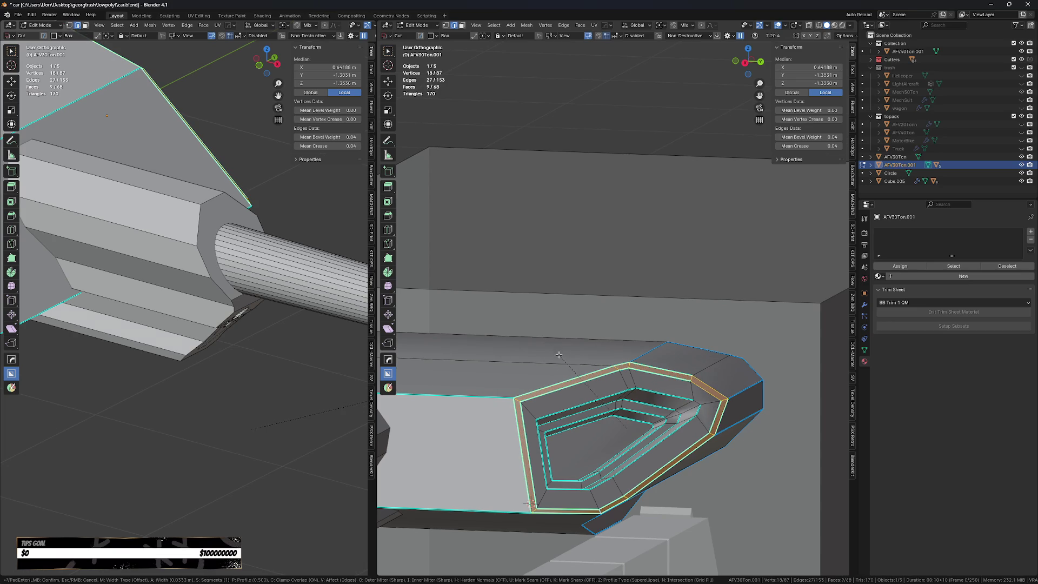
{"action": "left_click", "coordinate": [549, 342]}
{"action": "mouse_move", "coordinate": [550, 342]}
{"action": "middle_mouse_down"}
{"action": "mouse_move", "coordinate": [641, 363]}
{"action": "mouse_move", "coordinate": [663, 387]}
{"action": "middle_mouse_up"}
{"action": "left_click_drag", "start_coordinate": [481, 442], "coordinate": [519, 443]}
{"action": "key", "text": "Escape"}
{"action": "left_click", "coordinate": [453, 487]}
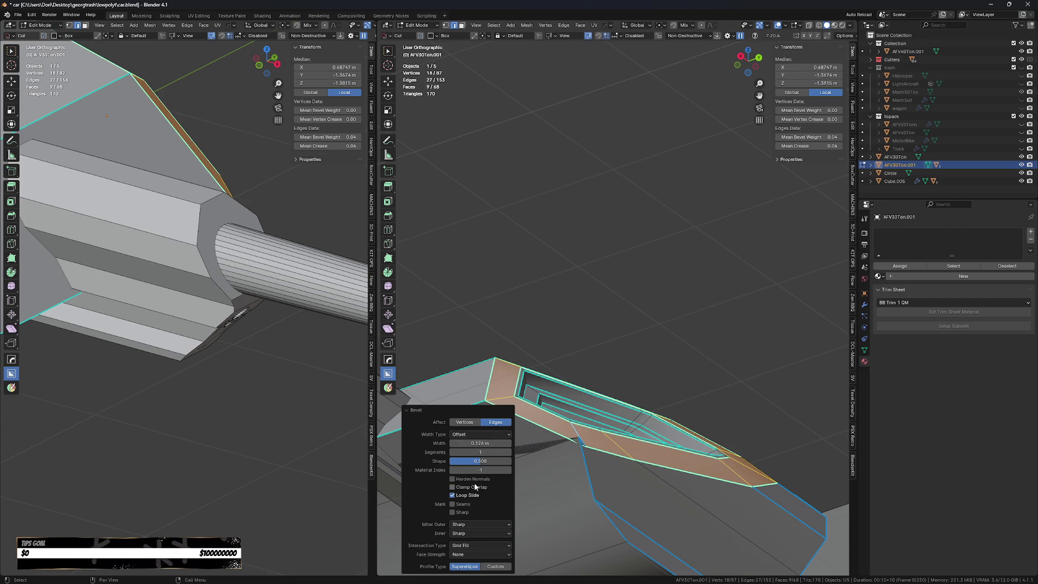
{"action": "left_click_drag", "start_coordinate": [482, 444], "coordinate": [475, 443]}
{"action": "left_click_drag", "start_coordinate": [480, 443], "coordinate": [493, 443]}
{"action": "middle_click_drag", "start_coordinate": [547, 383], "coordinate": [558, 433]}
{"action": "middle_click_drag", "start_coordinate": [714, 445], "coordinate": [722, 446]}
- Undo that bevel and redo the rim bevel with a single segment
{"action": "key", "text": "ctrl+z"}
{"action": "middle_click_drag", "start_coordinate": [645, 459], "coordinate": [652, 440]}
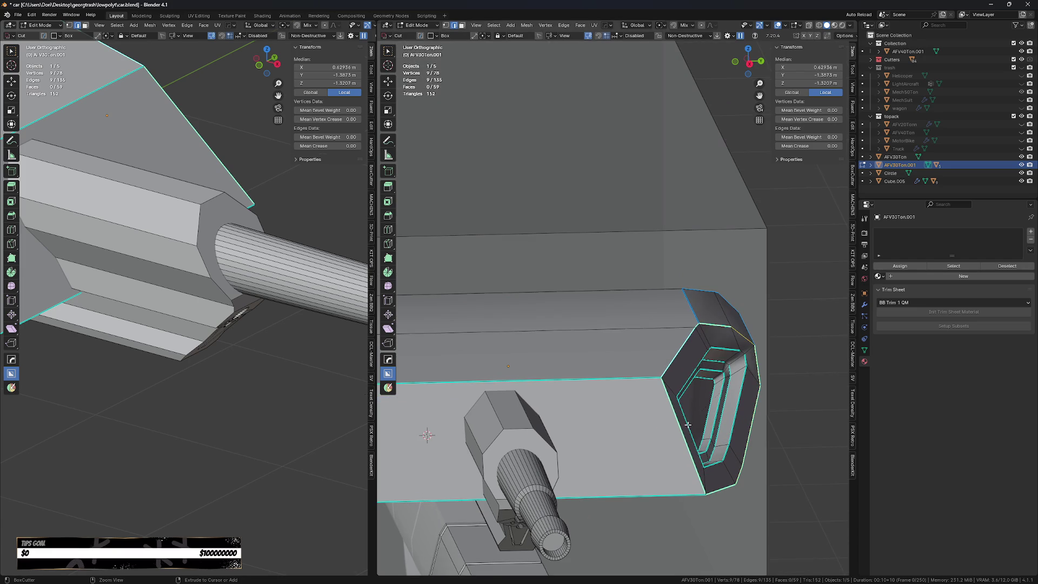
{"action": "key", "text": "ctrl+b"}
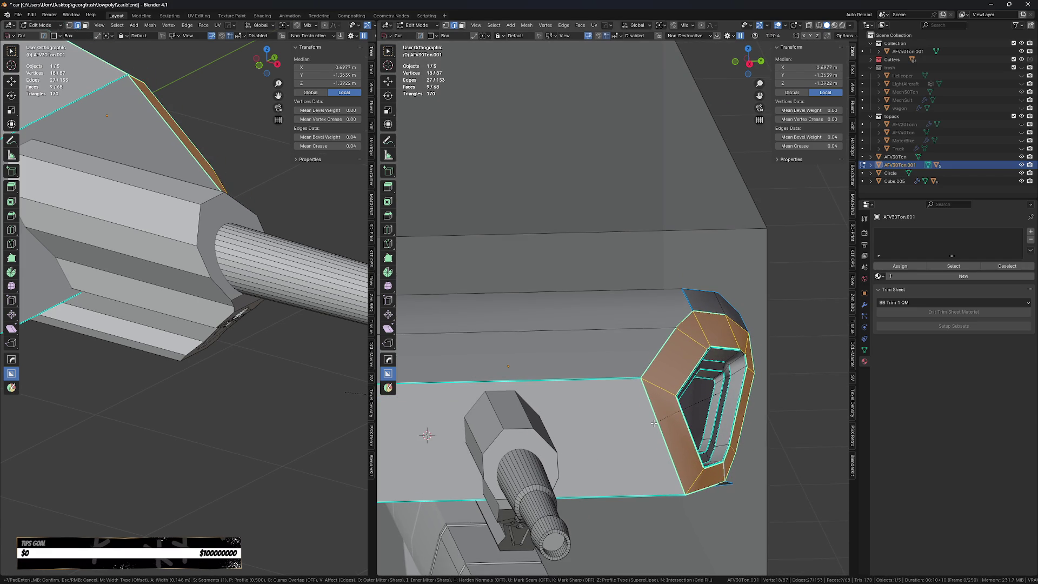
{"action": "left_click", "coordinate": [650, 431]}
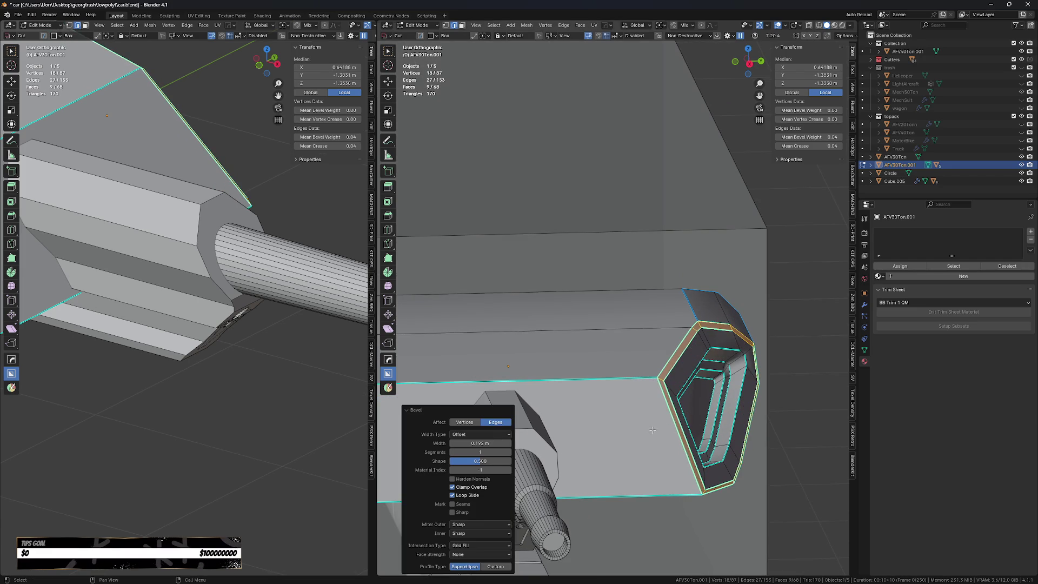
{"action": "scroll", "coordinate": [650, 431], "scroll_direction": "down", "scroll_amount": 3}
{"action": "scroll", "coordinate": [657, 411], "scroll_direction": "up", "scroll_amount": 5}
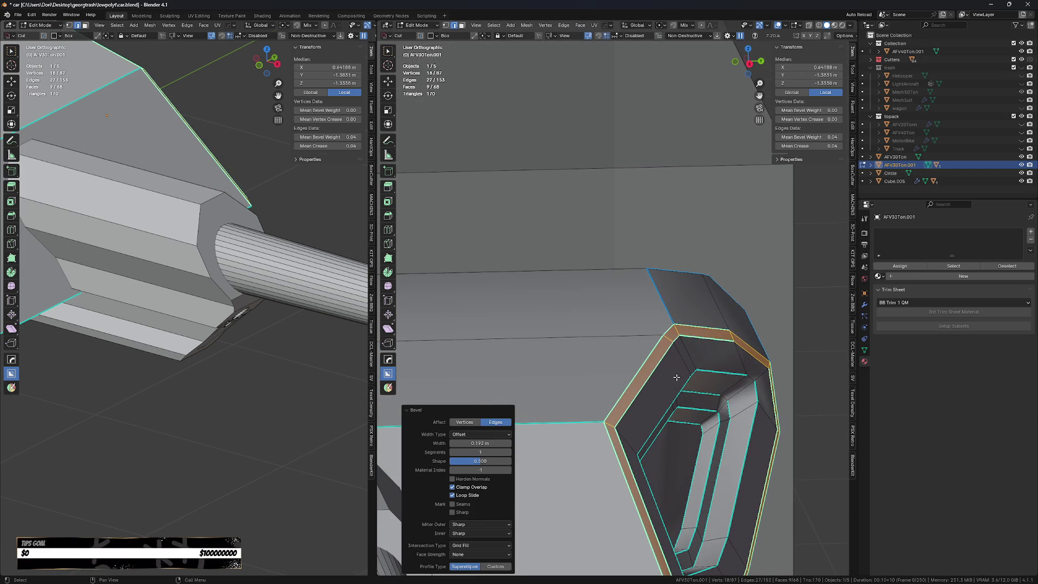
- Select an edge loop of the rim and move it along the X axis
{"action": "left_click", "coordinate": [677, 377], "text": "alt"}
{"action": "middle_click_drag", "start_coordinate": [676, 377], "coordinate": [724, 425]}
{"action": "key", "text": "g"}
{"action": "key", "text": "x"}
{"action": "left_click", "coordinate": [706, 406]}
{"action": "scroll", "coordinate": [707, 424], "scroll_direction": "down", "scroll_amount": 2}
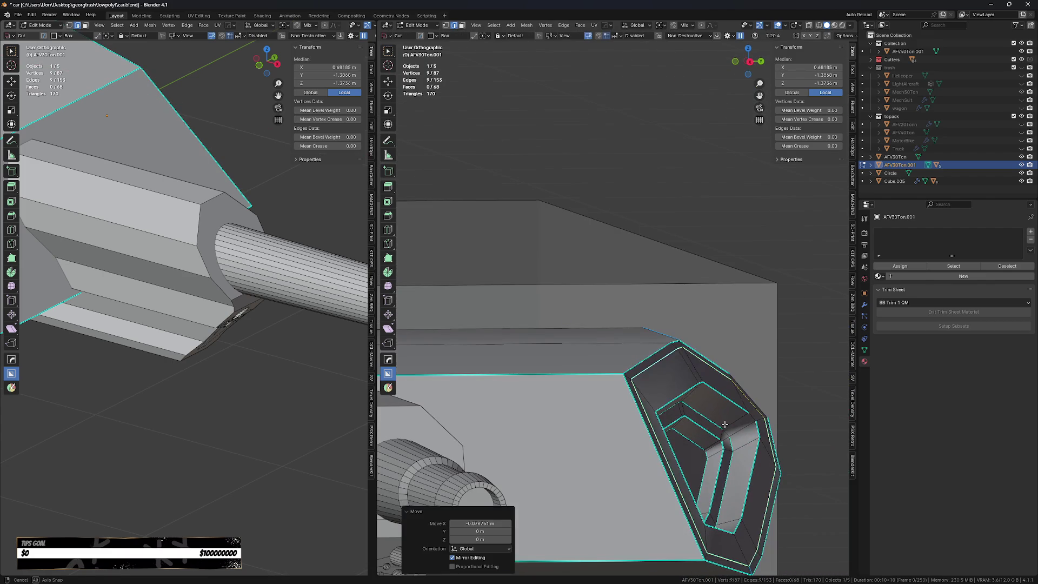
- Try further X moves and a Z rotation of the loop, cancel them, and re-enter mesh editing
{"action": "key", "text": "g"}
{"action": "key", "text": "x"}
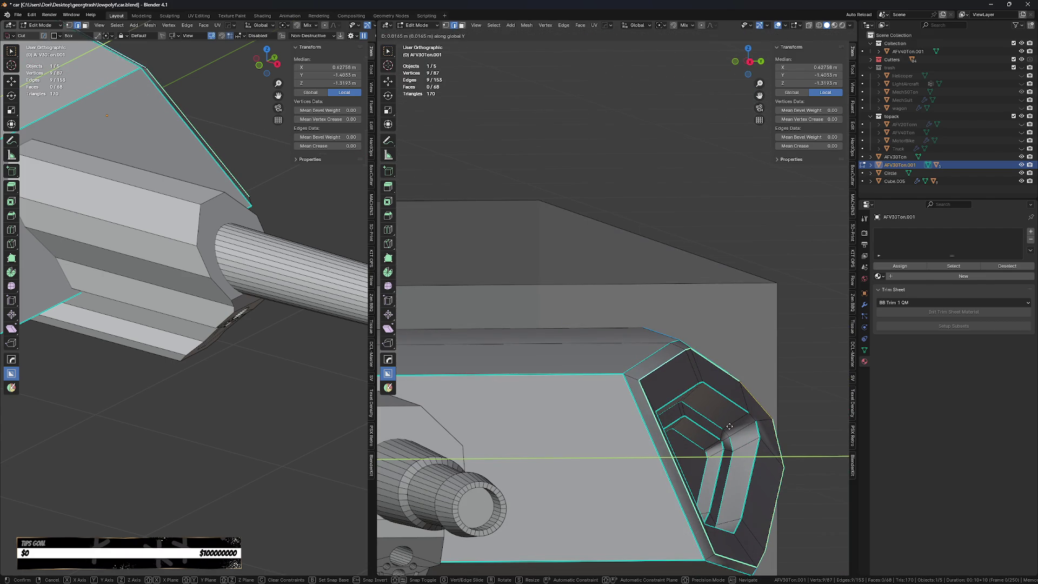
{"action": "key", "text": "Escape"}
{"action": "key", "text": "g"}
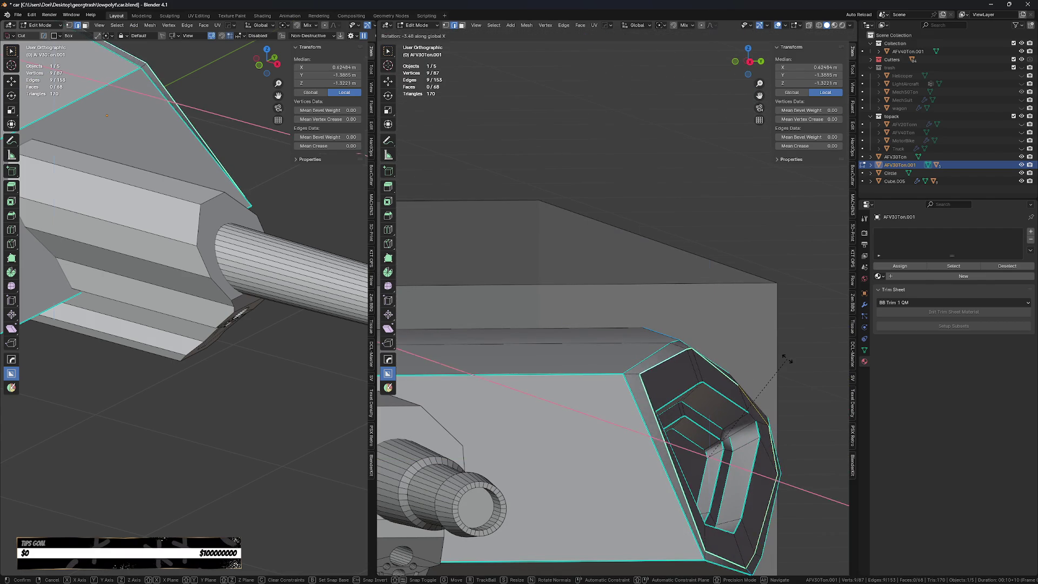
{"action": "key", "text": "Escape"}
{"action": "key", "text": "r"}
{"action": "key", "text": "z"}
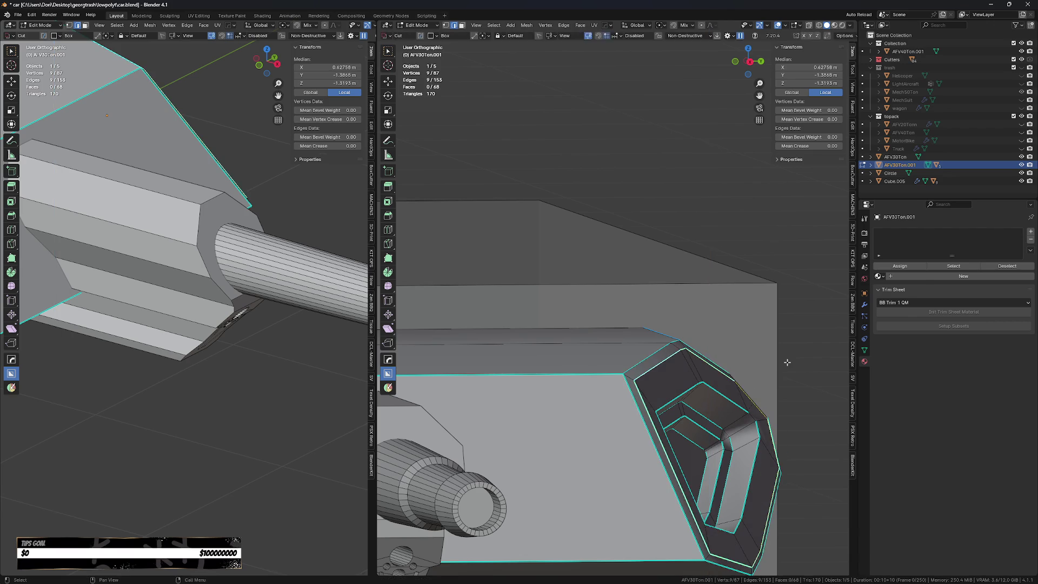
{"action": "key", "text": "Escape"}
{"action": "mouse_move", "coordinate": [784, 359]}
{"action": "middle_mouse_down"}
{"action": "mouse_move", "coordinate": [775, 474]}
{"action": "mouse_move", "coordinate": [726, 450]}
{"action": "middle_mouse_up"}
{"action": "key", "text": "Tab"}
{"action": "left_click", "coordinate": [773, 474]}
- Select all, symmetrize the turret mesh so both sides get the hatch, and return to Object Mode
{"action": "key", "text": "a"}
{"action": "key", "text": "alt+x"}
{"action": "key", "text": "Tab"}
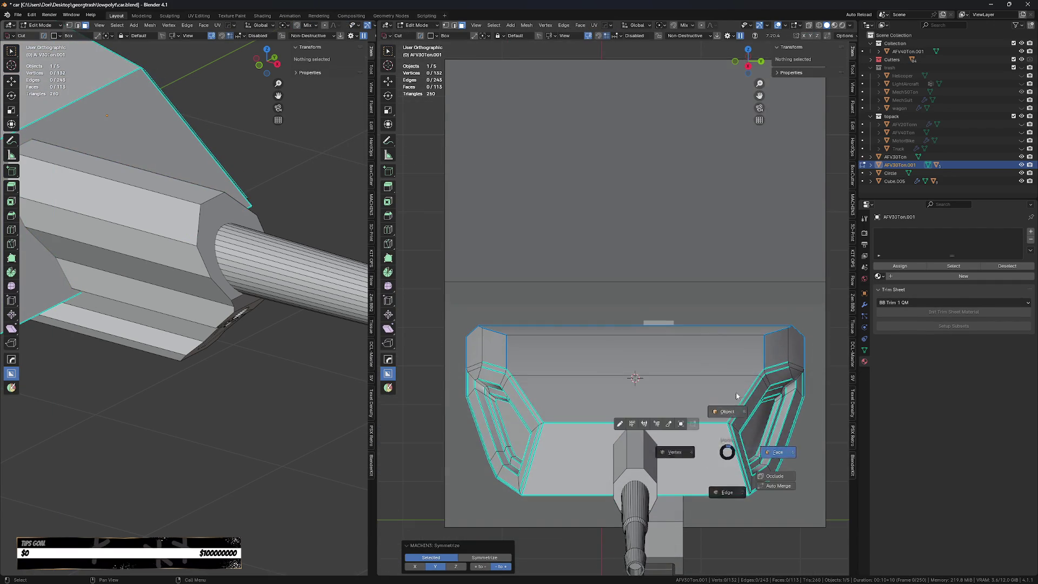
{"action": "left_click", "coordinate": [724, 438]}
- Scale the turret to 0.759 along Y and rotate it 180° around Z
{"action": "key", "text": "s"}
{"action": "key", "text": "y"}
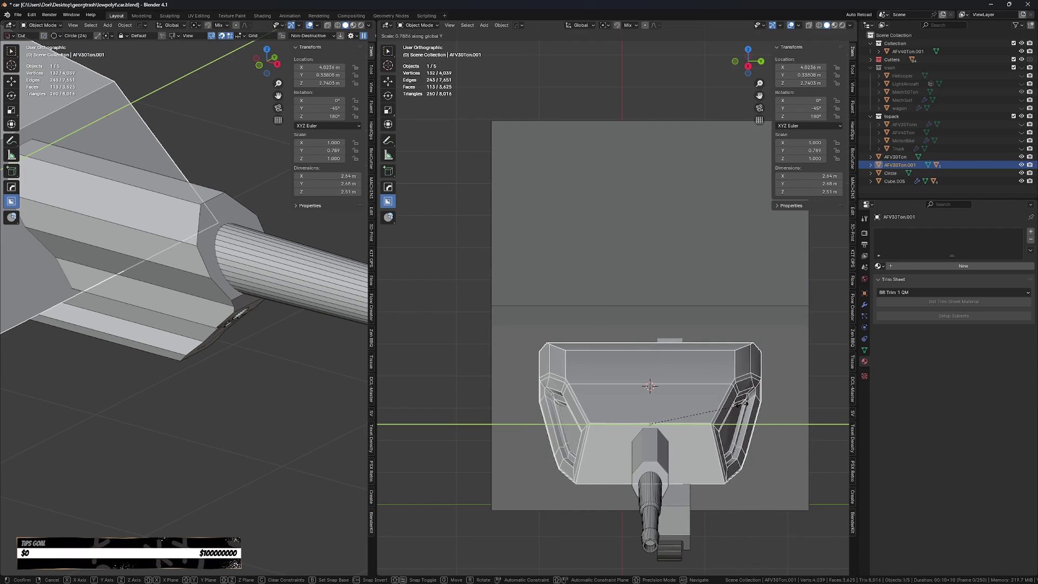
{"action": "left_click", "coordinate": [755, 411]}
{"action": "mouse_move", "coordinate": [756, 411]}
{"action": "middle_mouse_down"}
{"action": "mouse_move", "coordinate": [683, 391]}
{"action": "mouse_move", "coordinate": [693, 380]}
{"action": "mouse_move", "coordinate": [719, 411]}
{"action": "middle_mouse_up"}
{"action": "type", "text": "rz180"}
{"action": "key", "text": "Return"}
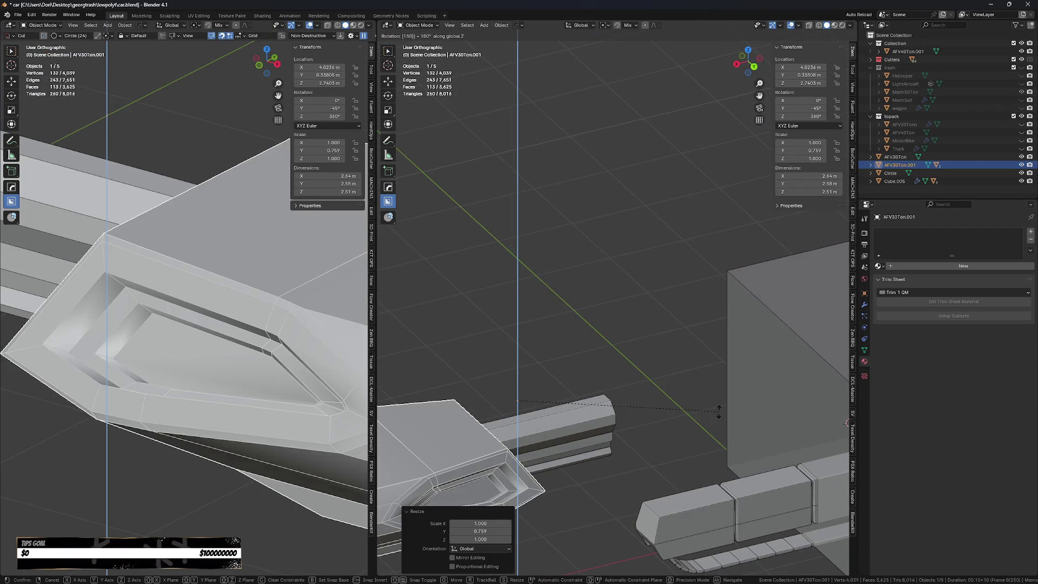
- Move the turret -3.6339 m along X so it sits over the hull, then view it from the side
{"action": "key", "text": "g"}
{"action": "key", "text": "x"}
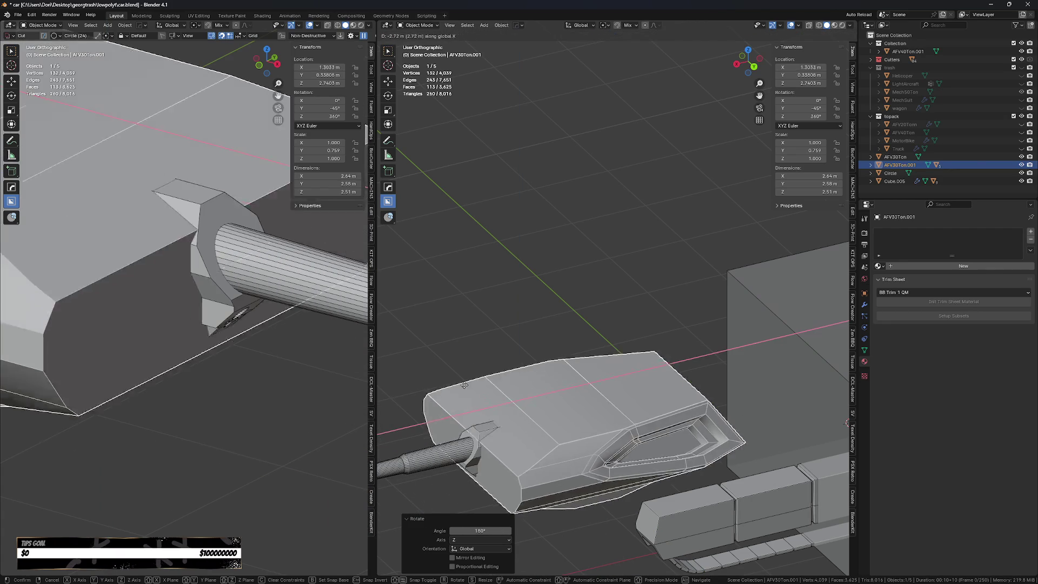
{"action": "left_click", "coordinate": [532, 381]}
{"action": "mouse_move", "coordinate": [531, 381]}
{"action": "middle_mouse_down"}
{"action": "mouse_move", "coordinate": [501, 447]}
{"action": "mouse_move", "coordinate": [590, 446]}
{"action": "mouse_move", "coordinate": [629, 417]}
{"action": "mouse_move", "coordinate": [608, 432]}
{"action": "mouse_move", "coordinate": [631, 456]}
{"action": "mouse_move", "coordinate": [644, 446]}
{"action": "middle_mouse_up"}
{"action": "scroll", "coordinate": [590, 446], "scroll_direction": "up", "scroll_amount": 2}
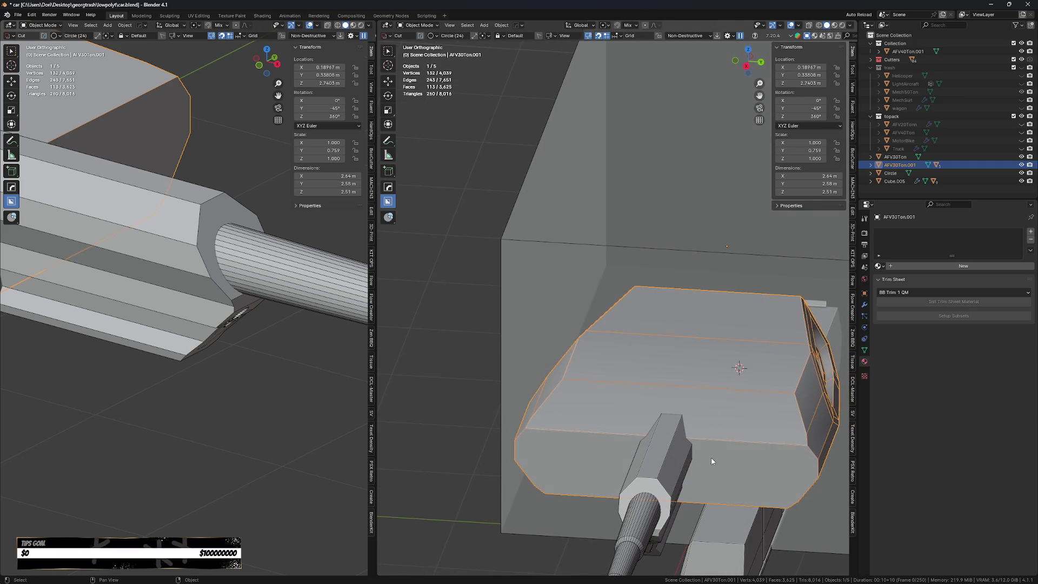
{"action": "scroll", "coordinate": [741, 461], "scroll_direction": "up", "scroll_amount": 1}
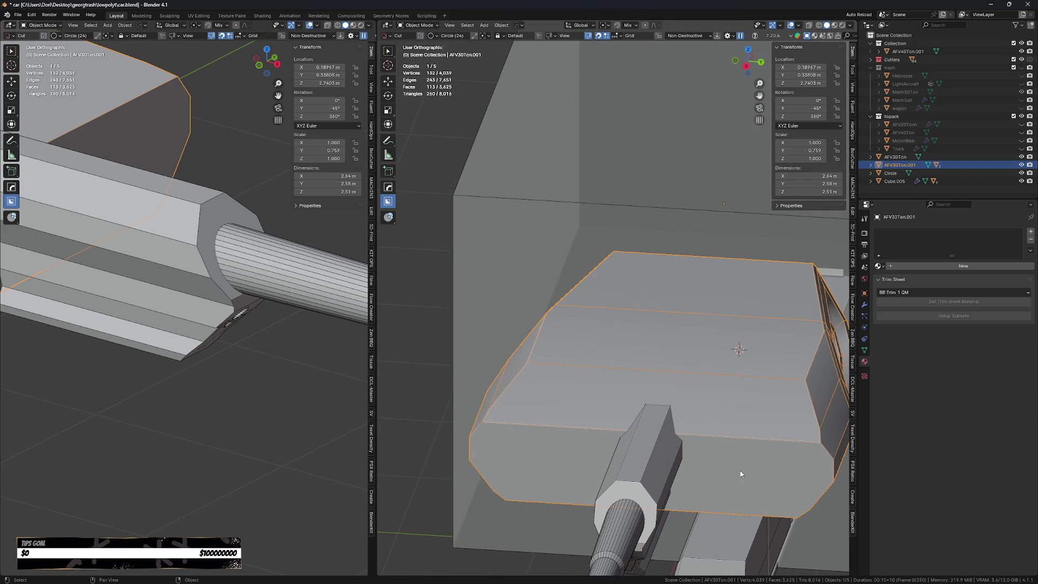
{"action": "key", "text": "KP_3"}
- Draw an enlarged BoxCutter circle cut on the turret side and set its depth
{"action": "mouse_move", "coordinate": [741, 474]}
{"action": "middle_mouse_down", "text": "shift"}
{"action": "mouse_move", "coordinate": [697, 457]}
{"action": "mouse_move", "coordinate": [655, 490]}
{"action": "middle_mouse_up", "text": "shift"}
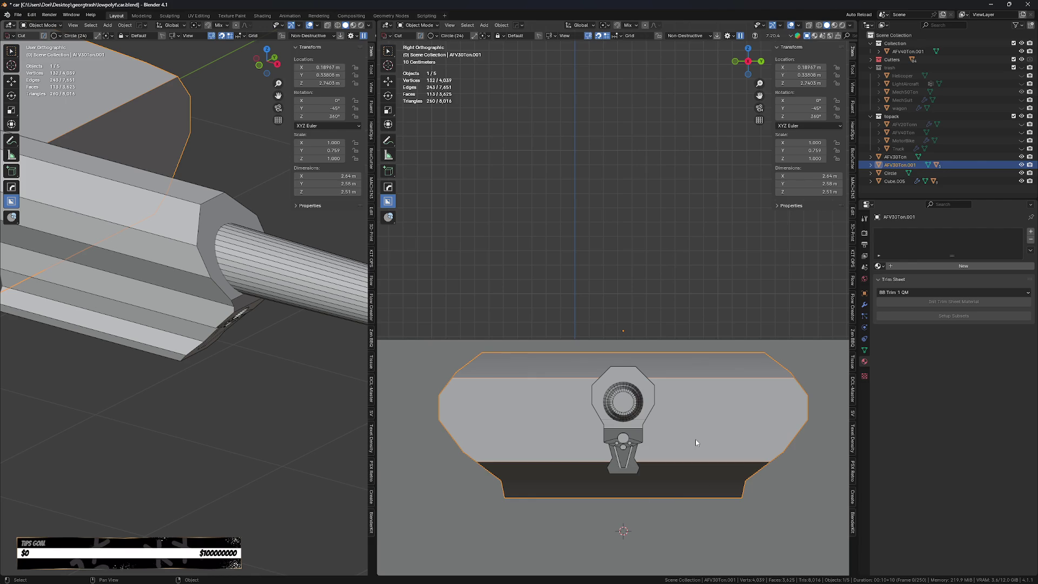
{"action": "mouse_move", "coordinate": [696, 442]}
{"action": "middle_mouse_down", "text": "ctrl"}
{"action": "mouse_move", "coordinate": [685, 434]}
{"action": "mouse_move", "coordinate": [677, 371]}
{"action": "middle_mouse_up", "text": "ctrl"}
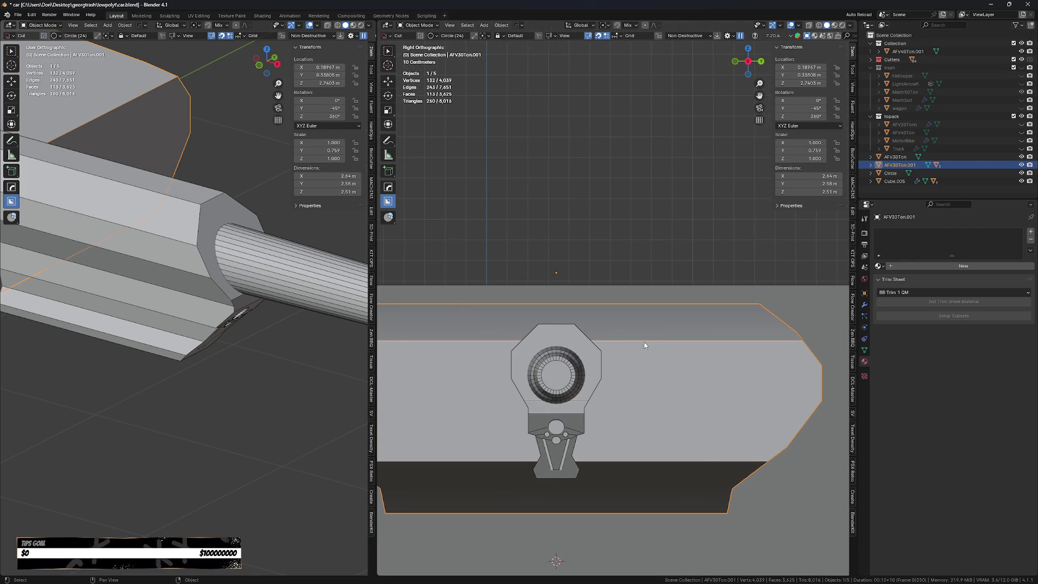
{"action": "key", "text": "d"}
{"action": "mouse_move", "coordinate": [649, 330]}
{"action": "left_mouse_down"}
{"action": "mouse_move", "coordinate": [692, 364]}
{"action": "mouse_move", "coordinate": [678, 357]}
{"action": "mouse_move", "coordinate": [741, 384]}
{"action": "left_mouse_up"}
{"action": "key", "text": "s"}
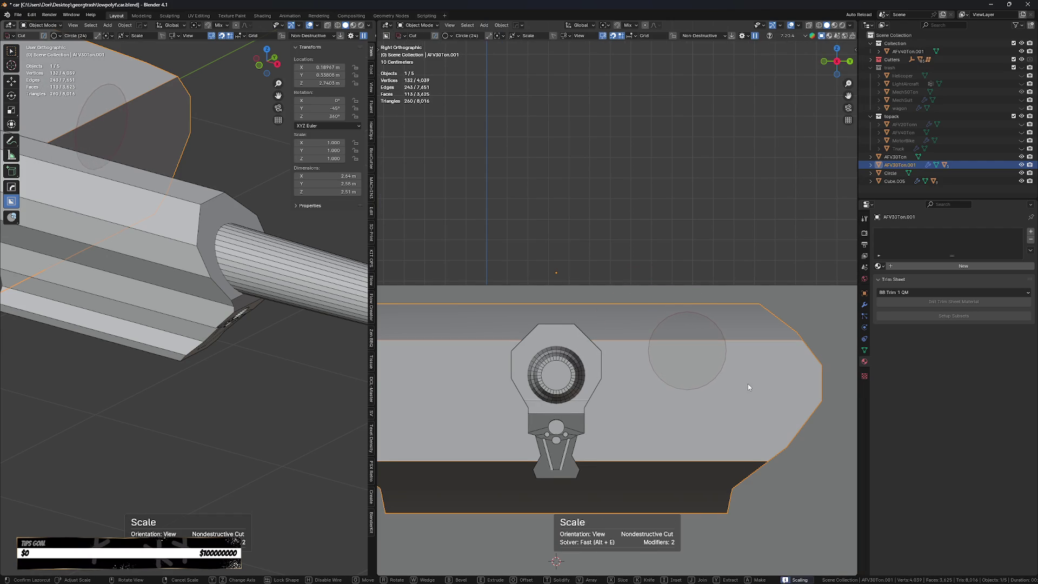
{"action": "left_click", "coordinate": [774, 377]}
{"action": "middle_click_drag", "start_coordinate": [774, 377], "coordinate": [560, 437]}
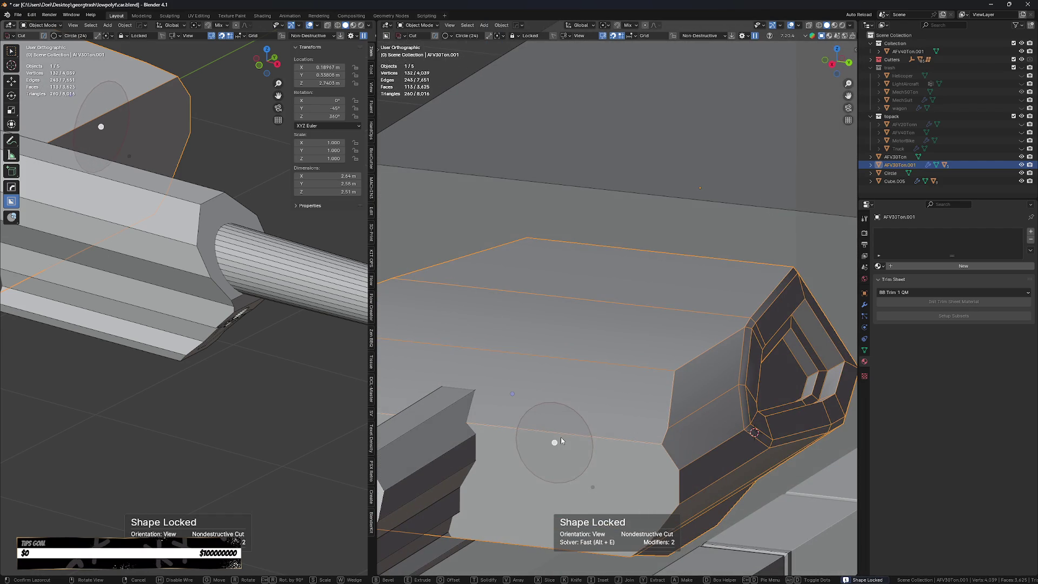
{"action": "key", "text": "e"}
{"action": "left_click", "coordinate": [617, 414]}
- Try a wedge version of the cut raised along Z, then abandon it
{"action": "key", "text": "w"}
{"action": "key", "text": "w"}
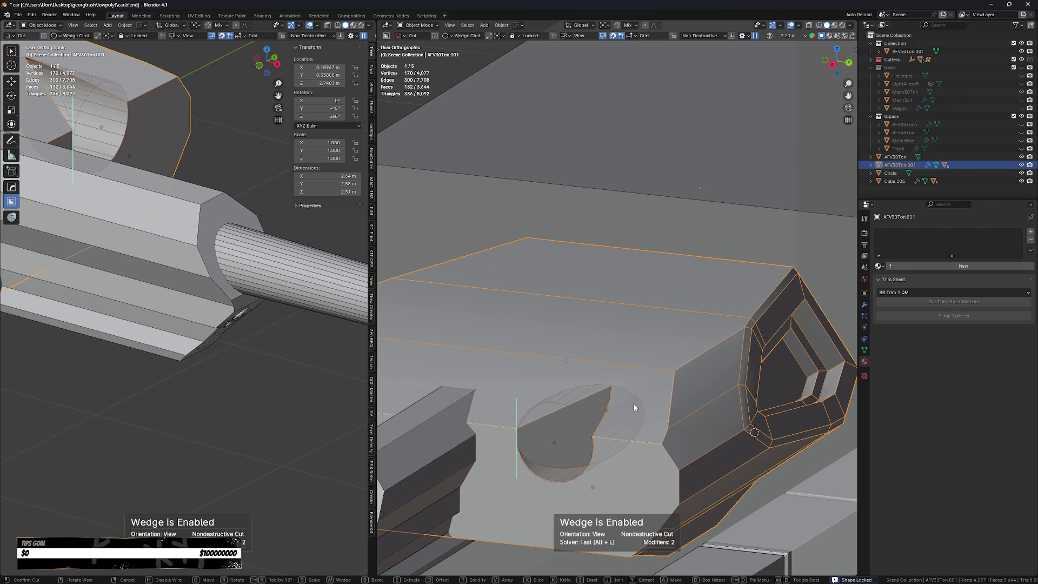
{"action": "key", "text": "e"}
{"action": "left_click", "coordinate": [606, 413]}
{"action": "key", "text": "g"}
{"action": "key", "text": "z"}
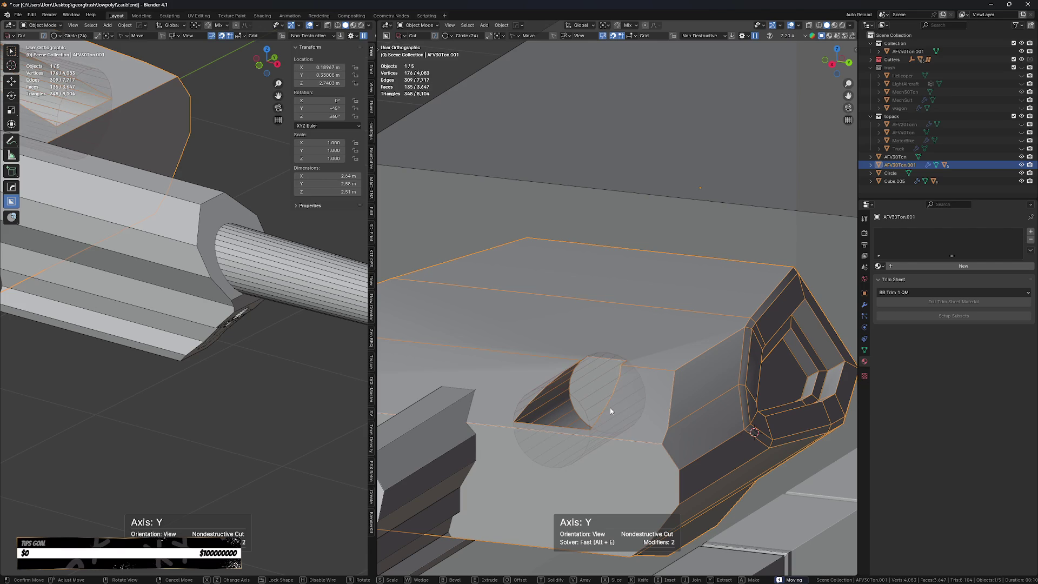
{"action": "left_click", "coordinate": [611, 403]}
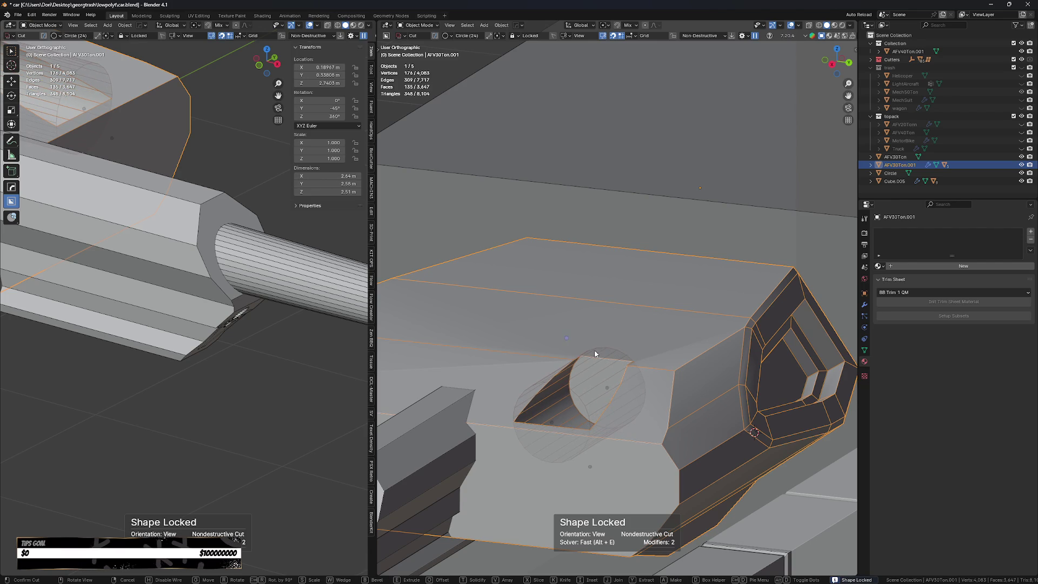
{"action": "left_click", "coordinate": [624, 425]}
- Draw a smaller circle cut beside the gun mount, adjust its position and set the hole depth
{"action": "key", "text": "KP_3"}
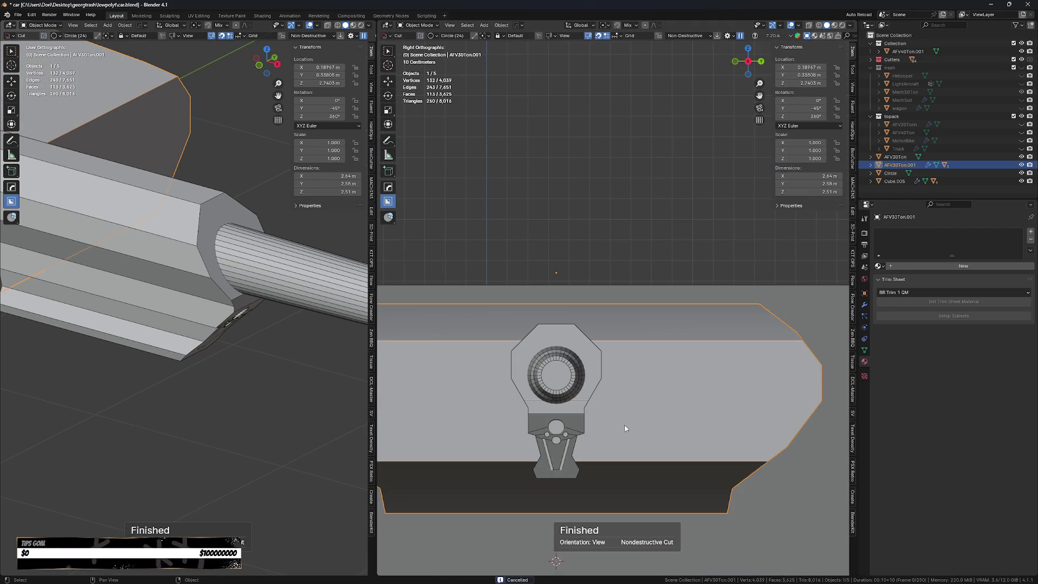
{"action": "mouse_move", "coordinate": [673, 349]}
{"action": "left_mouse_down"}
{"action": "mouse_move", "coordinate": [708, 370]}
{"action": "mouse_move", "coordinate": [711, 402]}
{"action": "left_mouse_up"}
{"action": "key", "text": "s"}
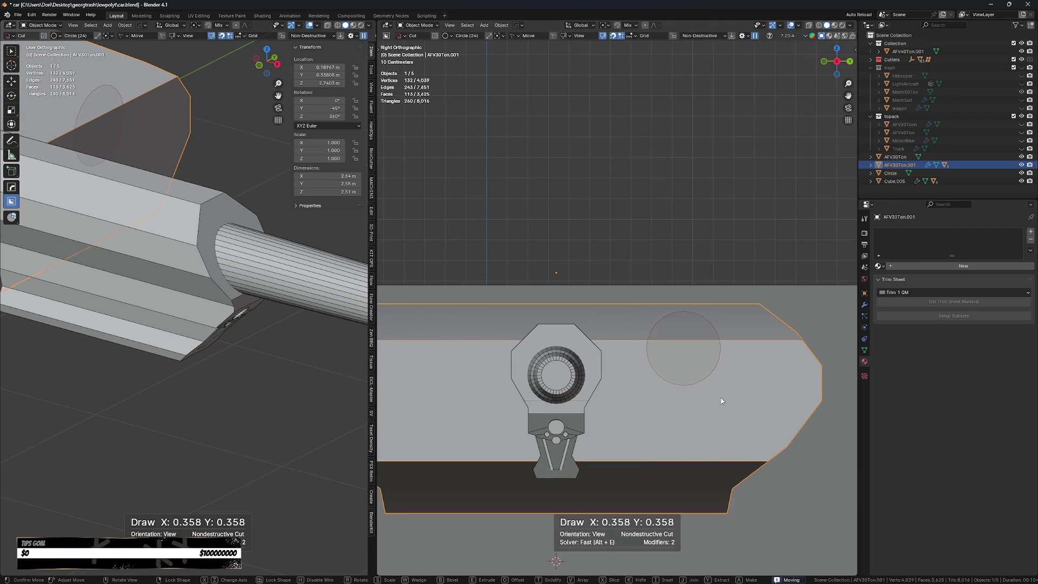
{"action": "left_click", "coordinate": [708, 389]}
{"action": "key", "text": "g"}
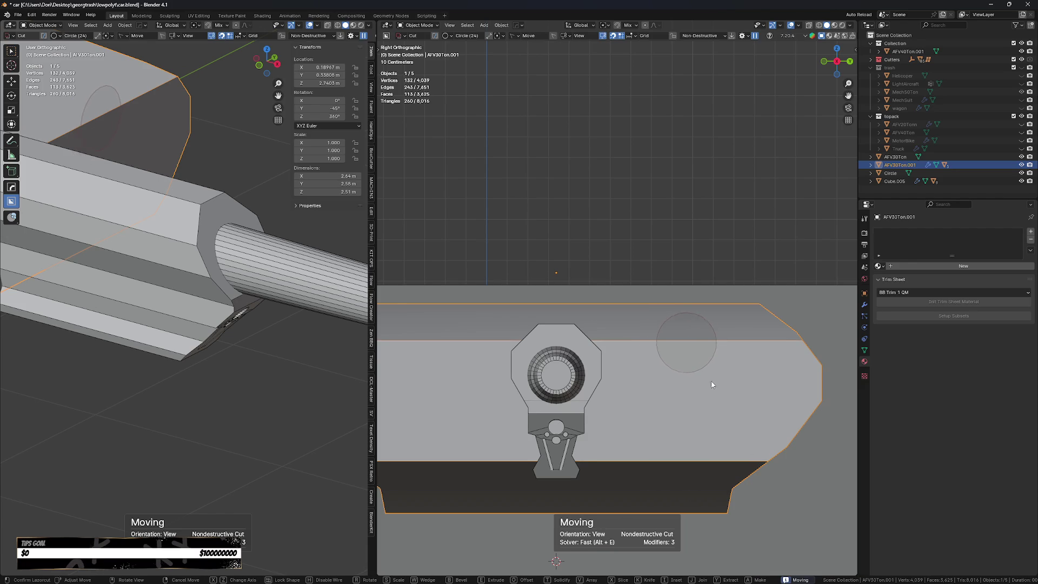
{"action": "left_click", "coordinate": [685, 389]}
{"action": "scroll", "coordinate": [685, 388], "scroll_direction": "down", "scroll_amount": 1}
{"action": "middle_click_drag", "start_coordinate": [685, 389], "coordinate": [580, 452]}
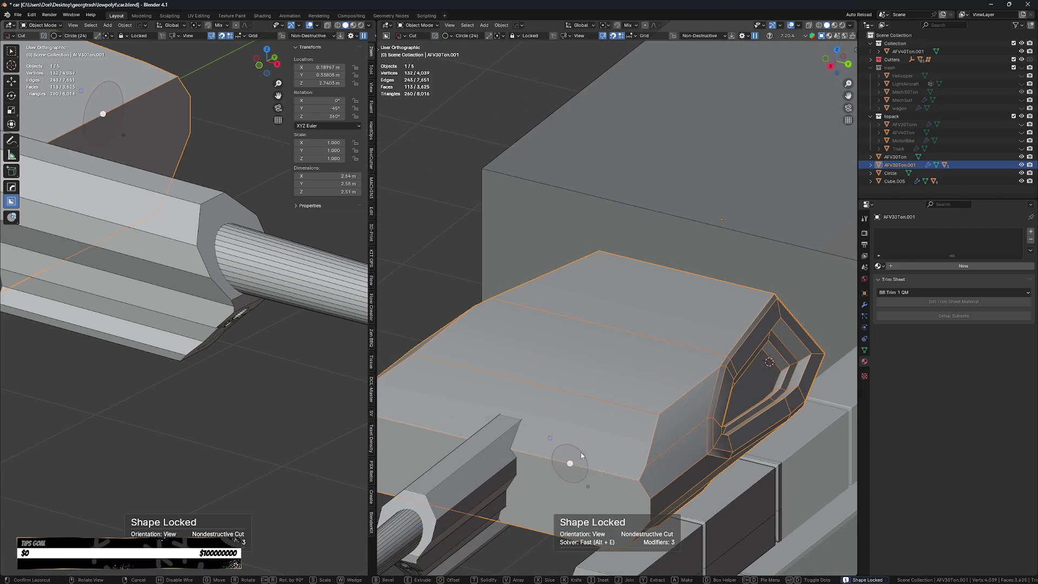
{"action": "key", "text": "e"}
{"action": "left_click", "coordinate": [602, 449]}
- Bevel the round hole's edge with 6 segments and commit the cut
{"action": "key", "text": "b"}
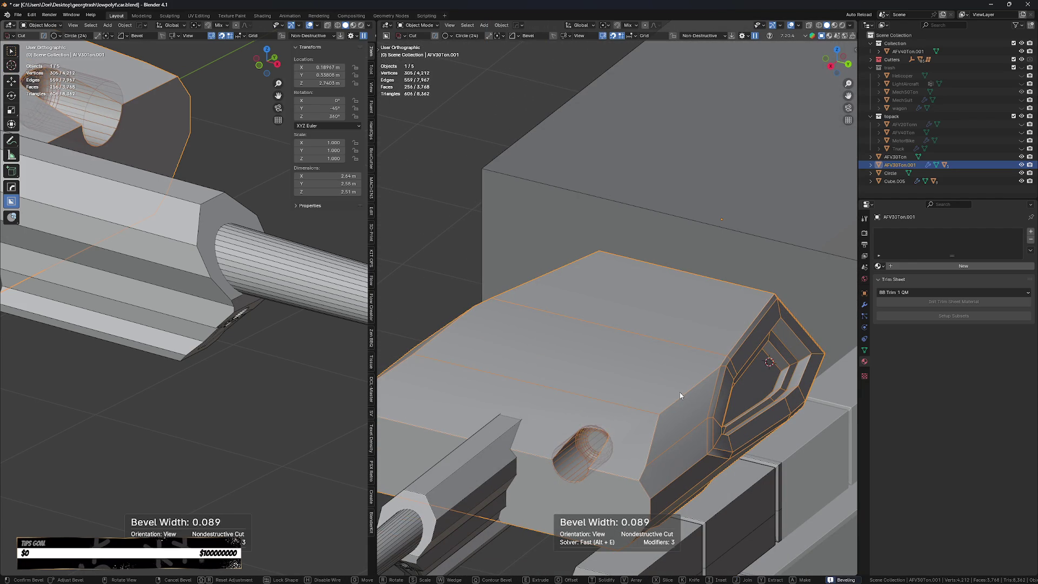
{"action": "scroll", "coordinate": [751, 369], "scroll_direction": "up", "scroll_amount": 3}
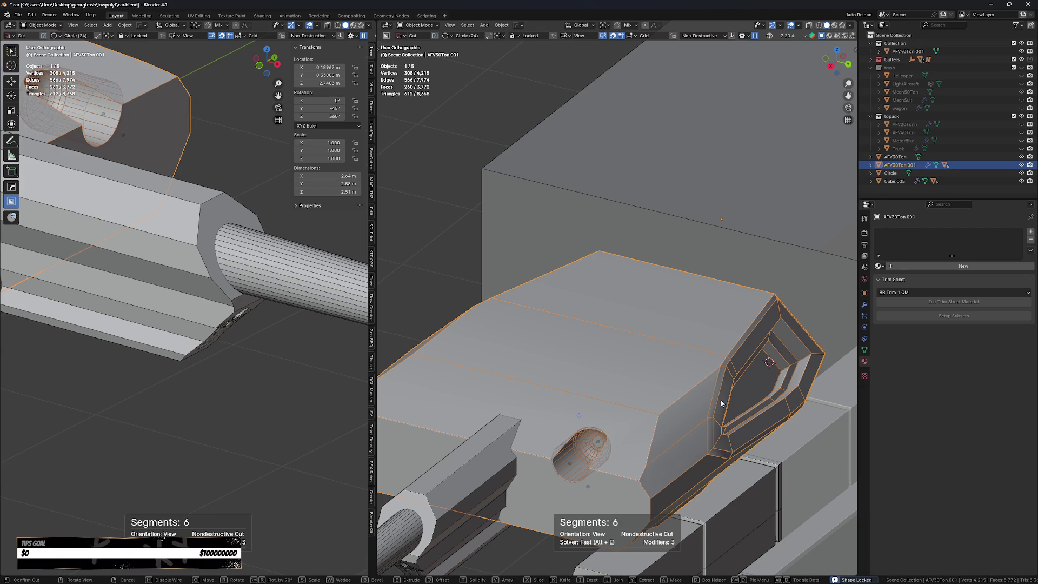
{"action": "left_click", "coordinate": [677, 455]}
{"action": "middle_click_drag", "start_coordinate": [669, 448], "coordinate": [630, 468]}
{"action": "scroll", "coordinate": [630, 461], "scroll_direction": "up", "scroll_amount": 4}
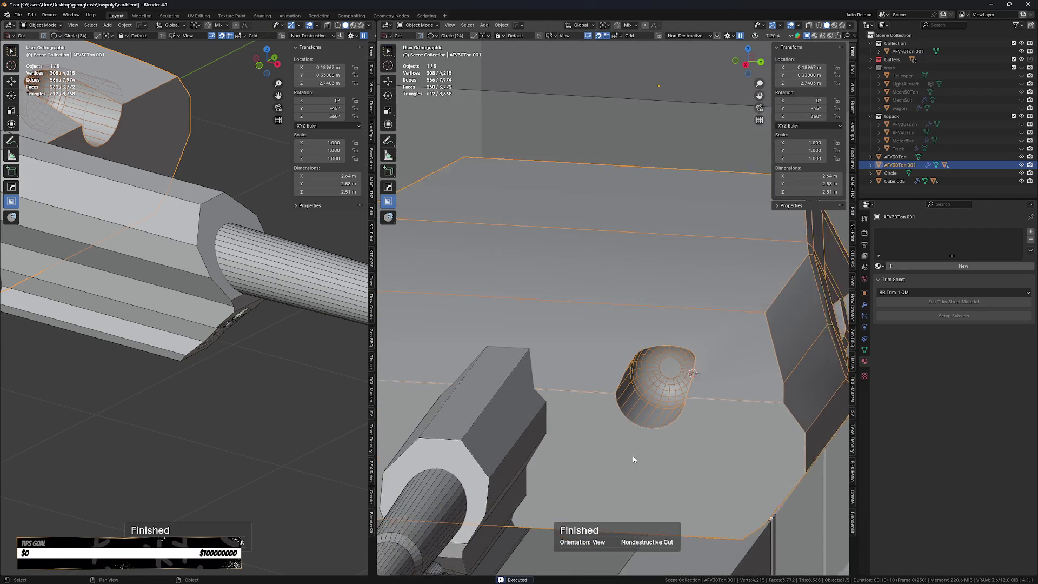
{"action": "middle_click_drag", "start_coordinate": [658, 427], "coordinate": [672, 435]}
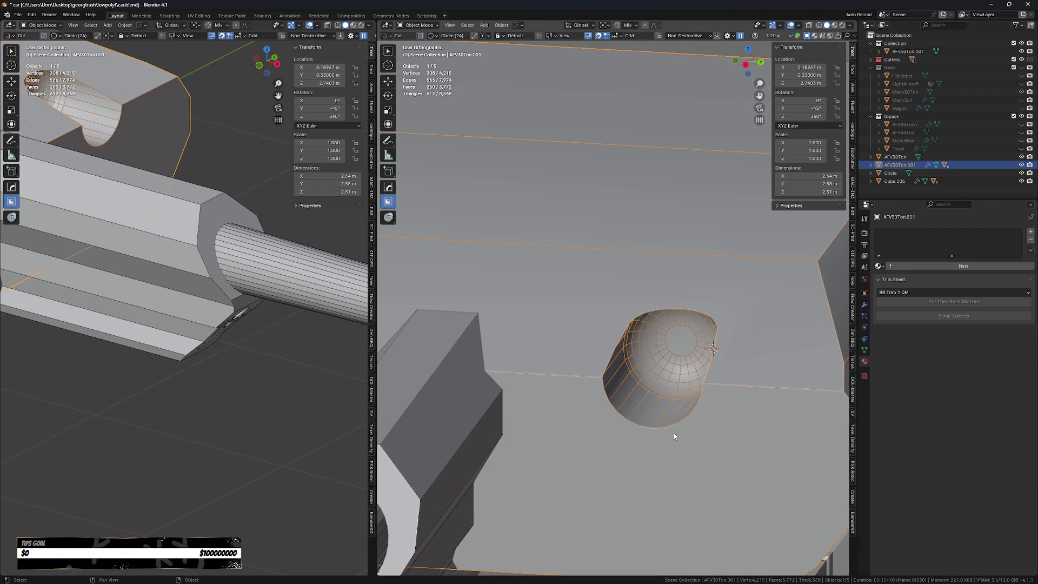
{"action": "scroll", "coordinate": [675, 436], "scroll_direction": "down", "scroll_amount": 5}
- Apply all three cut modifiers to the turret mesh with Smart Apply
{"action": "key", "text": "q"}
{"action": "left_click", "coordinate": [703, 436]}
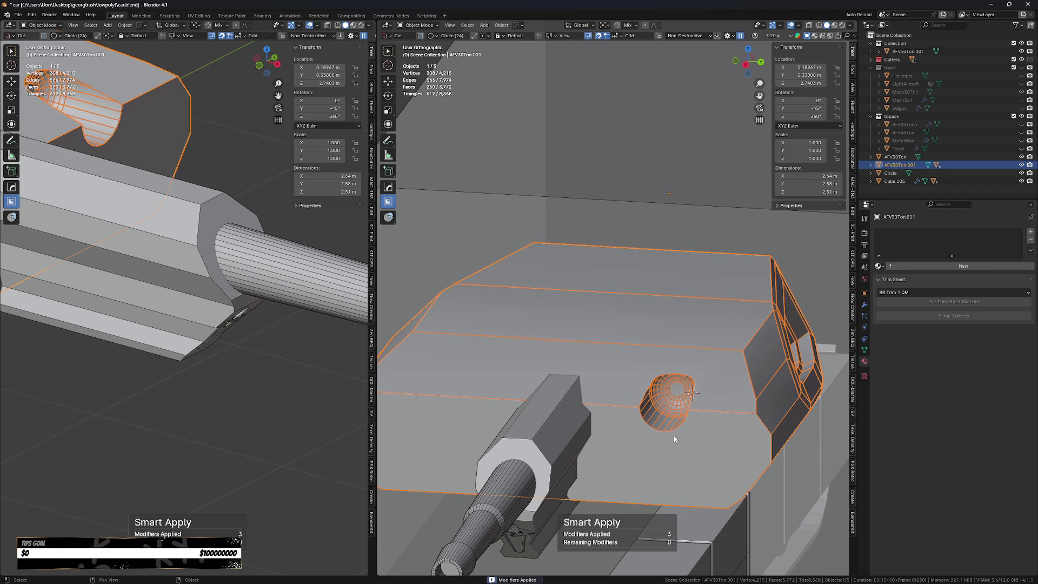
{"action": "key", "text": "alt+x"}
{"action": "left_click", "coordinate": [739, 429]}
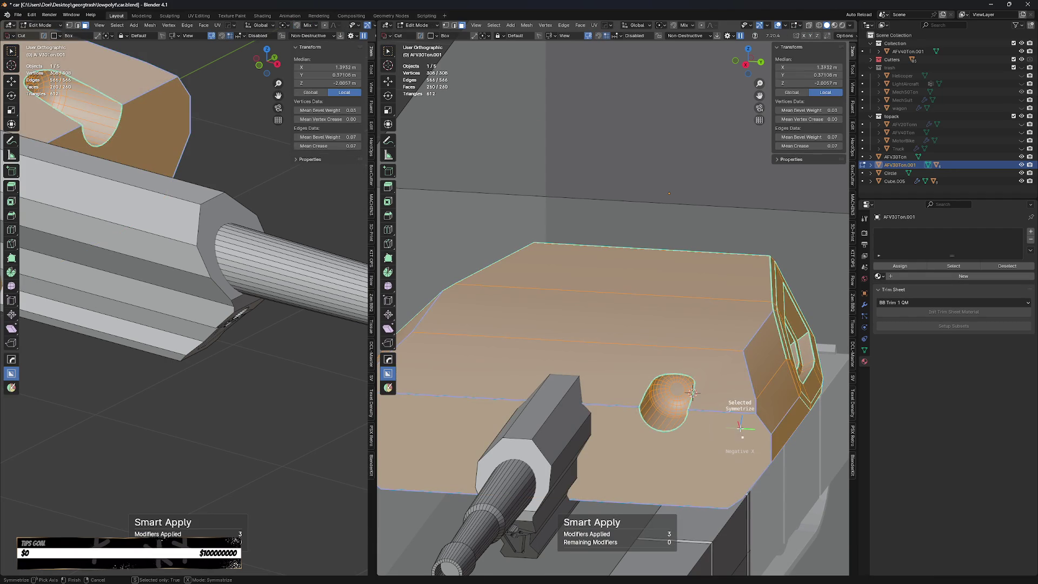
- Symmetrize the mesh on -X to mirror the round hole to the gun mount's other side
{"action": "left_click", "coordinate": [719, 428]}
{"action": "scroll", "coordinate": [660, 418], "scroll_direction": "up", "scroll_amount": 2}
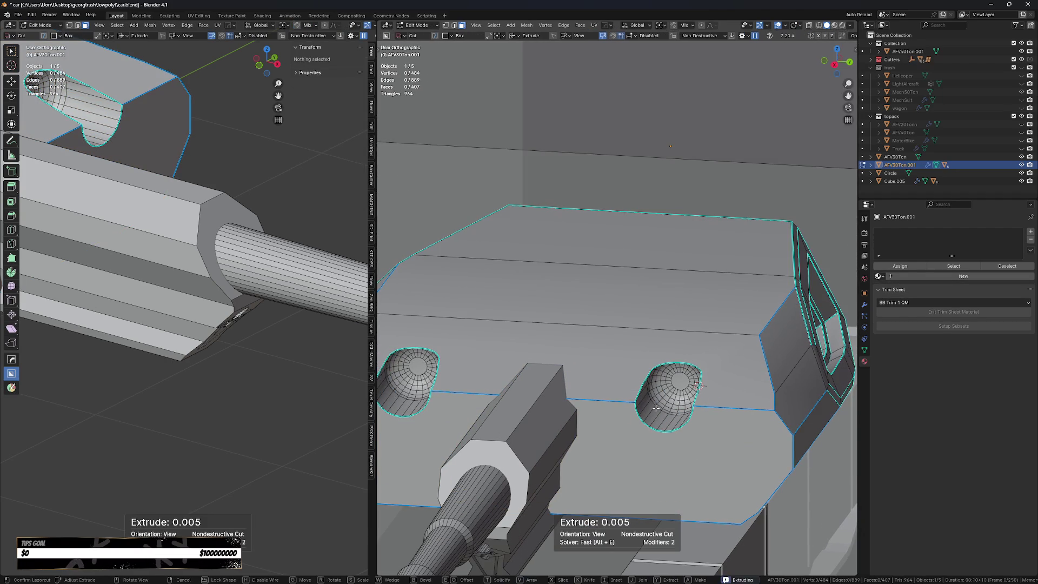
{"action": "right_click", "coordinate": [661, 418]}
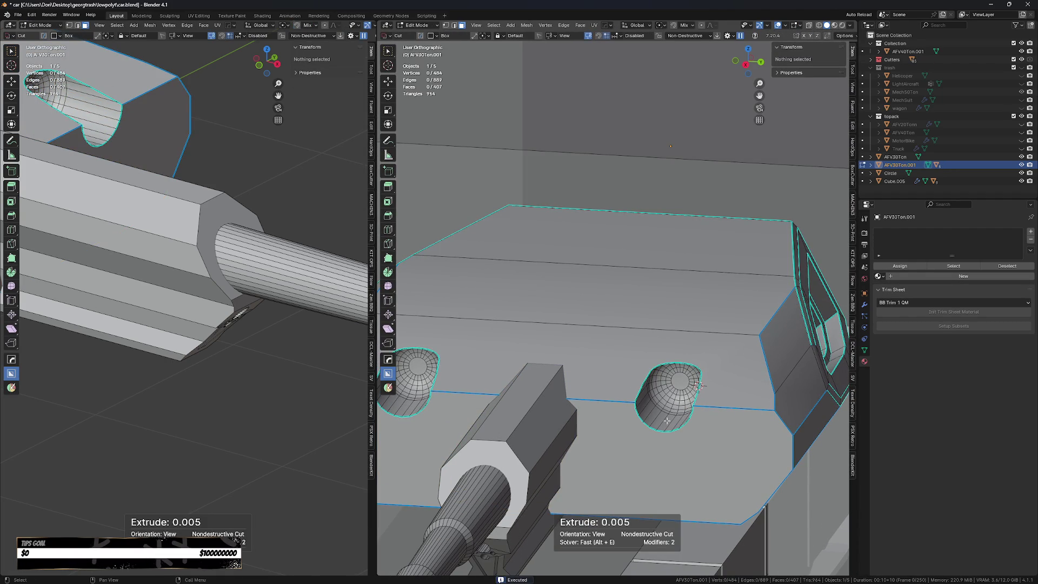
{"action": "middle_click_drag", "start_coordinate": [661, 418], "coordinate": [648, 423]}
- Circle-select the faces inside the hole and across its cap
{"action": "key", "text": "w"}
{"action": "left_click", "coordinate": [647, 410], "text": "alt"}
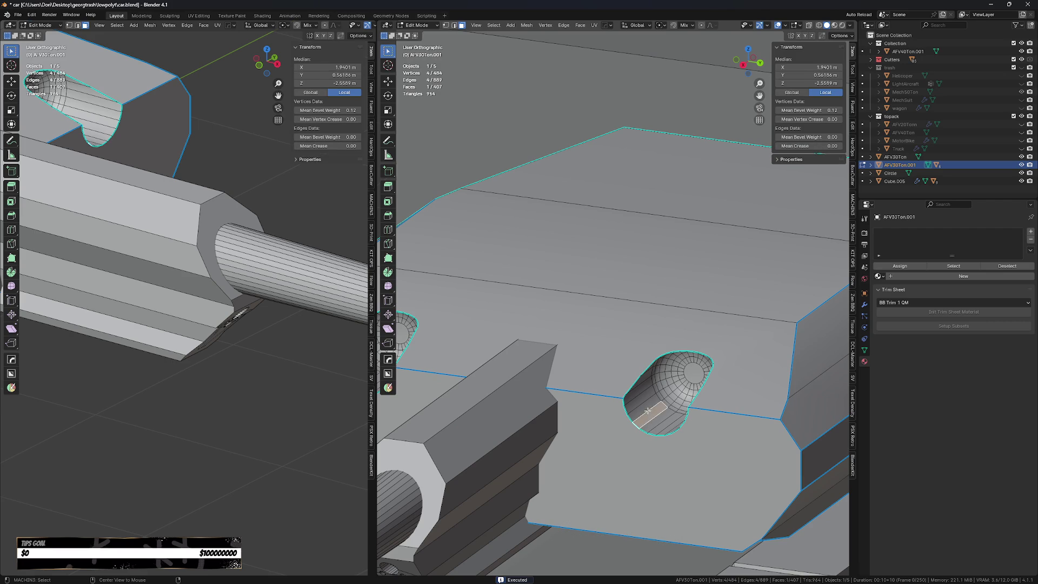
{"action": "scroll", "coordinate": [647, 410], "scroll_direction": "up", "scroll_amount": 3}
{"action": "key", "text": "c"}
{"action": "left_click_drag", "start_coordinate": [649, 379], "coordinate": [688, 342]}
{"action": "middle_click_drag", "start_coordinate": [679, 365], "coordinate": [703, 389]}
{"action": "key", "text": "c"}
{"action": "mouse_move", "coordinate": [704, 389]}
{"action": "left_mouse_down"}
{"action": "mouse_move", "coordinate": [768, 378]}
{"action": "mouse_move", "coordinate": [760, 373]}
{"action": "left_mouse_up"}
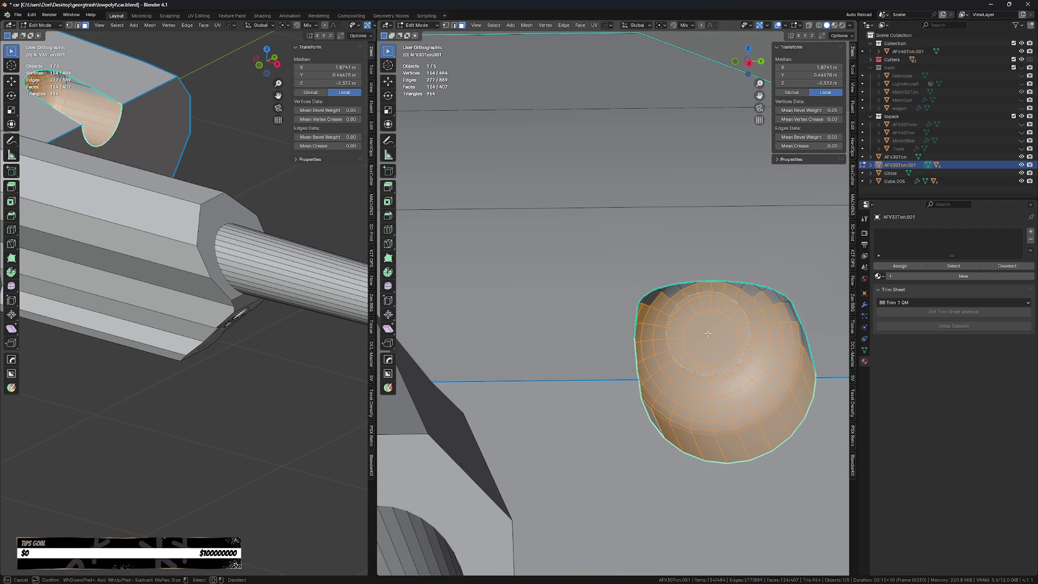
- Add the remaining cap faces and duplicate the selection in place
{"action": "middle_click_drag", "start_coordinate": [748, 333], "coordinate": [663, 325]}
{"action": "key", "text": "c"}
{"action": "left_click_drag", "start_coordinate": [663, 325], "coordinate": [655, 322]}
{"action": "mouse_move", "coordinate": [717, 311]}
{"action": "middle_mouse_down"}
{"action": "mouse_move", "coordinate": [761, 304]}
{"action": "mouse_move", "coordinate": [708, 306]}
{"action": "mouse_move", "coordinate": [722, 307]}
{"action": "middle_mouse_up"}
{"action": "key", "text": "shift+d"}
{"action": "right_click", "coordinate": [724, 308]}
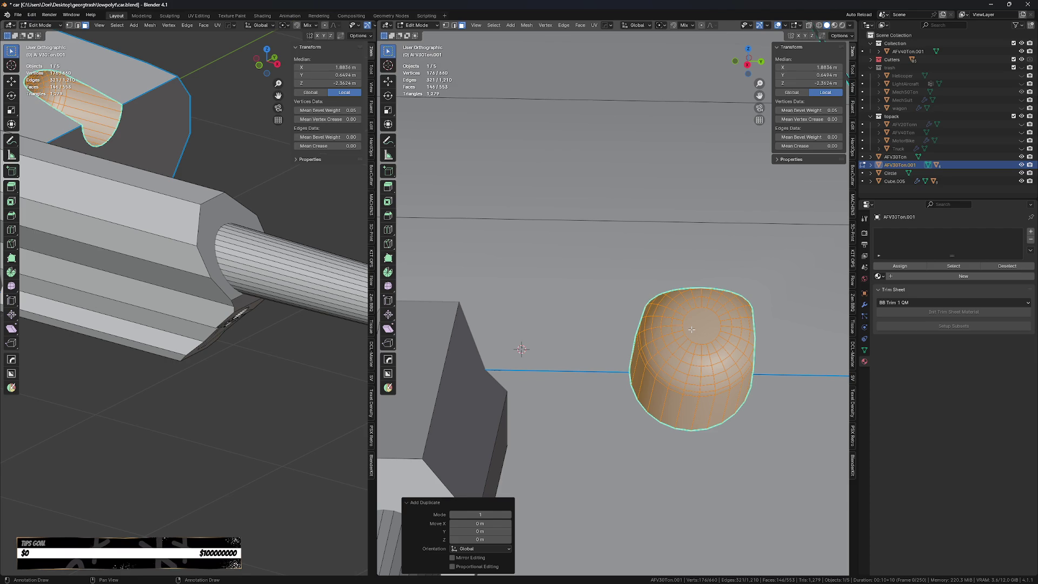
- Shift the duplicated cap slightly along X
{"action": "key", "text": "g"}
{"action": "key", "text": "z"}
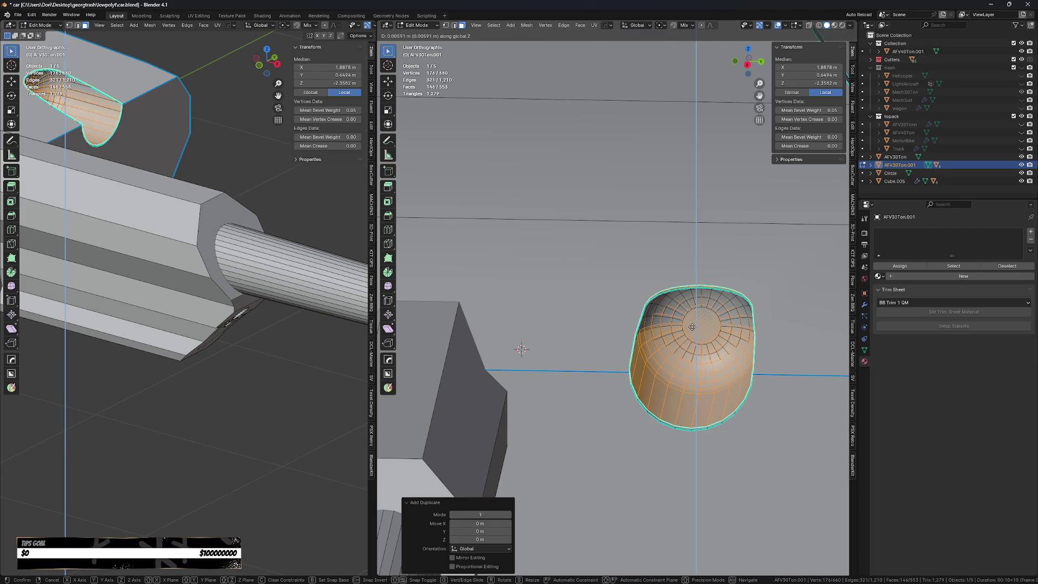
{"action": "key", "text": "x"}
{"action": "left_click", "coordinate": [694, 332]}
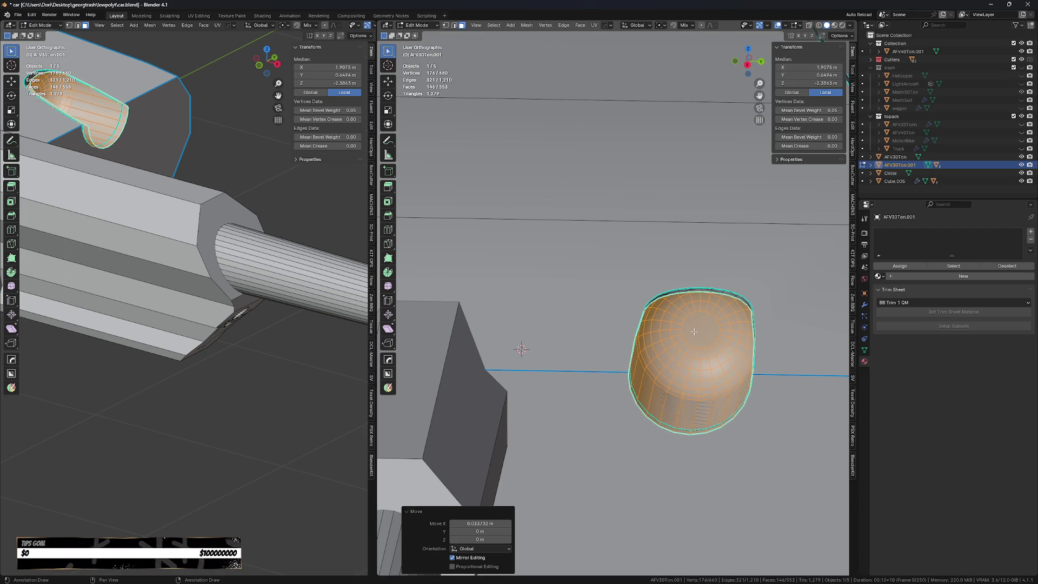
{"action": "middle_click_drag", "start_coordinate": [694, 331], "coordinate": [701, 331]}
- Snap the origin to the cap's top face and flip the cap 180° around X
{"action": "left_click", "coordinate": [703, 327]}
{"action": "key", "text": "shift+s"}
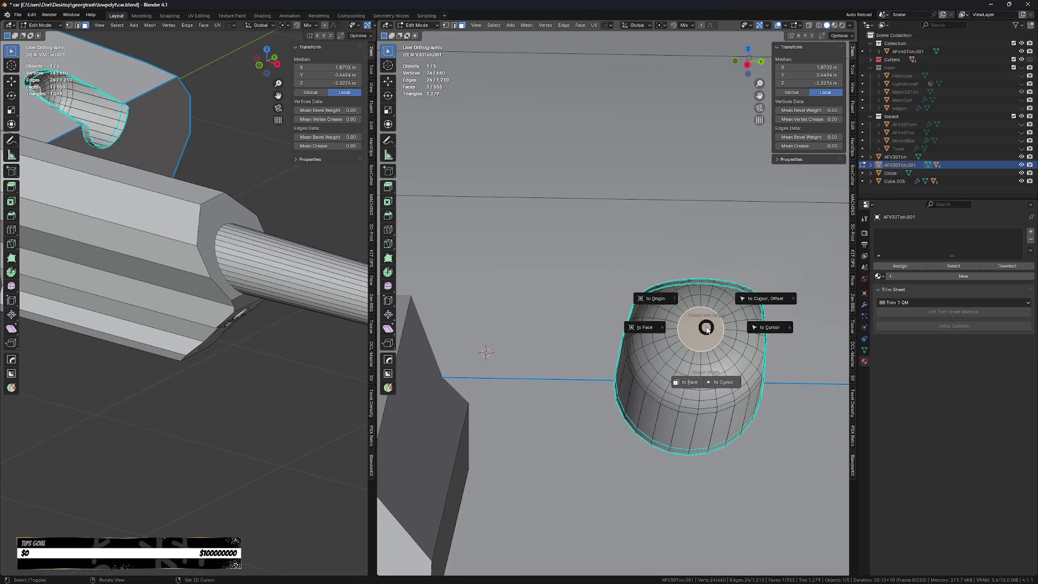
{"action": "left_click", "coordinate": [694, 384]}
{"action": "type", "text": "l"}
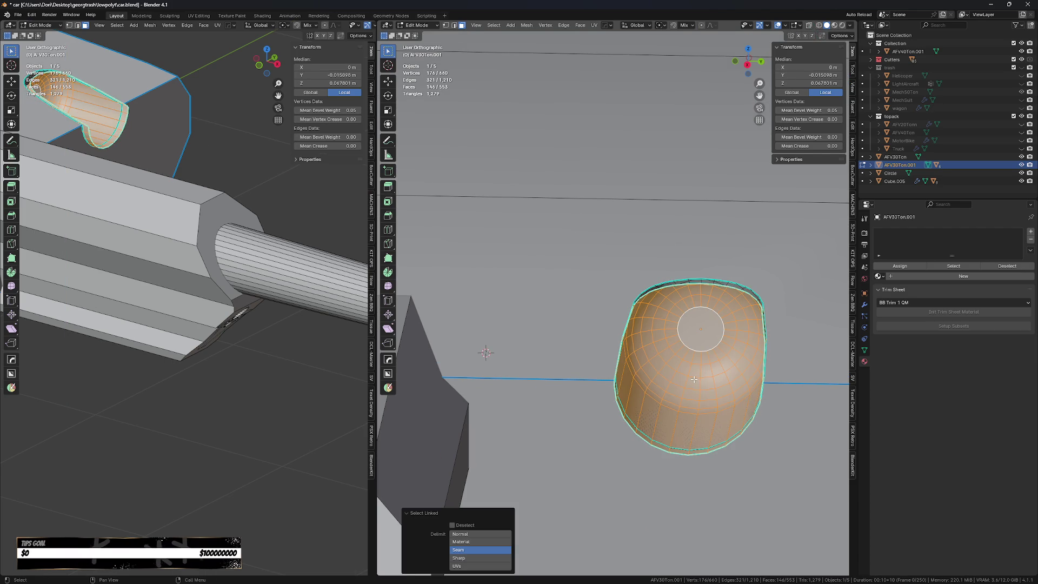
{"action": "type", "text": "rx180"}
{"action": "key", "text": "Return"}
- Raise the cap along Z, then give it a small vertical nudge
{"action": "key", "text": "g"}
{"action": "key", "text": "z"}
{"action": "left_click", "coordinate": [703, 325]}
{"action": "middle_click_drag", "start_coordinate": [703, 324], "coordinate": [716, 333]}
{"action": "key", "text": "g"}
{"action": "key", "text": "x"}
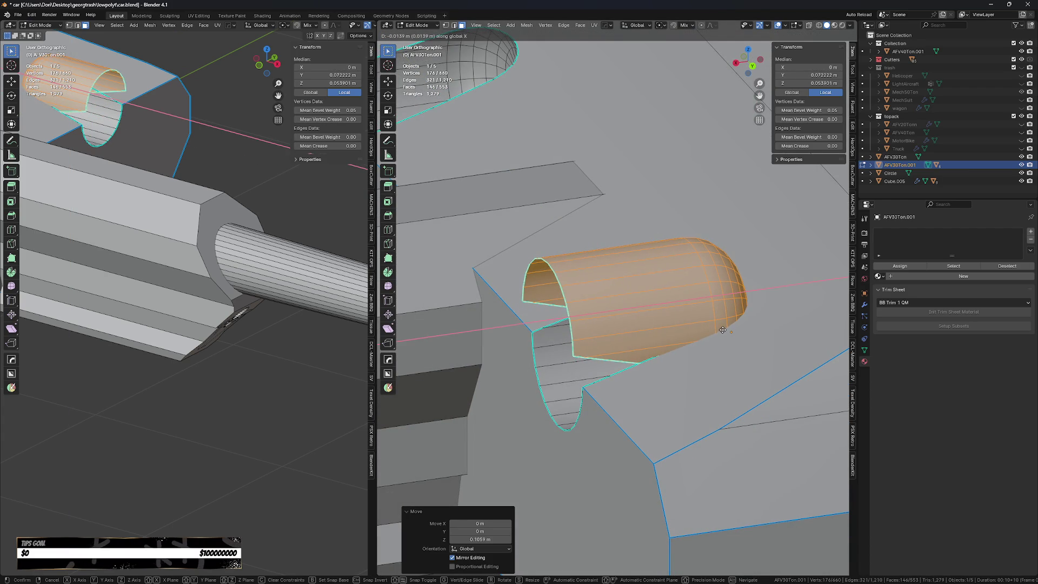
{"action": "key", "text": "z"}
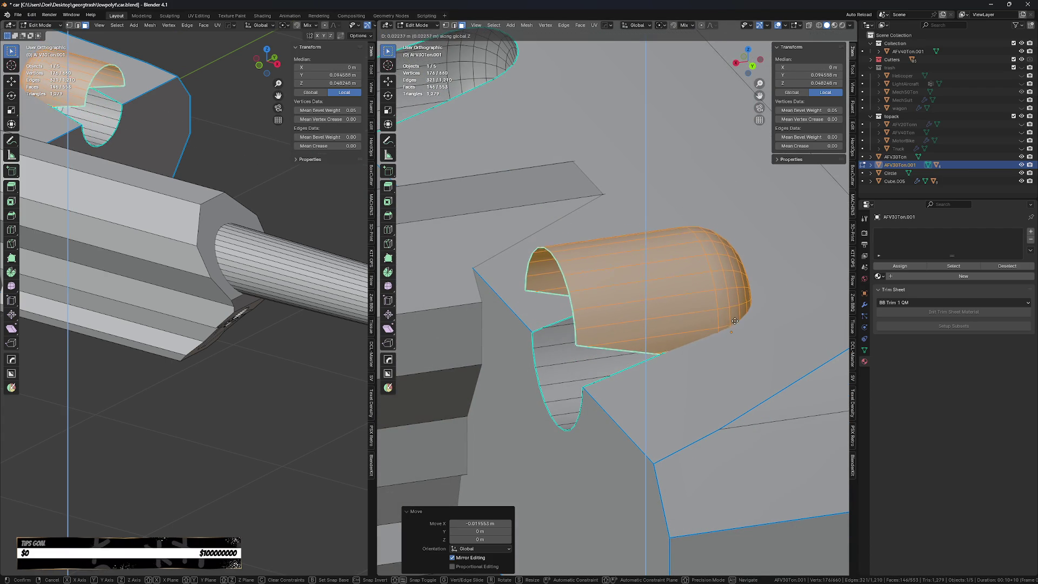
{"action": "left_click", "coordinate": [732, 366]}
- In the right-side orthographic view, shrink the cap to 0.889
{"action": "middle_click_drag", "start_coordinate": [732, 366], "coordinate": [799, 359]}
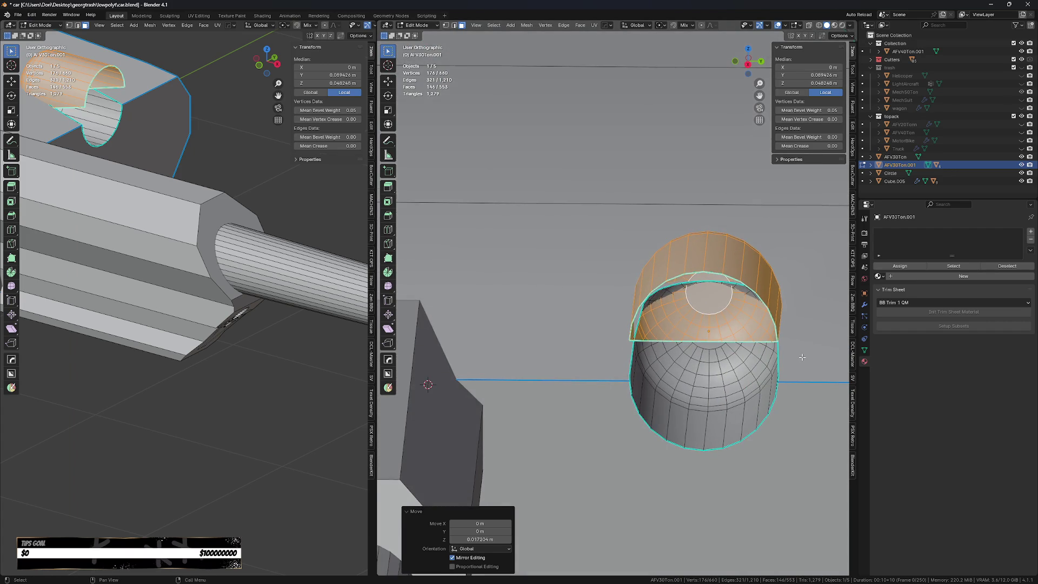
{"action": "key", "text": "KP_3"}
{"action": "key", "text": "s"}
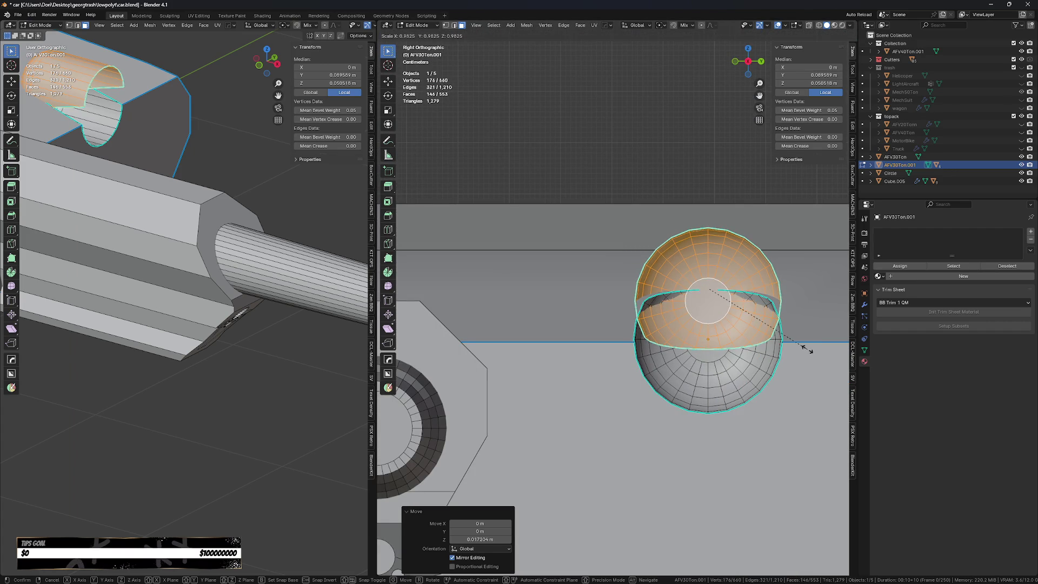
{"action": "left_click", "coordinate": [789, 353]}
- Shift the cap sideways along X and return to Object Mode
{"action": "key", "text": "g"}
{"action": "key", "text": "y"}
{"action": "key", "text": "x"}
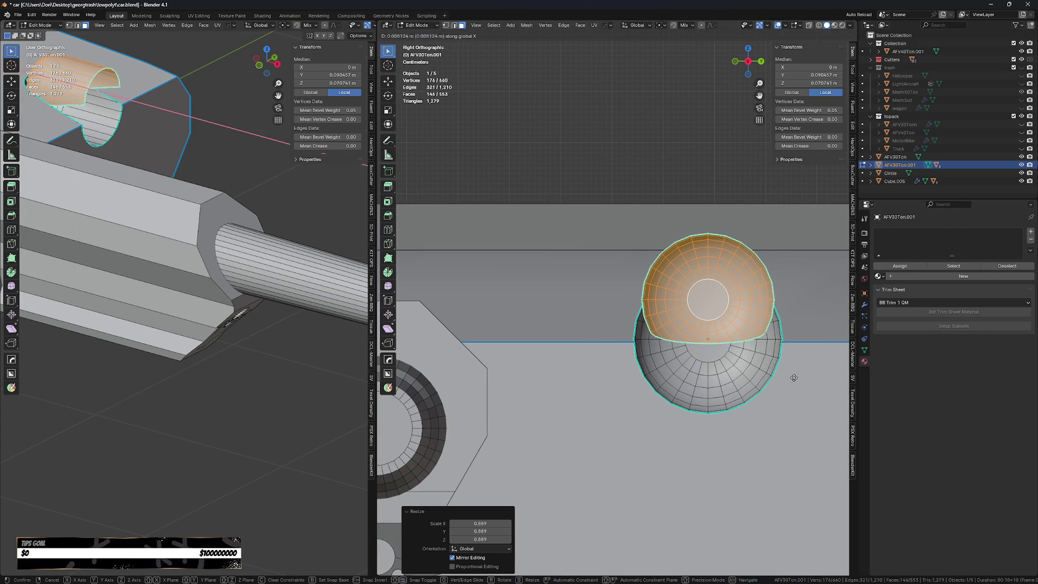
{"action": "left_click", "coordinate": [786, 390]}
{"action": "middle_click_drag", "start_coordinate": [786, 391], "coordinate": [739, 306]}
{"action": "key", "text": "Tab"}
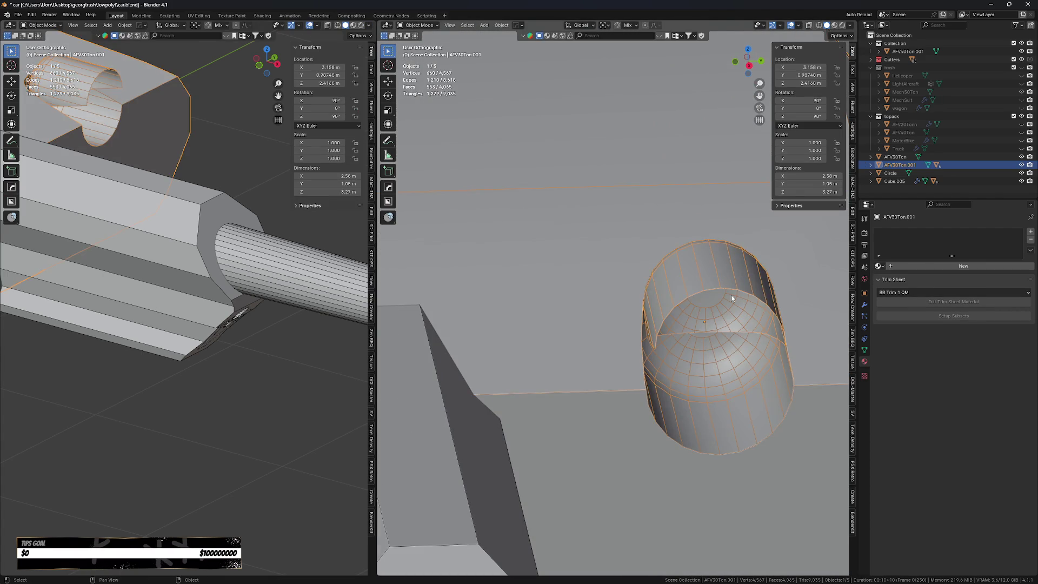
- In Edit Mode, select the cap's seam half-loop, keeping only its upper-half vertices
{"action": "key", "text": "Tab"}
{"action": "double_click", "coordinate": [725, 291]}
{"action": "double_click", "coordinate": [705, 340]}
{"action": "mouse_move", "coordinate": [705, 340]}
{"action": "middle_mouse_down"}
{"action": "mouse_move", "coordinate": [719, 325]}
{"action": "mouse_move", "coordinate": [705, 335]}
{"action": "mouse_move", "coordinate": [693, 323]}
{"action": "mouse_move", "coordinate": [700, 344]}
{"action": "middle_mouse_up"}
{"action": "key", "text": "f"}
{"action": "key", "text": "ctrl+z"}
{"action": "key", "text": "c"}
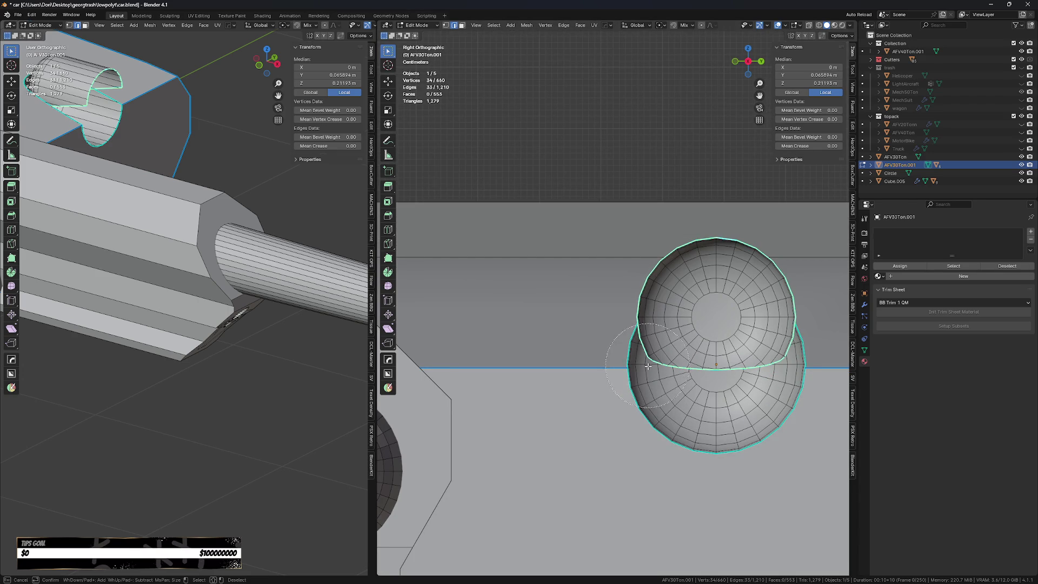
{"action": "mouse_move", "coordinate": [647, 368]}
{"action": "middle_mouse_down"}
{"action": "mouse_move", "coordinate": [792, 366]}
{"action": "mouse_move", "coordinate": [740, 372]}
{"action": "middle_mouse_up"}
- Extrude the upper-half edges in place and shrink the new ring toward its centre
{"action": "key", "text": "e"}
{"action": "right_click", "coordinate": [757, 369]}
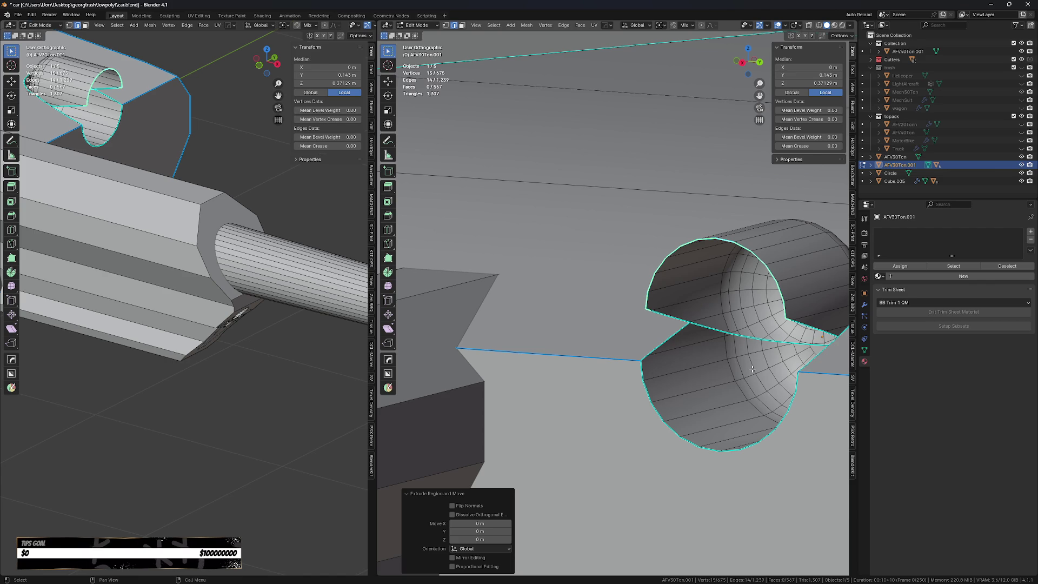
{"action": "key", "text": "g"}
{"action": "key", "text": "z"}
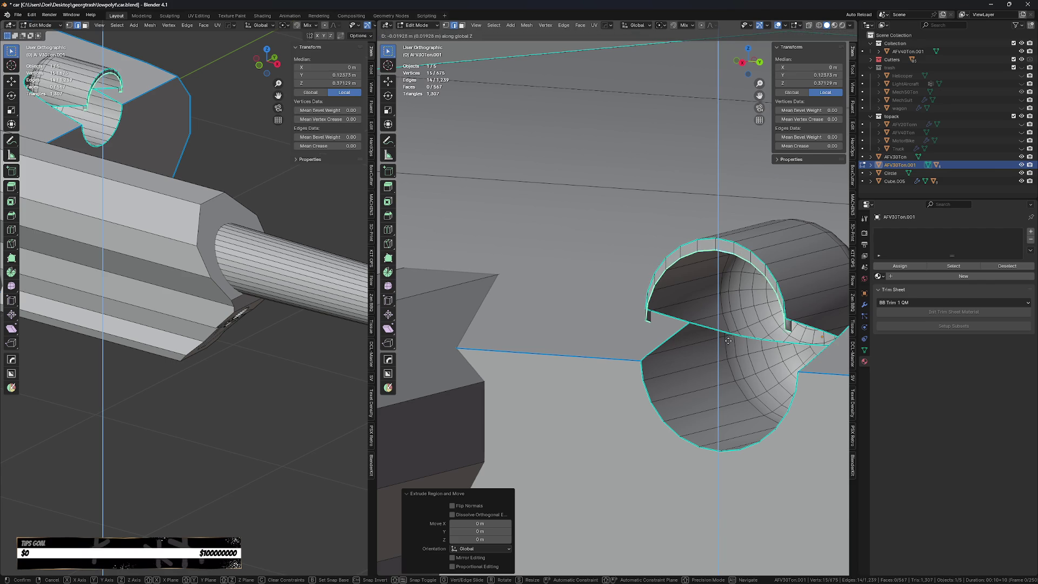
{"action": "key", "text": "s"}
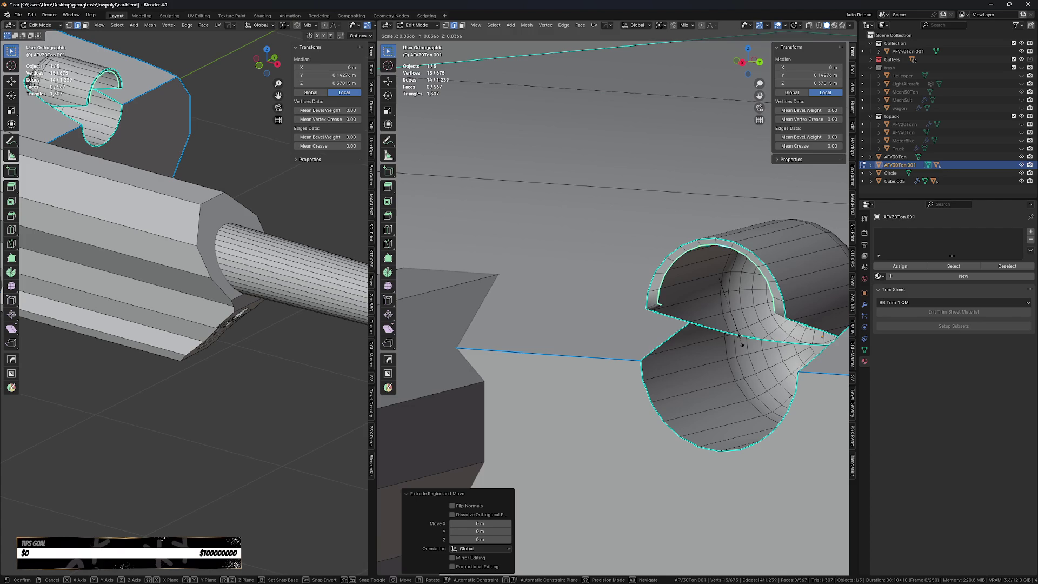
{"action": "left_click", "coordinate": [741, 340]}
- Scale the ring to 0.783, flatten it to zero along X, and nudge it inward
{"action": "middle_click_drag", "start_coordinate": [693, 338], "coordinate": [765, 322]}
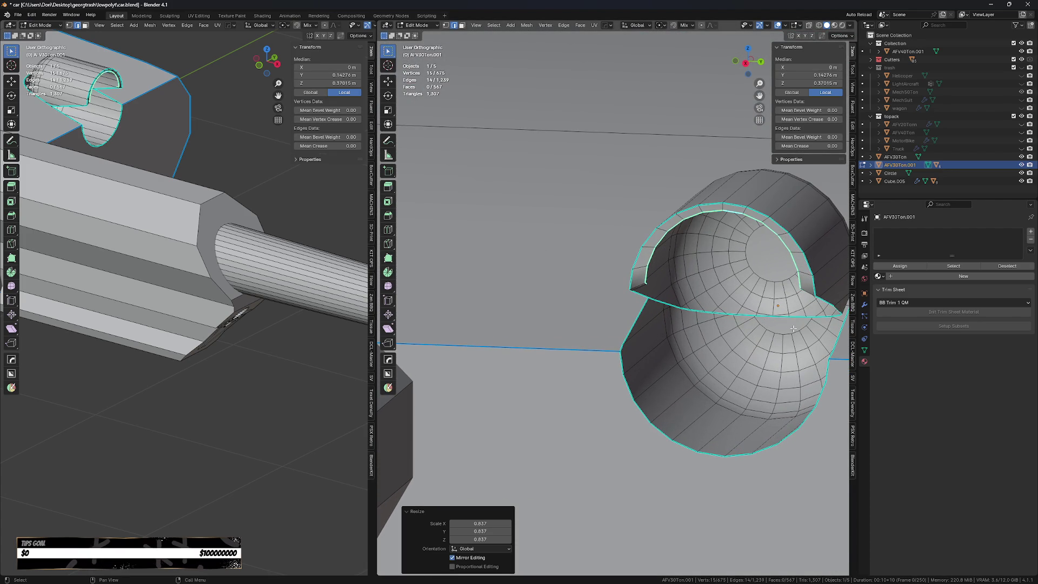
{"action": "key", "text": "s"}
{"action": "left_click", "coordinate": [785, 312]}
{"action": "key", "text": "s"}
{"action": "key", "text": "x"}
{"action": "key", "text": "0"}
{"action": "key", "text": "Return"}
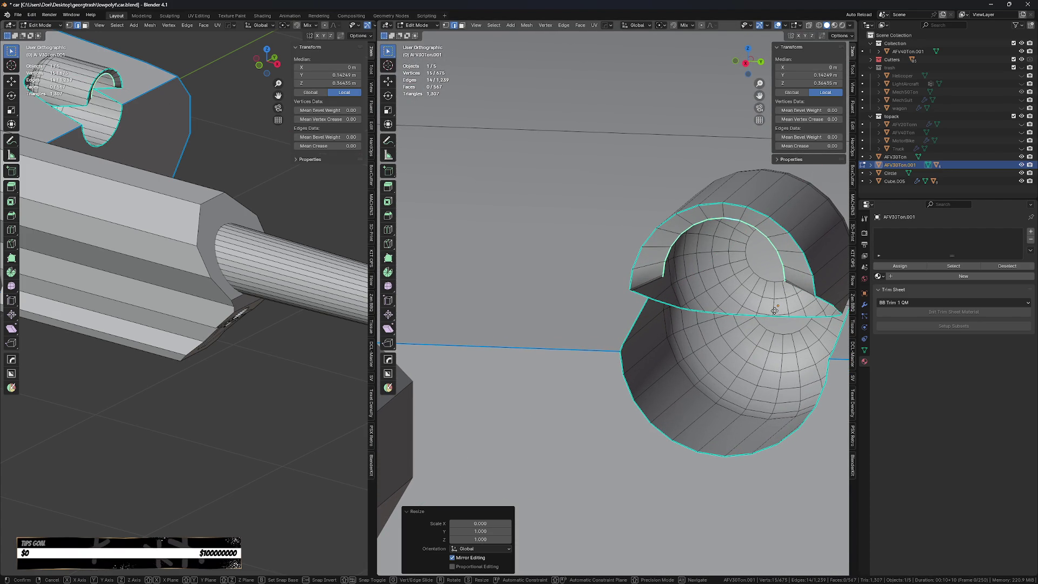
{"action": "key", "text": "g"}
{"action": "key", "text": "y"}
{"action": "key", "text": "x"}
{"action": "key", "text": "Return"}
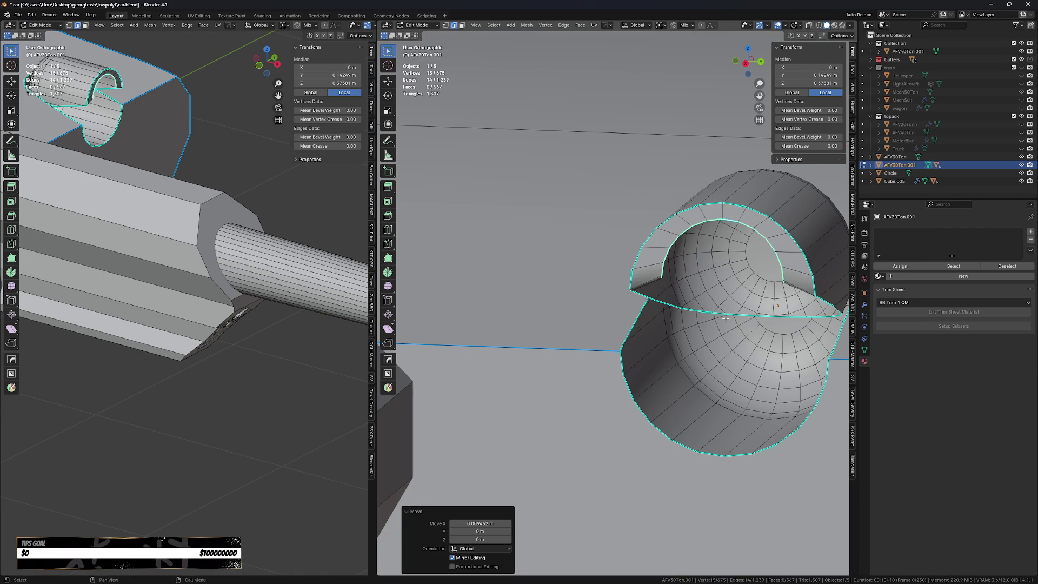
- Lower the two opposite rim corner vertices along Z
{"action": "middle_click_drag", "start_coordinate": [768, 303], "coordinate": [752, 268]}
{"action": "scroll", "coordinate": [753, 268], "scroll_direction": "up", "scroll_amount": 4}
{"action": "left_click", "coordinate": [618, 281]}
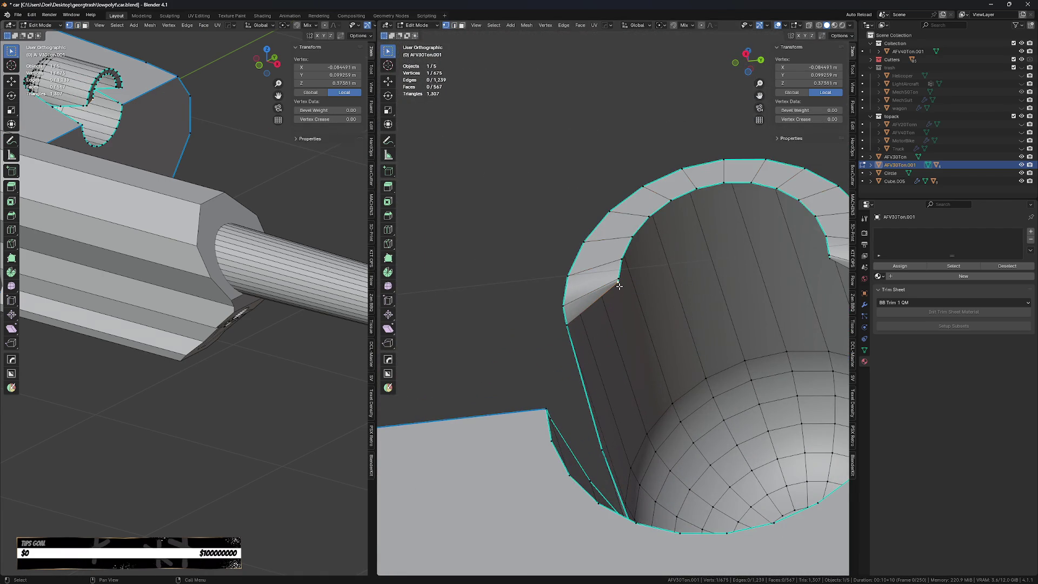
{"action": "left_click", "coordinate": [831, 271], "text": "shift"}
{"action": "key", "text": "g"}
{"action": "key", "text": "z"}
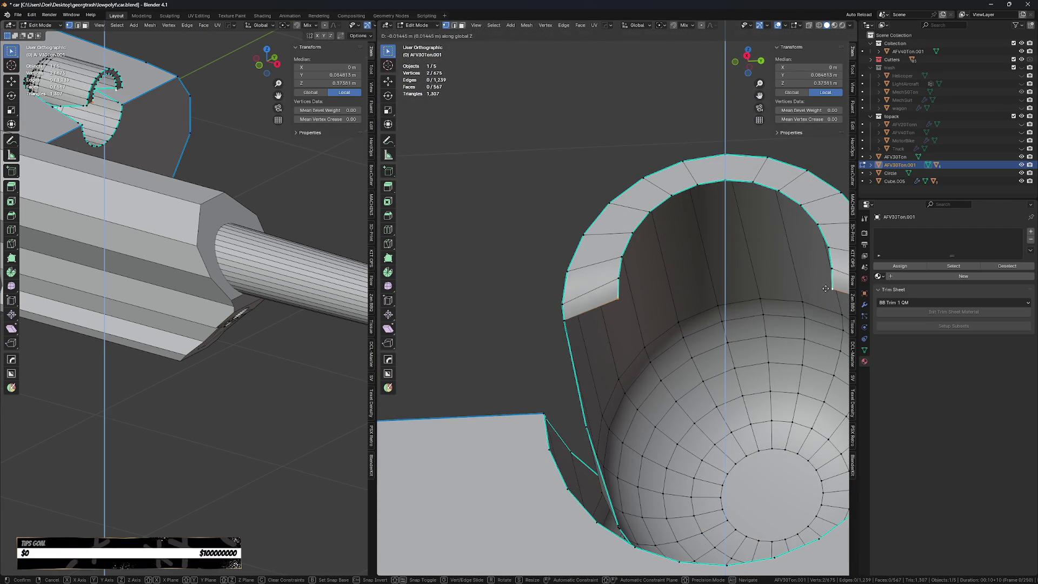
{"action": "key", "text": "Return"}
{"action": "key", "text": "g"}
{"action": "key", "text": "z"}
{"action": "key", "text": "Return"}
- Select two edge loops of the collar in edge mode
{"action": "scroll", "coordinate": [568, 324], "scroll_direction": "down", "scroll_amount": 3}
{"action": "mouse_move", "coordinate": [568, 324]}
{"action": "middle_mouse_down"}
{"action": "mouse_move", "coordinate": [638, 299]}
{"action": "mouse_move", "coordinate": [701, 345]}
{"action": "middle_mouse_up"}
{"action": "left_click", "coordinate": [639, 299], "text": "alt"}
{"action": "key", "text": "2"}
{"action": "left_click", "coordinate": [613, 288], "text": "alt+shift"}
- Extrude the collar edges in place and scale them inward into an inset ring
{"action": "key", "text": "e"}
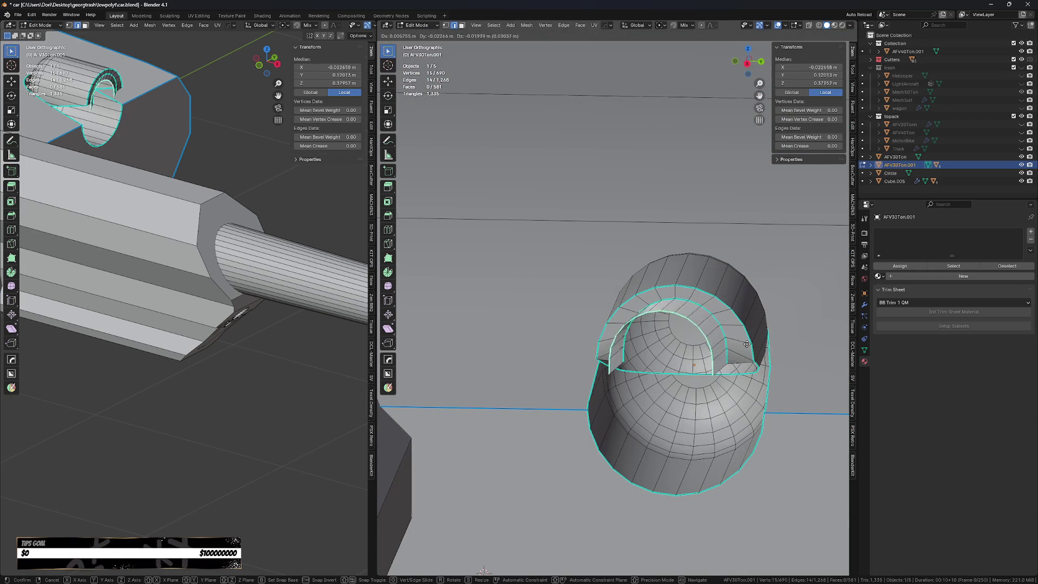
{"action": "key", "text": "Escape"}
{"action": "key", "text": "s"}
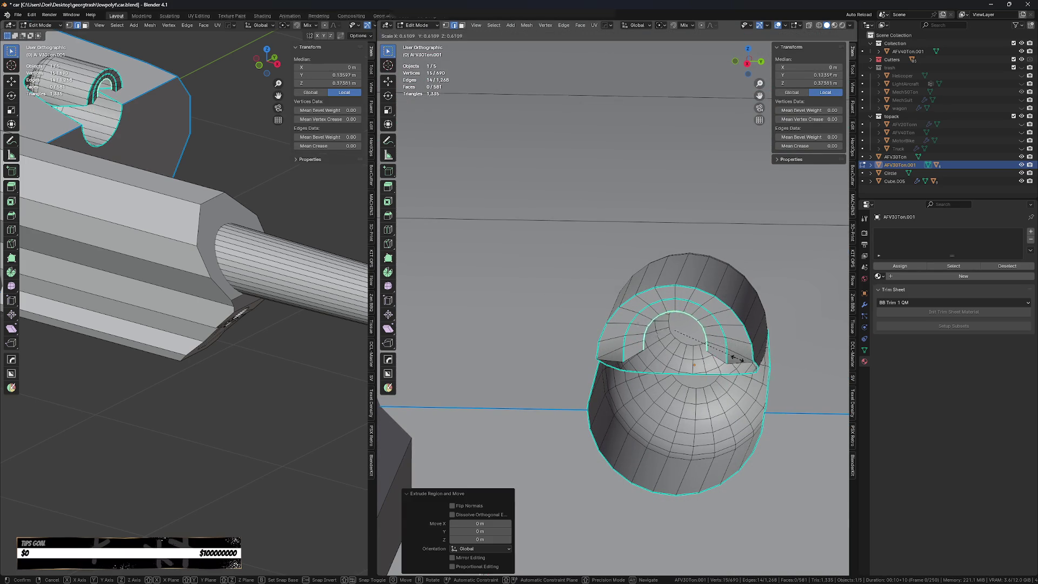
{"action": "left_click", "coordinate": [737, 358]}
{"action": "scroll", "coordinate": [737, 358], "scroll_direction": "up", "scroll_amount": 3}
{"action": "middle_click_drag", "start_coordinate": [737, 358], "coordinate": [646, 313]}
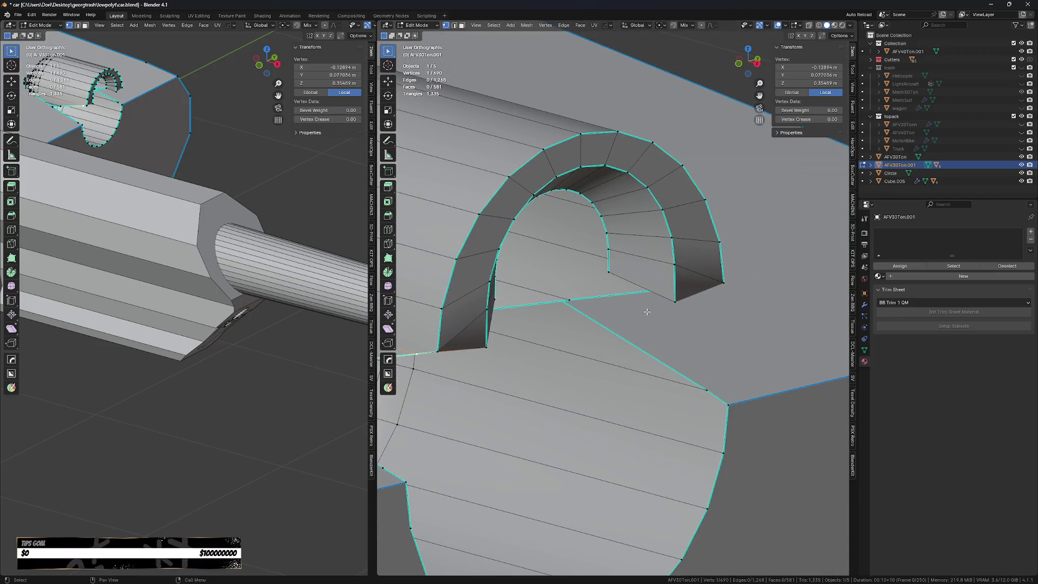
- Select both arch-end vertices using X-ray and shift them along X
{"action": "key", "text": "alt+z"}
{"action": "left_click", "coordinate": [704, 284], "text": "shift"}
{"action": "key", "text": "alt+z"}
{"action": "key", "text": "g"}
{"action": "key", "text": "x"}
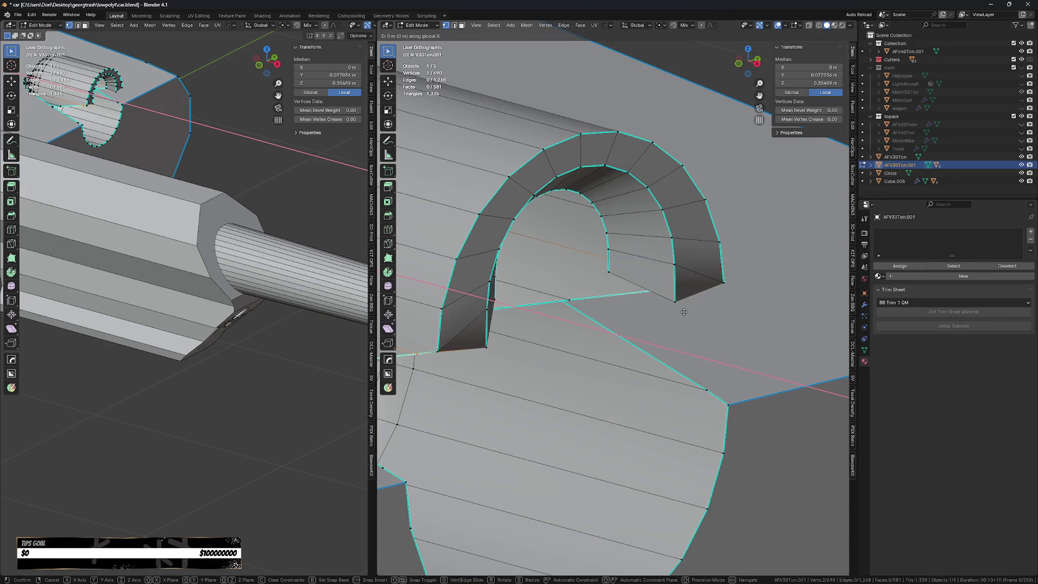
{"action": "left_click", "coordinate": [727, 289]}
- Lower the arch-end vertices along Z, then fine-tune their height
{"action": "key", "text": "g"}
{"action": "key", "text": "z"}
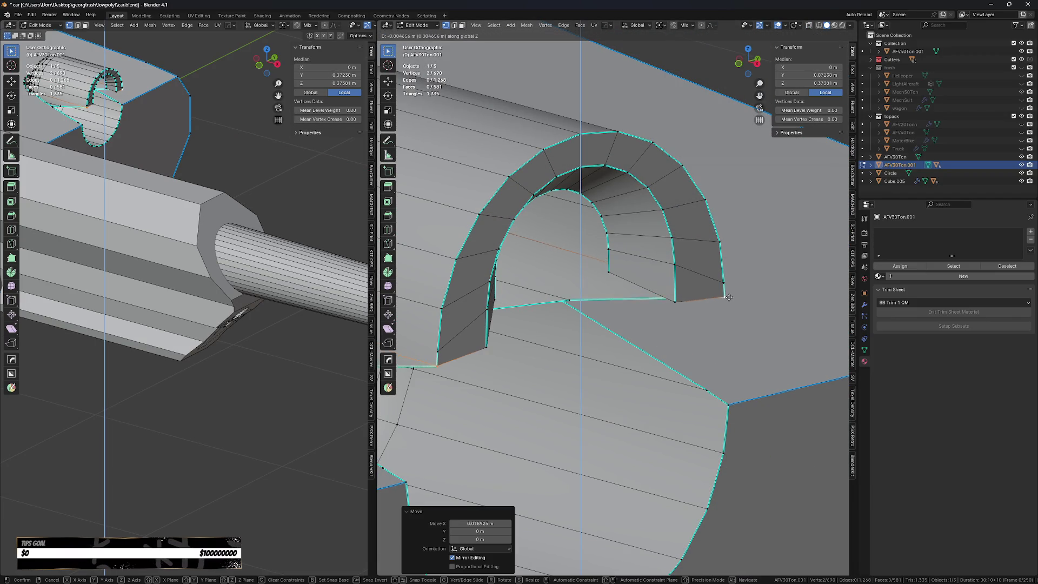
{"action": "left_click", "coordinate": [728, 319]}
{"action": "mouse_move", "coordinate": [728, 319]}
{"action": "middle_mouse_down"}
{"action": "mouse_move", "coordinate": [698, 410]}
{"action": "mouse_move", "coordinate": [665, 406]}
{"action": "mouse_move", "coordinate": [664, 364]}
{"action": "mouse_move", "coordinate": [606, 415]}
{"action": "middle_mouse_up"}
{"action": "key", "text": "g"}
{"action": "key", "text": "z"}
{"action": "left_click", "coordinate": [663, 403]}
- Extrude a side edge of the collar downward along Z into a flange
{"action": "key", "text": "2"}
{"action": "left_click", "coordinate": [606, 415]}
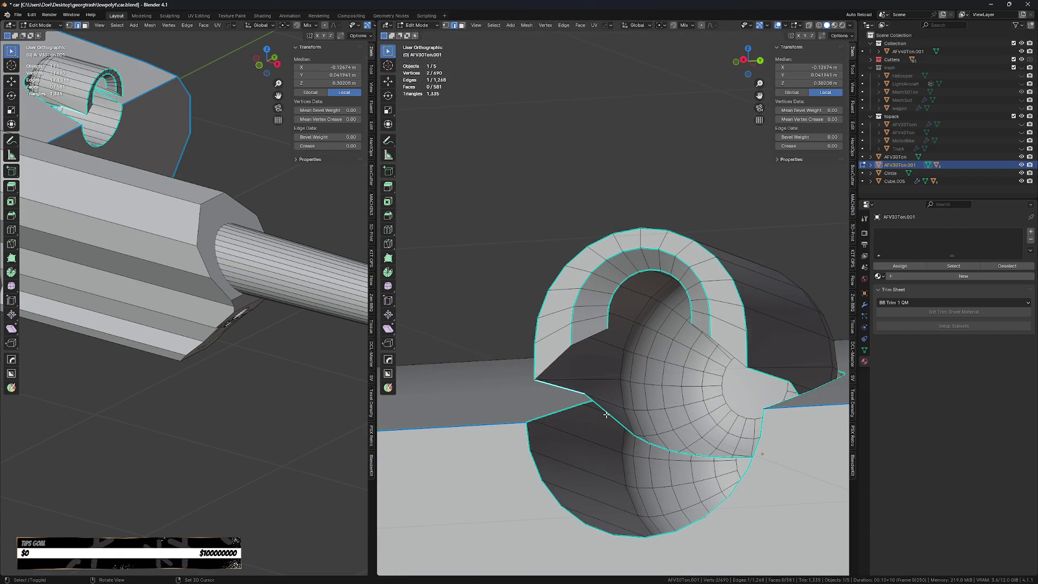
{"action": "key", "text": "e"}
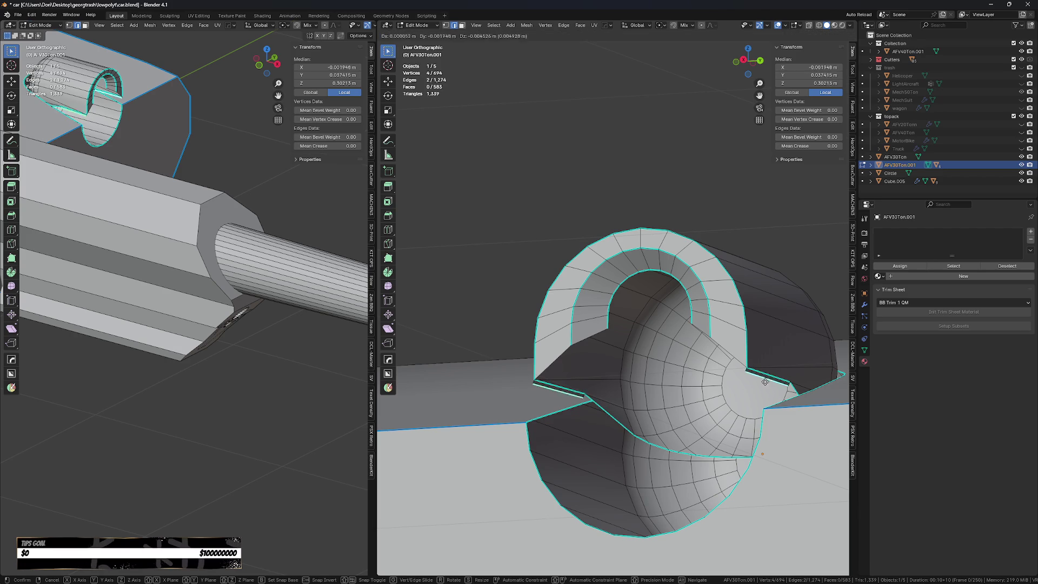
{"action": "key", "text": "z"}
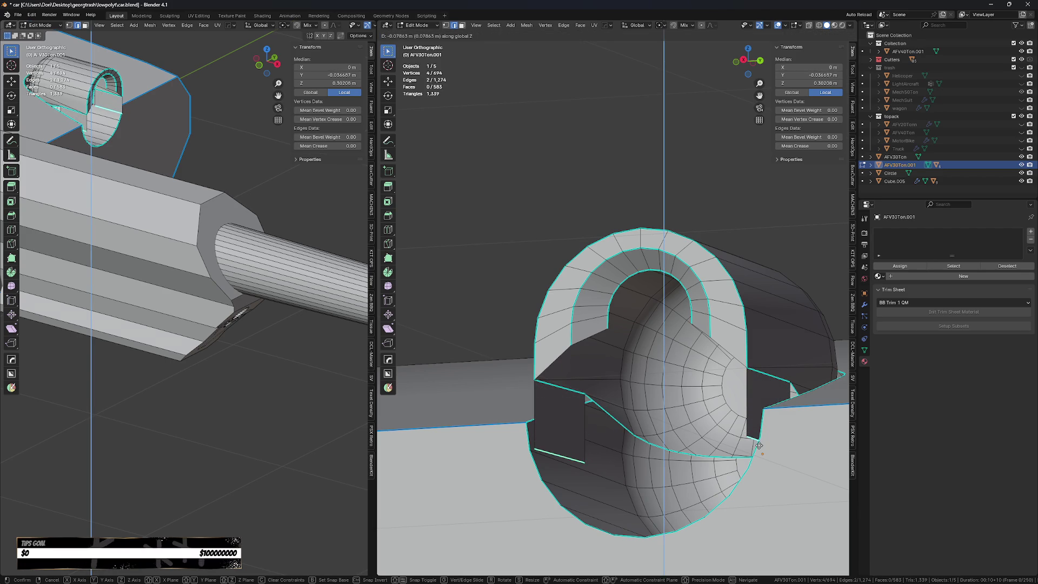
{"action": "left_click", "coordinate": [759, 445]}
{"action": "middle_click_drag", "start_coordinate": [760, 445], "coordinate": [706, 456]}
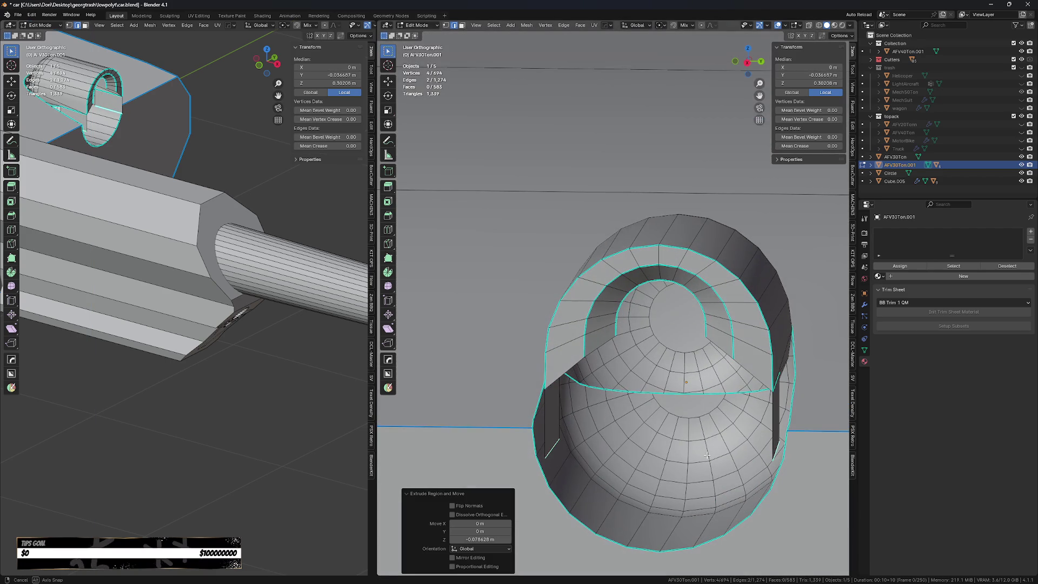
- Bridge the two flange edge loops into a curved 7-segment band, tuning its curvature
{"action": "right_click", "coordinate": [706, 456]}
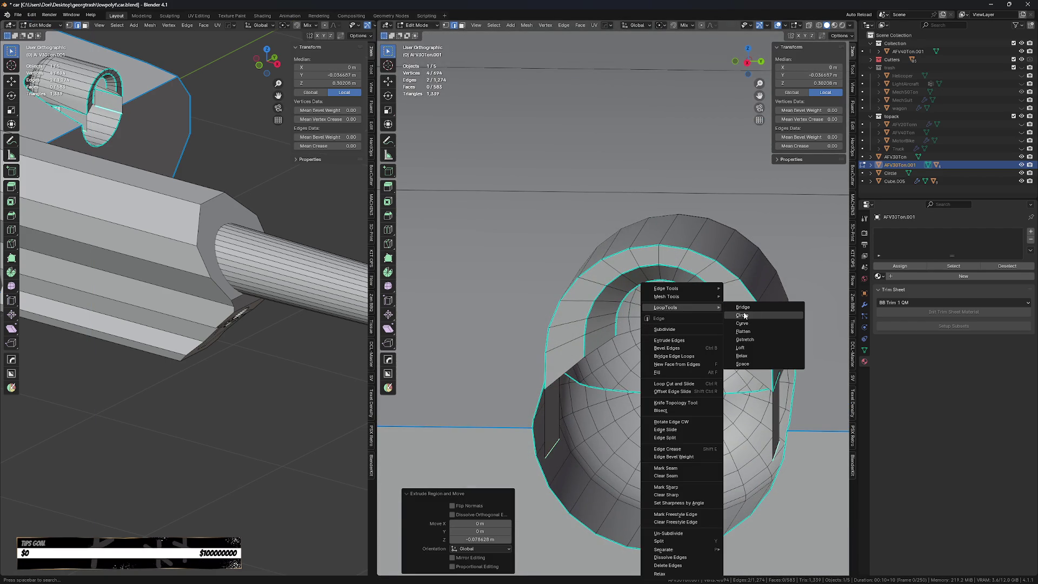
{"action": "left_click", "coordinate": [750, 311]}
{"action": "left_click_drag", "start_coordinate": [484, 546], "coordinate": [505, 547]}
{"action": "left_click", "coordinate": [456, 539]}
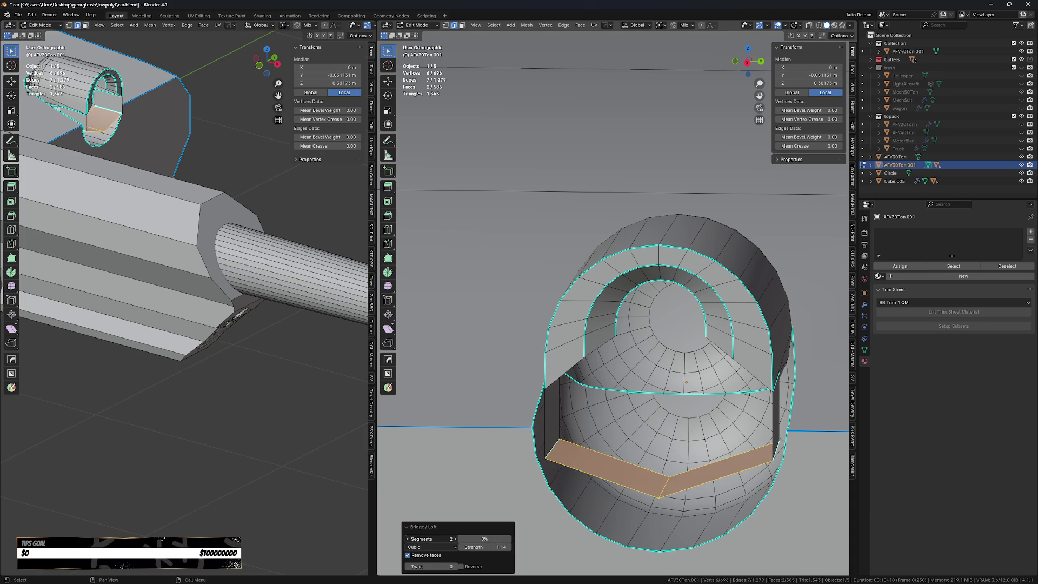
{"action": "left_click", "coordinate": [457, 539]}
{"action": "left_click", "coordinate": [457, 539]}
{"action": "left_click", "coordinate": [457, 539]}
{"action": "left_click", "coordinate": [457, 540]}
{"action": "left_click", "coordinate": [456, 539]}
{"action": "left_click_drag", "start_coordinate": [487, 546], "coordinate": [532, 547]}
{"action": "mouse_move", "coordinate": [622, 444]}
{"action": "middle_mouse_down"}
{"action": "mouse_move", "coordinate": [642, 469]}
{"action": "mouse_move", "coordinate": [673, 474]}
{"action": "middle_mouse_up"}
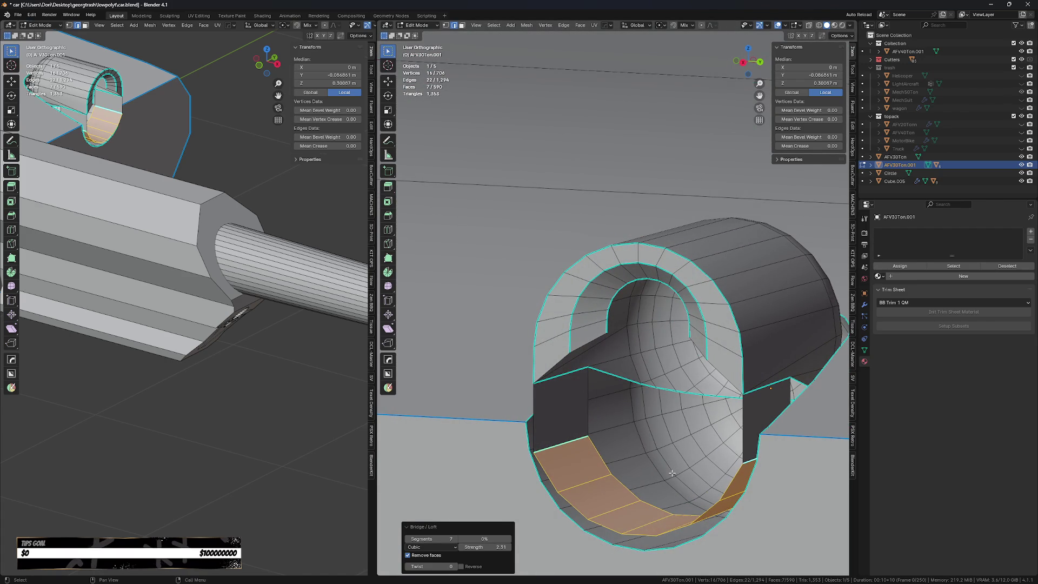
- Select two edges inside the tube
{"action": "middle_click_drag", "start_coordinate": [746, 445], "coordinate": [676, 427]}
{"action": "scroll", "coordinate": [676, 427], "scroll_direction": "up", "scroll_amount": 2}
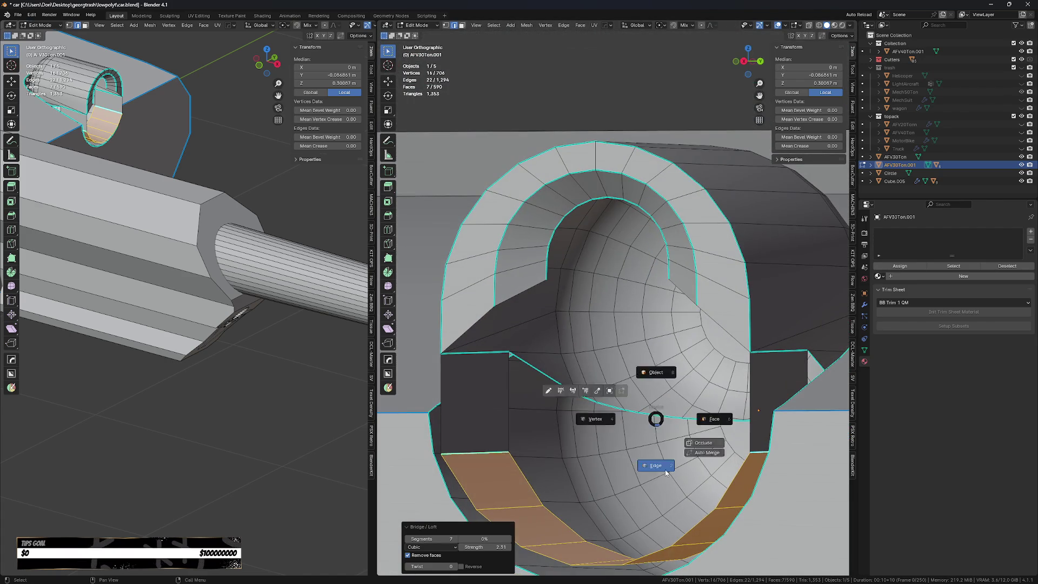
{"action": "left_click", "coordinate": [476, 452]}
{"action": "left_click", "coordinate": [502, 412], "text": "shift"}
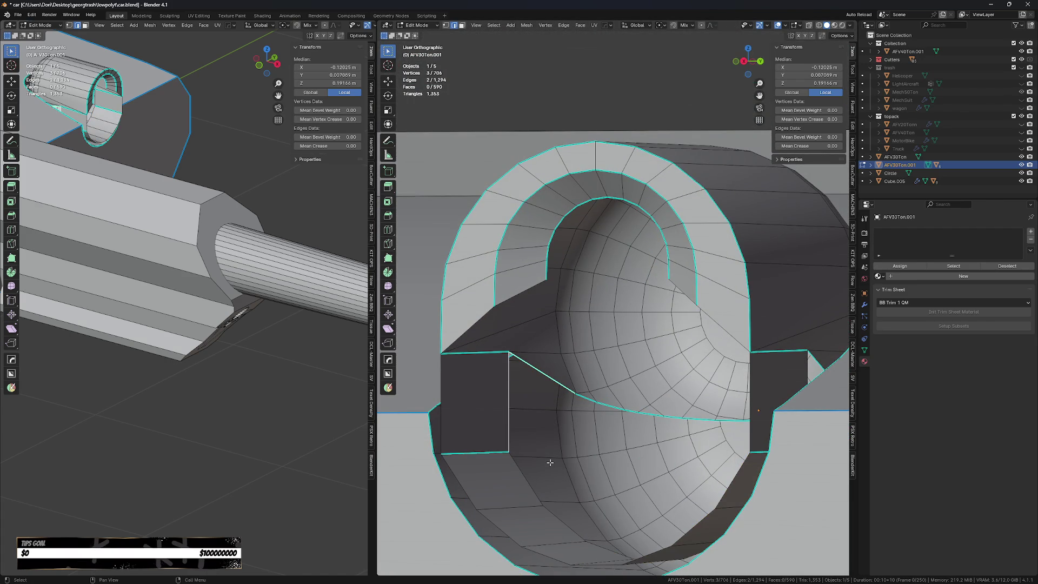
{"action": "scroll", "coordinate": [550, 462], "scroll_direction": "down", "scroll_amount": 2}
- Select the opening's lower rim edges plus the left vertical edge and extrude them
{"action": "left_click", "coordinate": [546, 471]}
{"action": "middle_click_drag", "start_coordinate": [546, 471], "coordinate": [581, 515]}
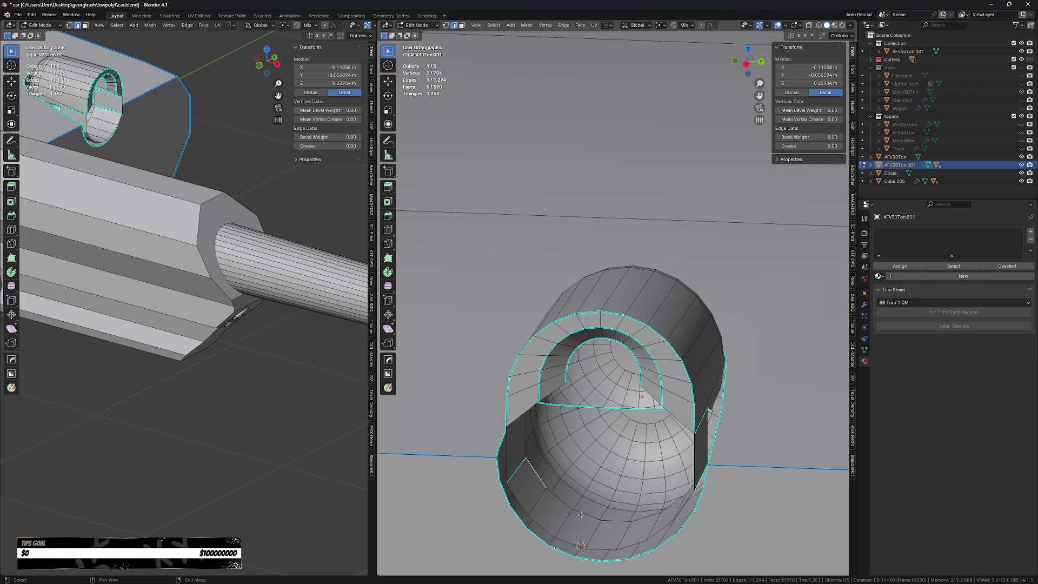
{"action": "left_click", "coordinate": [670, 507], "text": "ctrl"}
{"action": "mouse_move", "coordinate": [671, 506]}
{"action": "middle_mouse_down"}
{"action": "mouse_move", "coordinate": [505, 466]}
{"action": "mouse_move", "coordinate": [617, 443]}
{"action": "middle_mouse_up"}
{"action": "key", "text": "c"}
{"action": "right_click", "coordinate": [484, 467]}
{"action": "left_click", "coordinate": [530, 436], "text": "shift"}
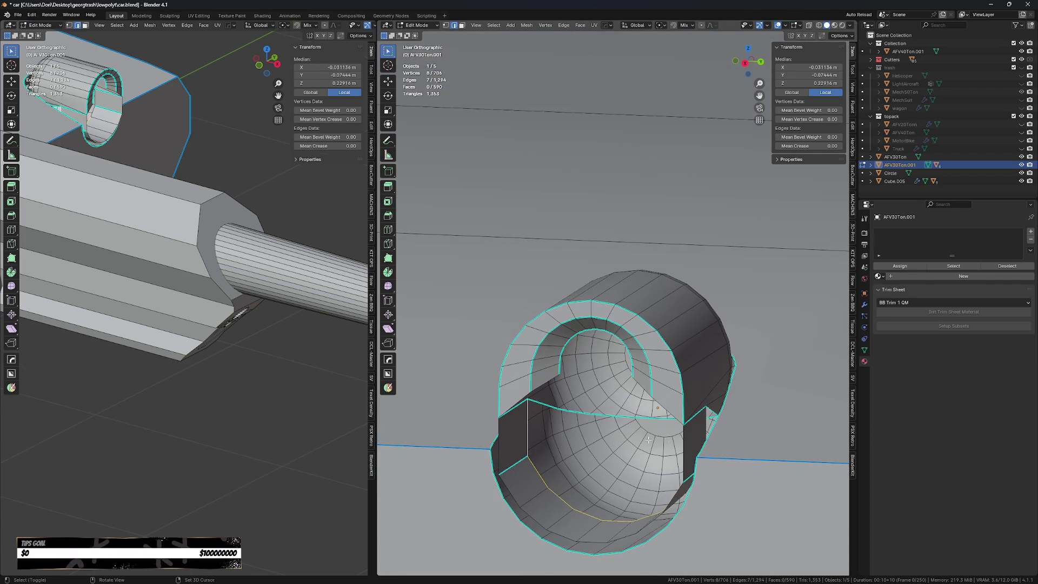
{"action": "key", "text": "e"}
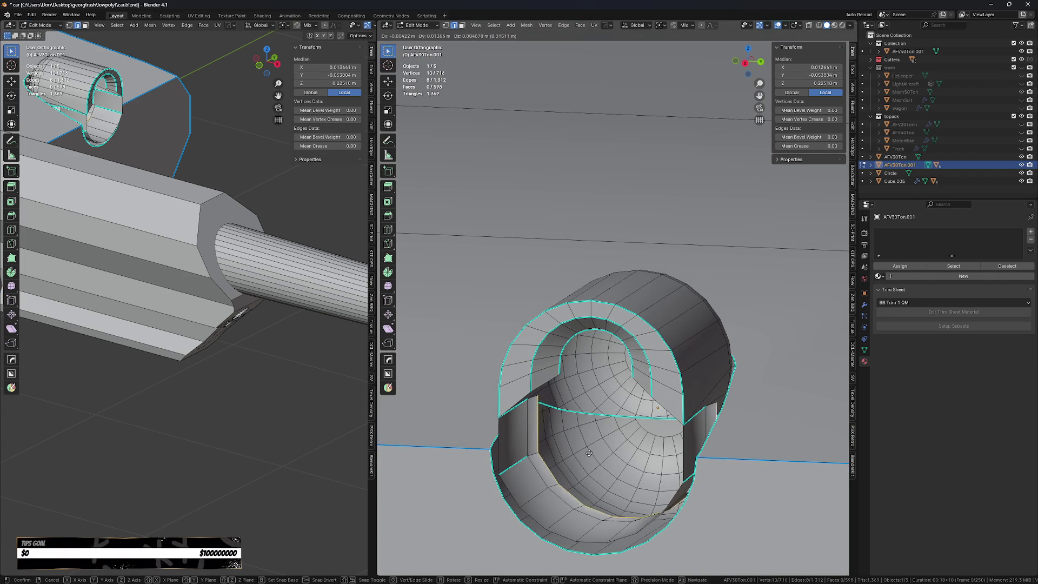
- Finish the rim extrusion along X, then undo a trial fill and a stray extra extrusion
{"action": "key", "text": "x"}
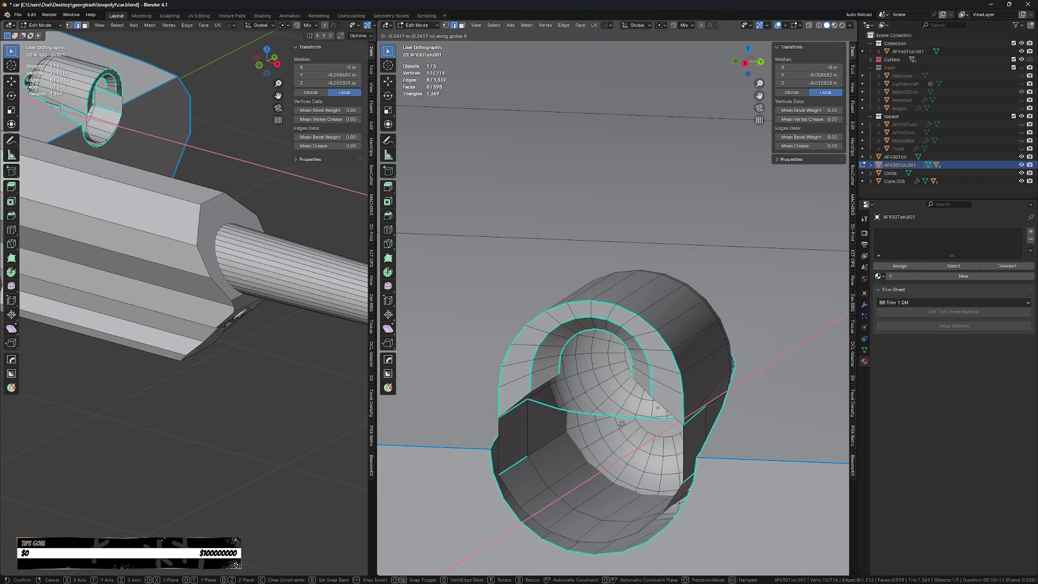
{"action": "left_click", "coordinate": [622, 443]}
{"action": "mouse_move", "coordinate": [622, 443]}
{"action": "middle_mouse_down"}
{"action": "mouse_move", "coordinate": [642, 465]}
{"action": "mouse_move", "coordinate": [656, 462]}
{"action": "middle_mouse_up"}
{"action": "key", "text": "f"}
{"action": "key", "text": "ctrl+z"}
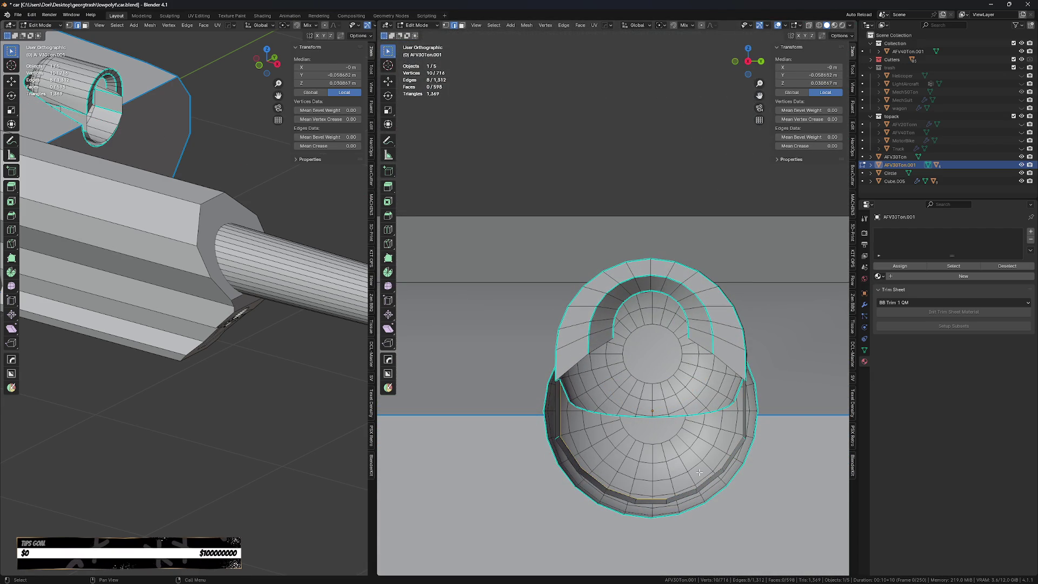
{"action": "key", "text": "e"}
{"action": "key", "text": "Escape"}
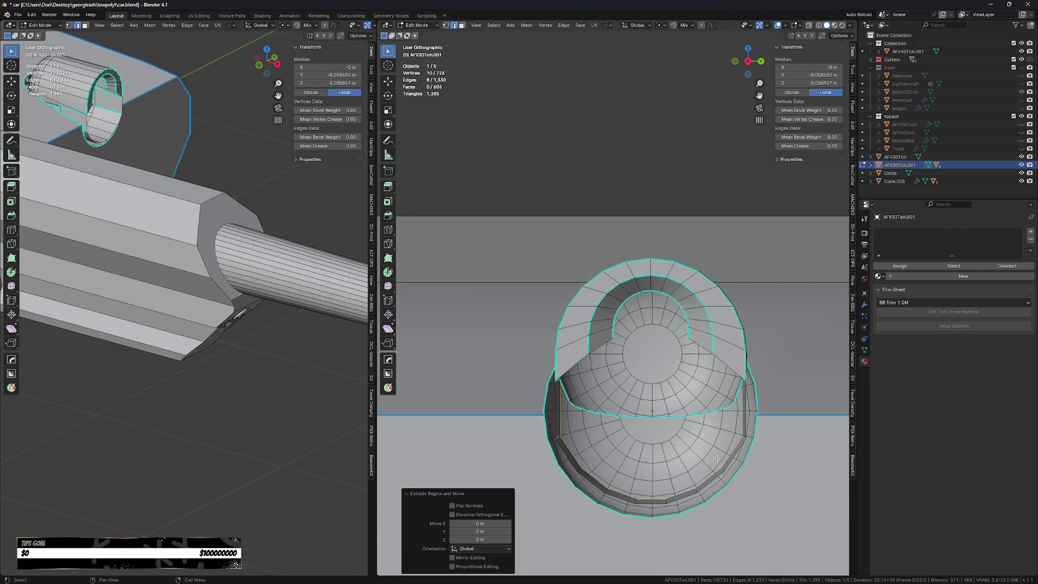
{"action": "middle_click_drag", "start_coordinate": [723, 457], "coordinate": [726, 466]}
{"action": "key", "text": "ctrl+z"}
{"action": "key", "text": "ctrl+z"}
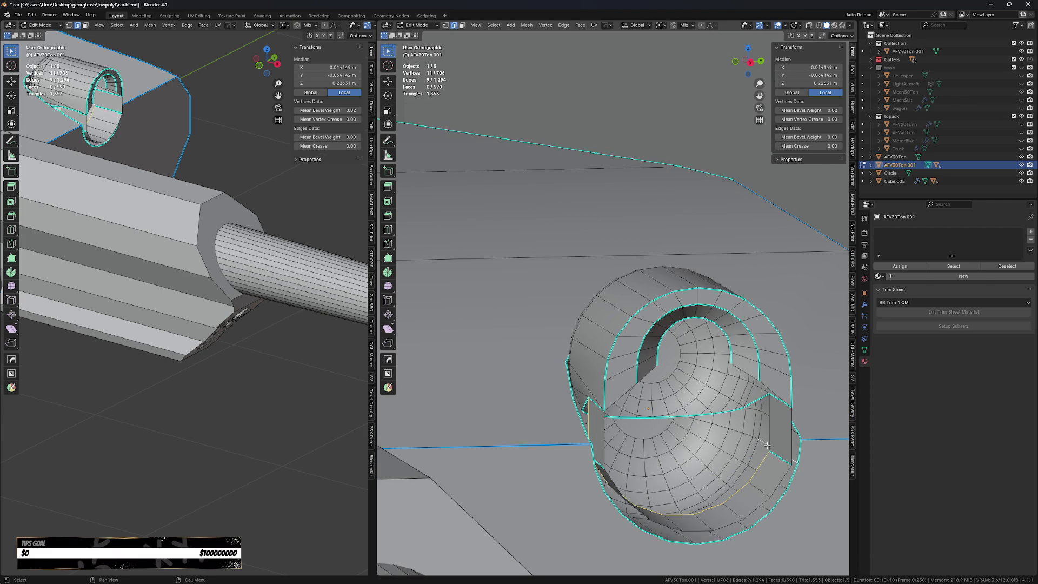
- Extrude the rim vertices along X and scale them down to 0.751
{"action": "key", "text": "e"}
{"action": "key", "text": "x"}
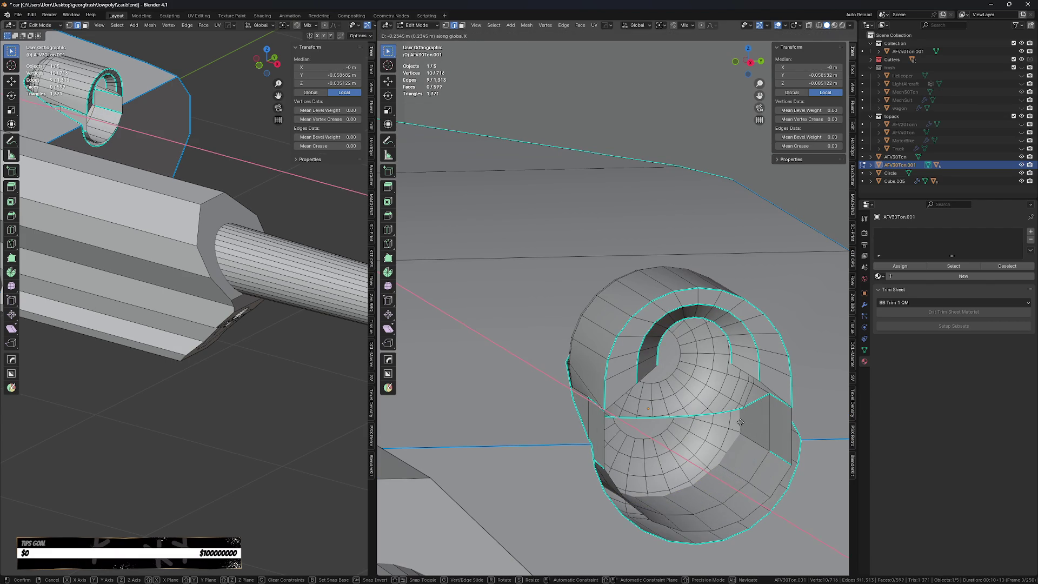
{"action": "left_click", "coordinate": [742, 422]}
{"action": "key", "text": "s"}
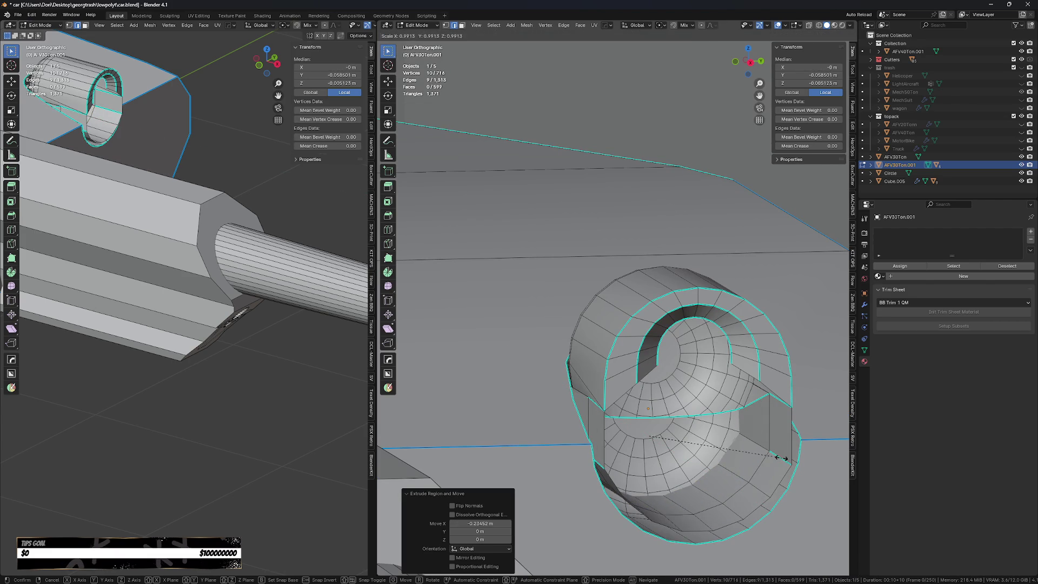
{"action": "left_click", "coordinate": [748, 452]}
{"action": "mouse_move", "coordinate": [748, 452]}
{"action": "middle_mouse_down"}
{"action": "mouse_move", "coordinate": [715, 451]}
{"action": "mouse_move", "coordinate": [708, 441]}
{"action": "middle_mouse_up"}
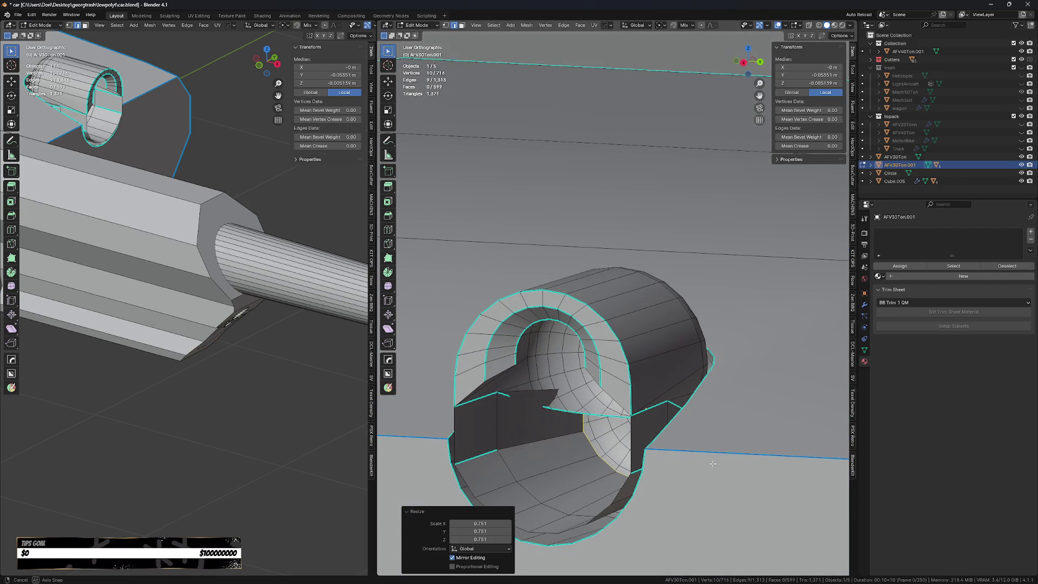
- Raise the vertices along Z, scale them to 0.669, and shift them along X
{"action": "key", "text": "g"}
{"action": "key", "text": "z"}
{"action": "left_click", "coordinate": [700, 422]}
{"action": "key", "text": "s"}
{"action": "left_click", "coordinate": [671, 427]}
{"action": "key", "text": "g"}
{"action": "key", "text": "x"}
{"action": "left_click", "coordinate": [664, 445]}
- Nudge the vertices twice more along X and cap the loop with a half-round face
{"action": "mouse_move", "coordinate": [665, 445]}
{"action": "middle_mouse_down"}
{"action": "mouse_move", "coordinate": [653, 456]}
{"action": "mouse_move", "coordinate": [630, 424]}
{"action": "middle_mouse_up"}
{"action": "key", "text": "g"}
{"action": "key", "text": "x"}
{"action": "left_click", "coordinate": [637, 430]}
{"action": "key", "text": "g"}
{"action": "key", "text": "x"}
{"action": "left_click", "coordinate": [644, 436]}
{"action": "key", "text": "f"}
{"action": "middle_click_drag", "start_coordinate": [644, 436], "coordinate": [561, 463]}
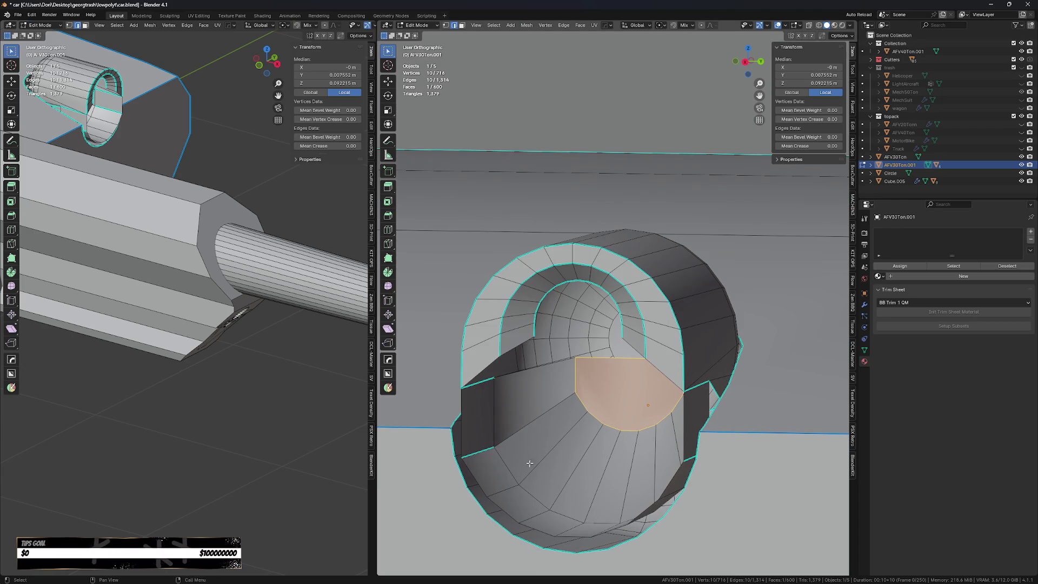
- Mark a single rim edge using the HardOps Q menu
{"action": "left_click", "coordinate": [478, 453]}
{"action": "key", "text": "q"}
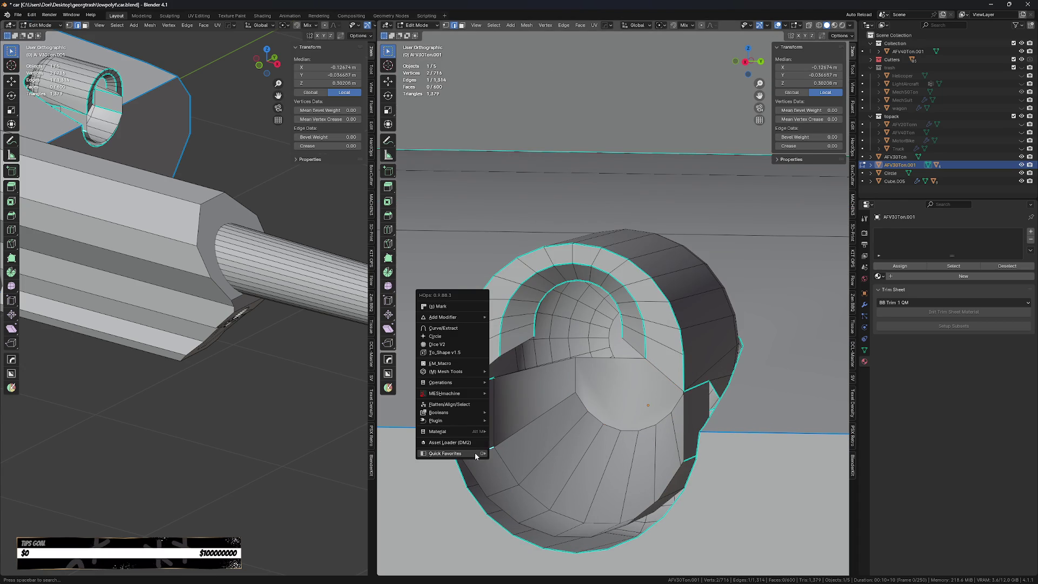
{"action": "left_click", "coordinate": [455, 306]}
{"action": "key", "text": "q"}
{"action": "mouse_move", "coordinate": [557, 520]}
{"action": "middle_mouse_down"}
{"action": "mouse_move", "coordinate": [553, 464]}
{"action": "mouse_move", "coordinate": [583, 466]}
{"action": "mouse_move", "coordinate": [506, 411]}
{"action": "middle_mouse_up"}
- Extrude two inner plate edges straight down along Z
{"action": "left_click", "coordinate": [507, 412]}
{"action": "left_click", "coordinate": [679, 410], "text": "shift"}
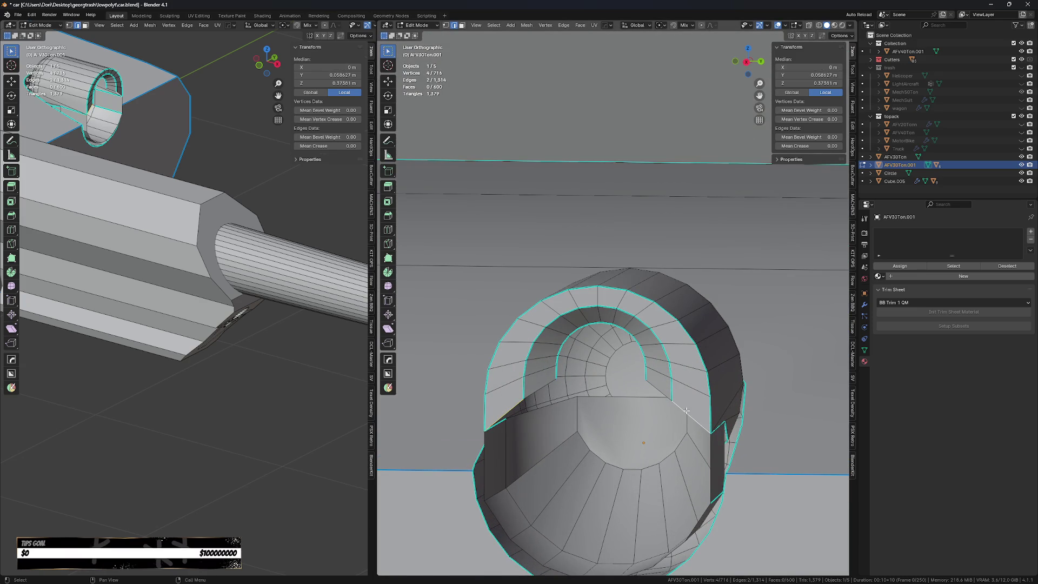
{"action": "key", "text": "e"}
{"action": "key", "text": "z"}
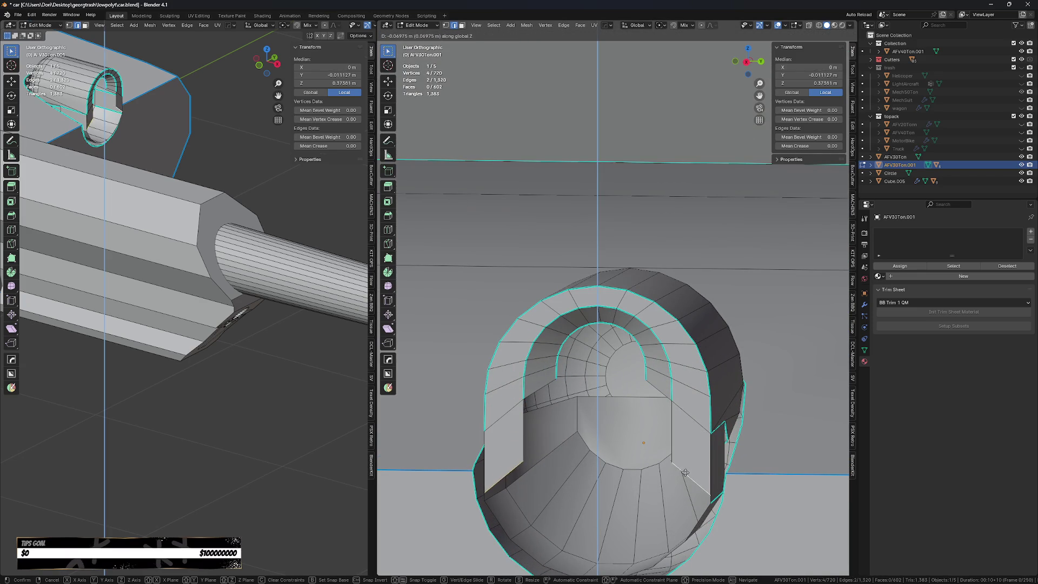
{"action": "left_click", "coordinate": [696, 500]}
- Merge the stray corner vertices on the first side with MACHIN3 Smart Vert
{"action": "key", "text": "1"}
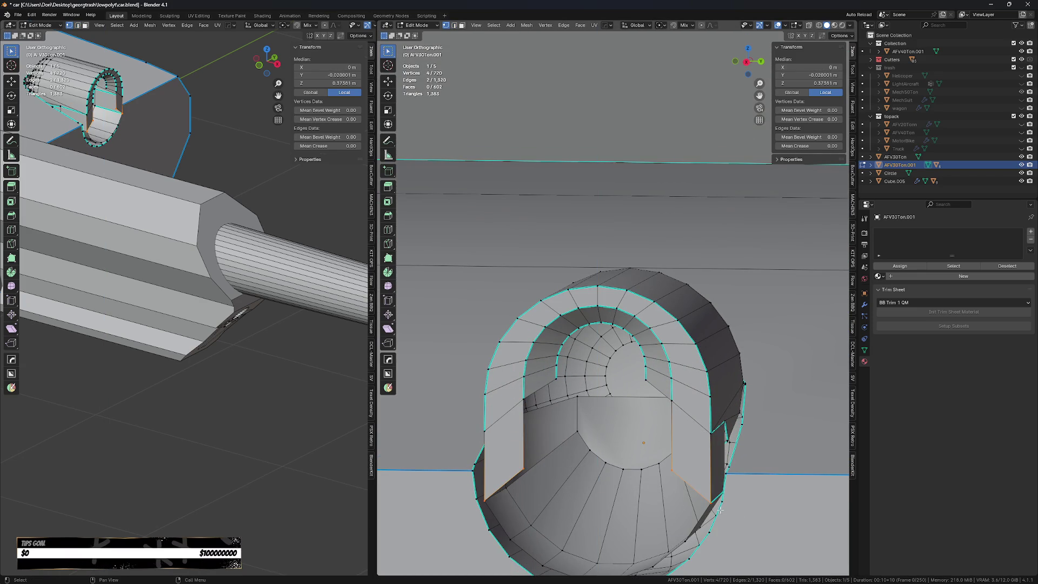
{"action": "key", "text": "alt+z"}
{"action": "left_click_drag", "start_coordinate": [716, 511], "coordinate": [706, 500]}
{"action": "key", "text": "alt+z"}
{"action": "left_click", "coordinate": [707, 502]}
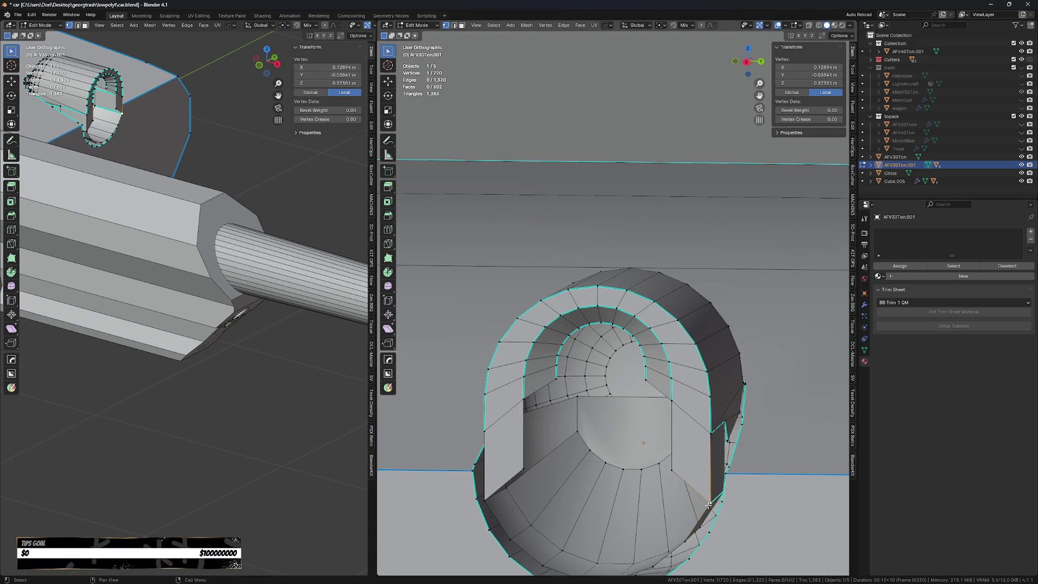
{"action": "scroll", "coordinate": [711, 504], "scroll_direction": "up", "scroll_amount": 5}
{"action": "key", "text": "alt+z"}
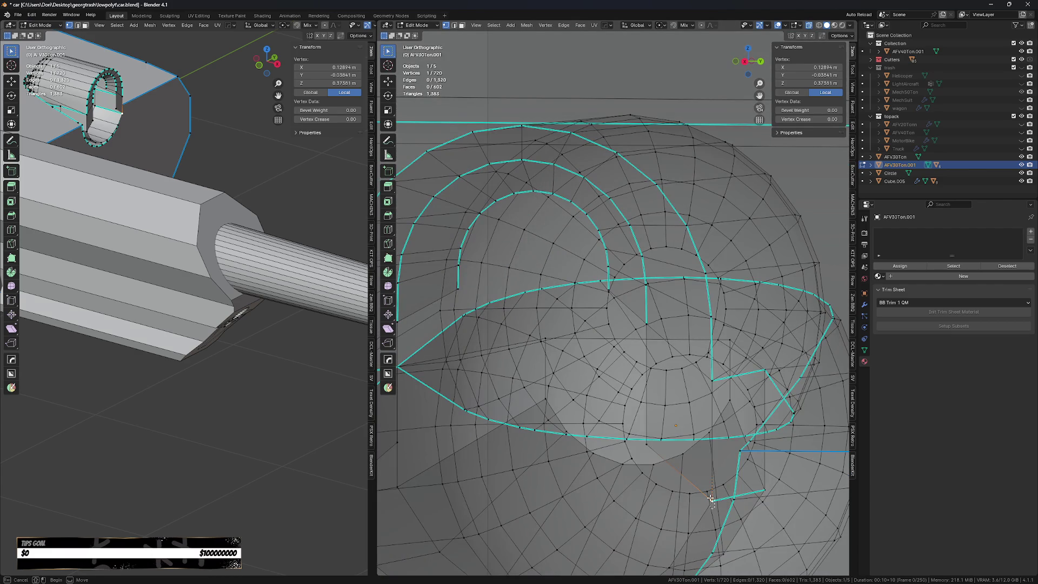
{"action": "left_click", "coordinate": [713, 420], "text": "shift"}
{"action": "key", "text": "alt+1"}
{"action": "right_click", "coordinate": [711, 498]}
{"action": "key", "text": "alt+z"}
- Merge the matching corner vertices on the mirrored side of the collar
{"action": "middle_click_drag", "start_coordinate": [575, 479], "coordinate": [540, 459]}
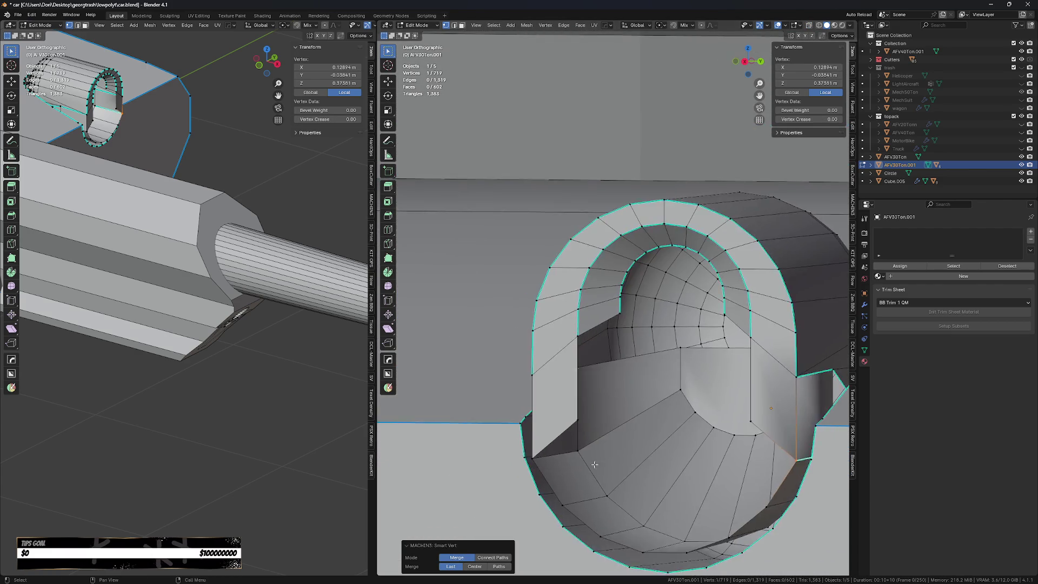
{"action": "scroll", "coordinate": [541, 460], "scroll_direction": "up", "scroll_amount": 4}
{"action": "key", "text": "alt+z"}
{"action": "left_click", "coordinate": [534, 446], "text": "shift"}
{"action": "key", "text": "alt+1"}
{"action": "scroll", "coordinate": [529, 438], "scroll_direction": "down", "scroll_amount": 3}
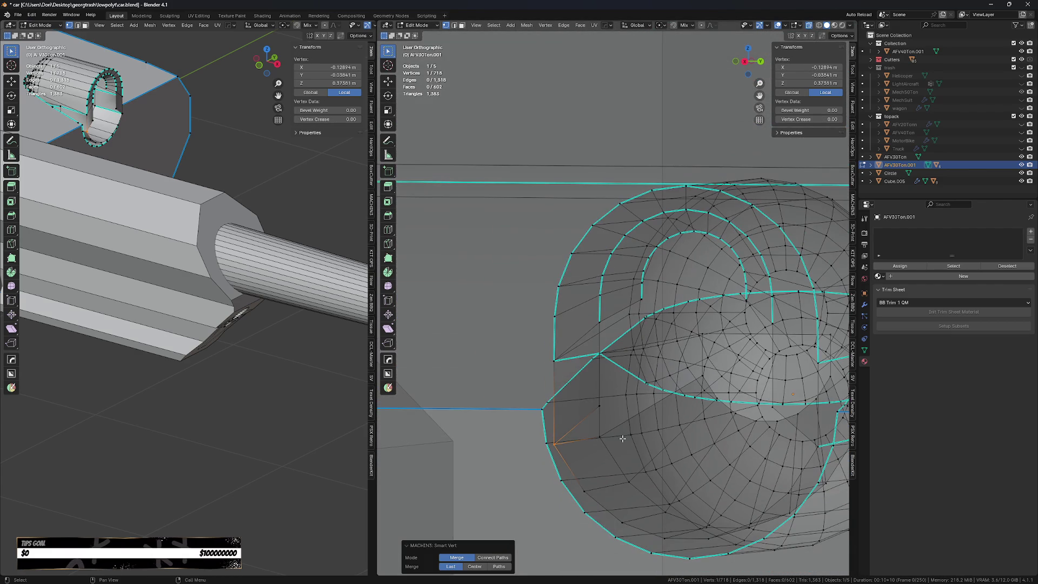
{"action": "left_click", "coordinate": [597, 405]}
{"action": "key", "text": "alt+z"}
{"action": "mouse_move", "coordinate": [597, 405]}
{"action": "middle_mouse_down"}
{"action": "mouse_move", "coordinate": [634, 456]}
{"action": "mouse_move", "coordinate": [584, 450]}
{"action": "middle_mouse_up"}
- Fill triangle faces in the gap corners beneath the inner plate
{"action": "key", "text": "2"}
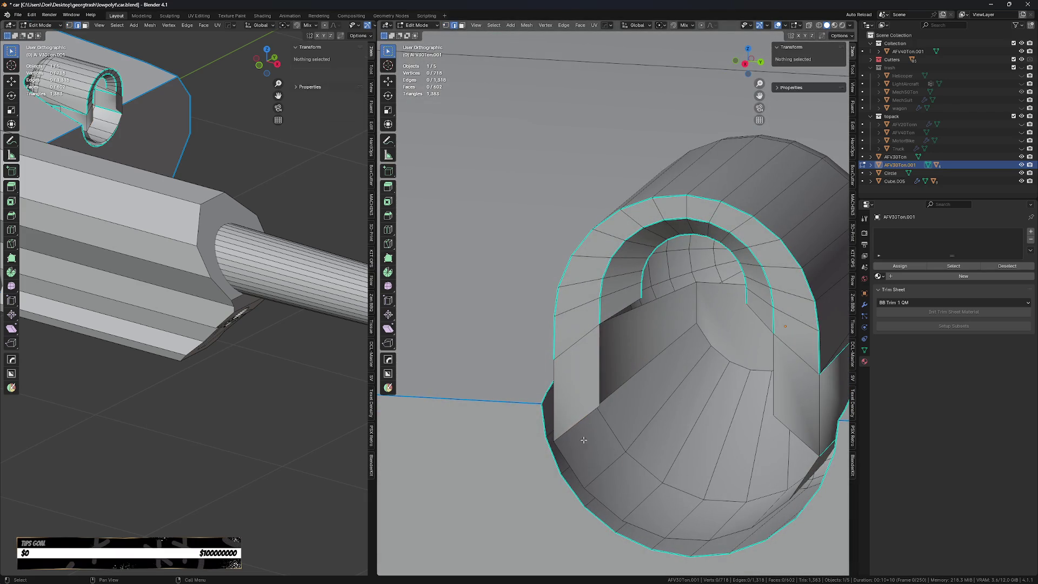
{"action": "left_click", "coordinate": [582, 450], "text": "shift"}
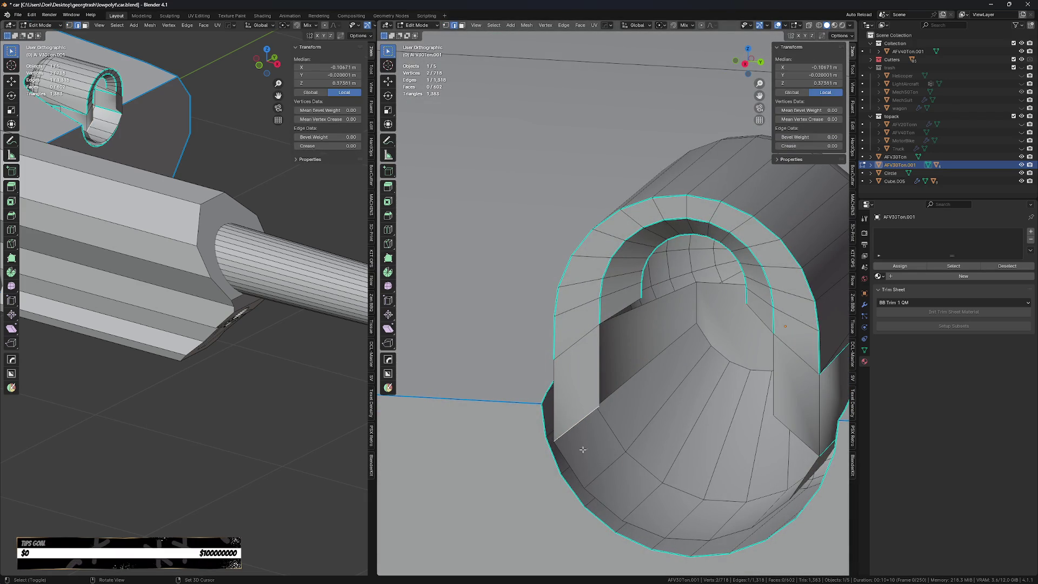
{"action": "left_click", "coordinate": [616, 516]}
{"action": "left_click", "coordinate": [617, 488], "text": "shift"}
{"action": "left_click", "coordinate": [798, 437]}
{"action": "left_click", "coordinate": [808, 475], "text": "shift"}
{"action": "key", "text": "f"}
{"action": "left_click", "coordinate": [781, 457]}
{"action": "left_click", "coordinate": [772, 511], "text": "shift"}
{"action": "key", "text": "f"}
{"action": "scroll", "coordinate": [754, 506], "scroll_direction": "down", "scroll_amount": 2}
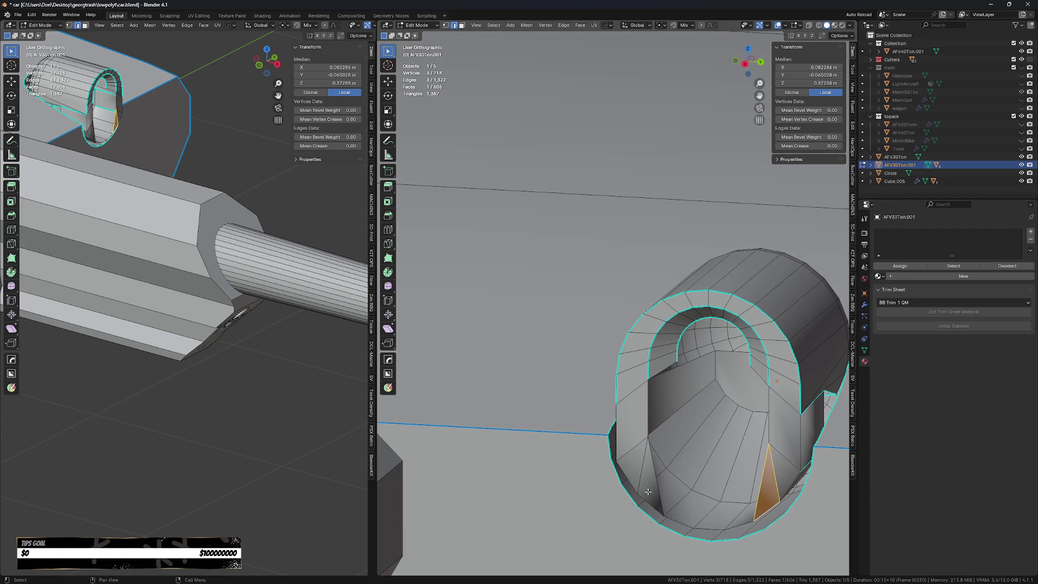
- Undo a bad lower-left triangle and fill a quad between the gap's left and right edges
{"action": "left_click", "coordinate": [647, 490]}
{"action": "left_click", "coordinate": [684, 522], "text": "shift"}
{"action": "key", "text": "f"}
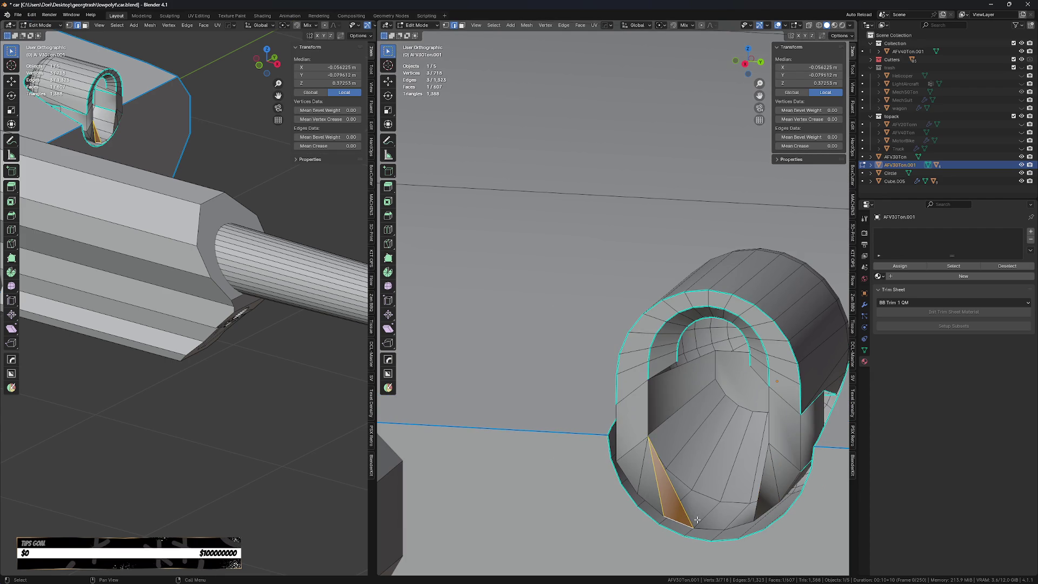
{"action": "key", "text": "ctrl+z"}
{"action": "key", "text": "ctrl+z"}
{"action": "left_click", "coordinate": [643, 413]}
{"action": "left_click", "coordinate": [769, 414], "text": "shift"}
{"action": "key", "text": "f"}
- Fill the remaining edge loop and select the upper rectangular face
{"action": "left_click", "coordinate": [676, 439]}
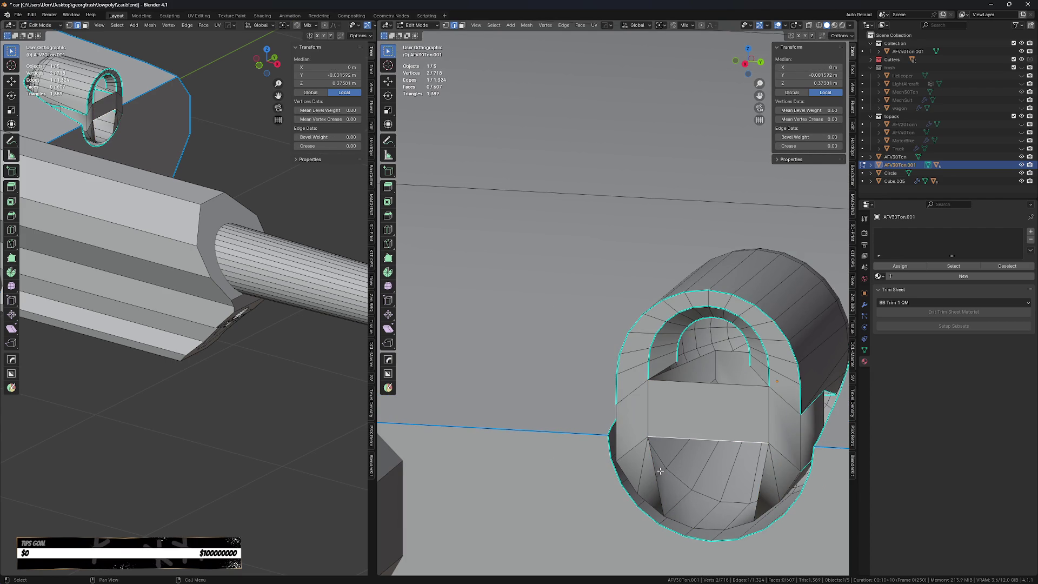
{"action": "scroll", "coordinate": [656, 480], "scroll_direction": "up", "scroll_amount": 1}
{"action": "left_click", "coordinate": [656, 480], "text": "shift"}
{"action": "left_click", "coordinate": [785, 472], "text": "shift"}
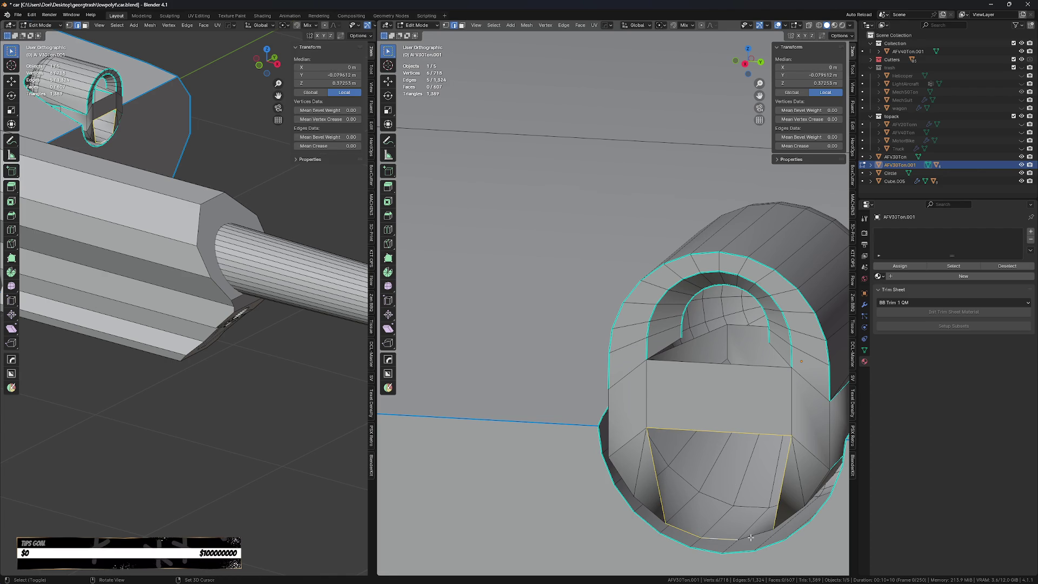
{"action": "key", "text": "f"}
{"action": "mouse_move", "coordinate": [731, 529]}
{"action": "middle_mouse_down"}
{"action": "mouse_move", "coordinate": [705, 435]}
{"action": "mouse_move", "coordinate": [719, 429]}
{"action": "middle_mouse_up"}
{"action": "left_click", "coordinate": [753, 411]}
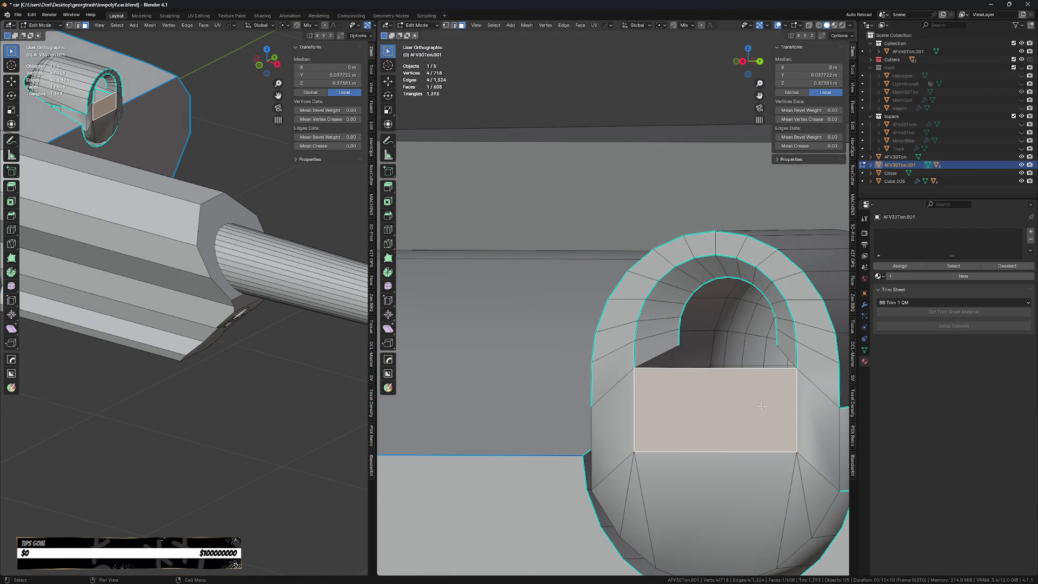
- Inset the flat middle rectangular face to give it a thin border
{"action": "key", "text": "i"}
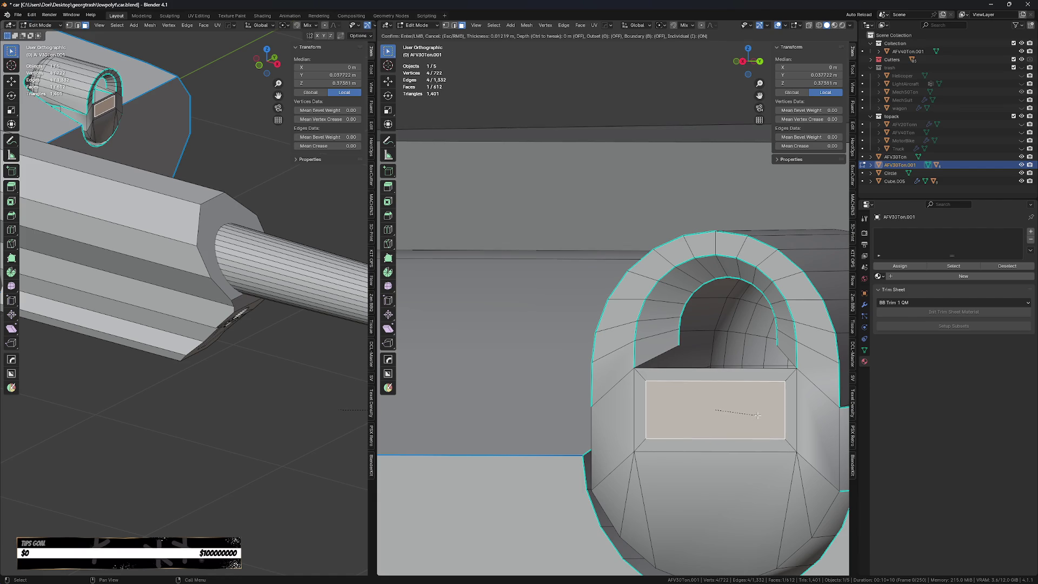
{"action": "left_click", "coordinate": [756, 418]}
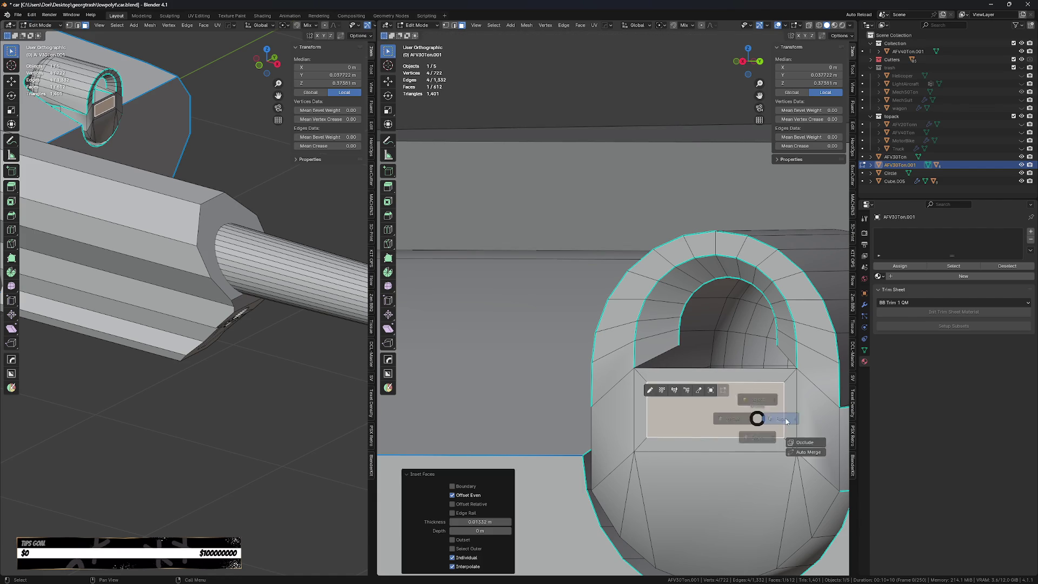
{"action": "left_click", "coordinate": [728, 375]}
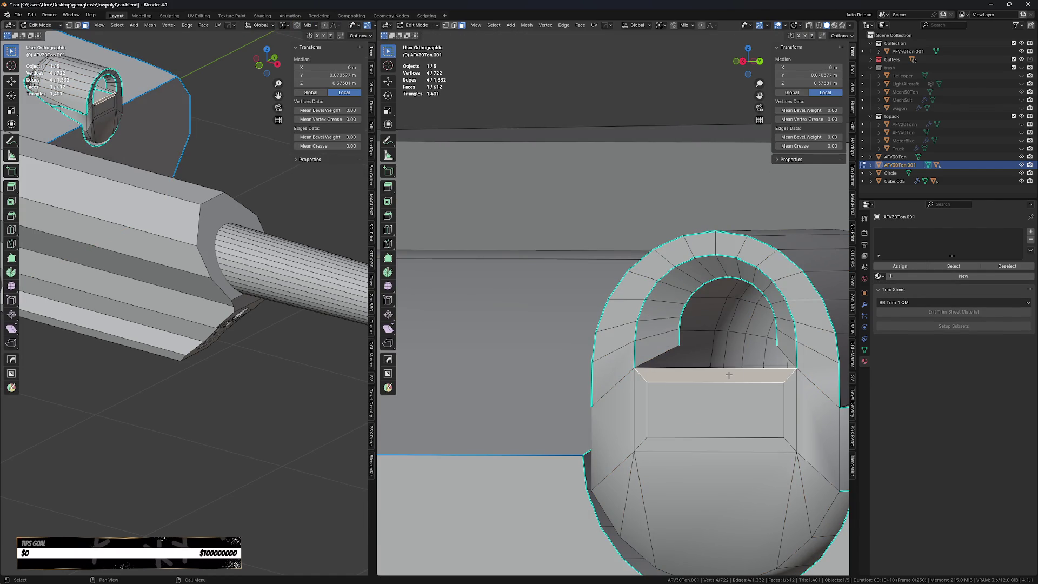
- Switch to edge mode and select an edge on the hatch's inner arch
{"action": "key", "text": "2"}
{"action": "mouse_move", "coordinate": [728, 375]}
{"action": "middle_mouse_down"}
{"action": "mouse_move", "coordinate": [657, 405]}
{"action": "mouse_move", "coordinate": [691, 399]}
{"action": "mouse_move", "coordinate": [653, 383]}
{"action": "middle_mouse_up"}
{"action": "left_click", "coordinate": [655, 407]}
{"action": "left_click", "coordinate": [653, 384]}
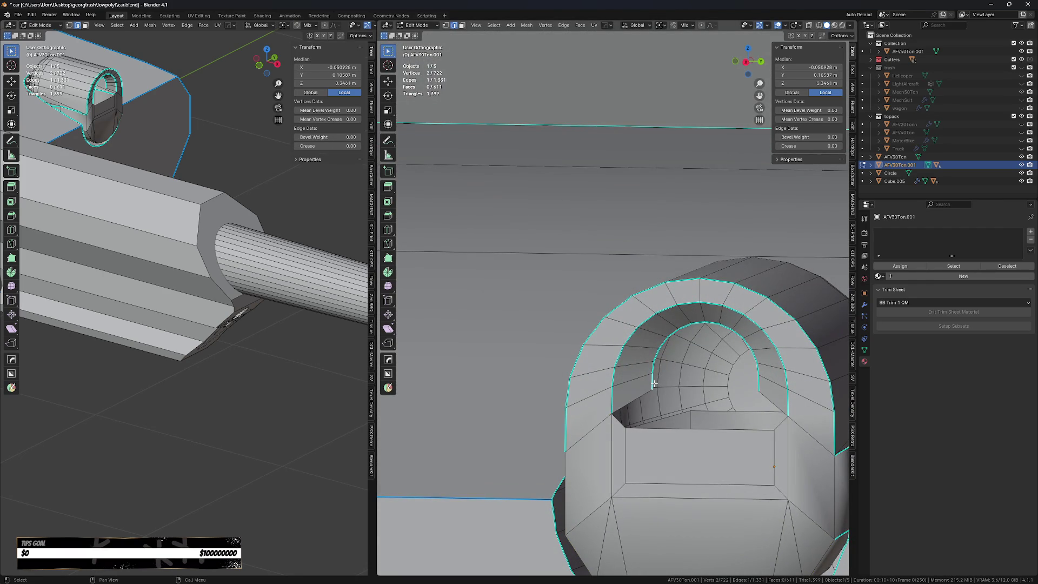
{"action": "scroll", "coordinate": [768, 396], "scroll_direction": "up", "scroll_amount": 1}
- Select the shortest edge path along the hatch's inner arch
{"action": "left_click", "coordinate": [768, 396], "text": "ctrl"}
{"action": "left_click", "coordinate": [768, 396]}
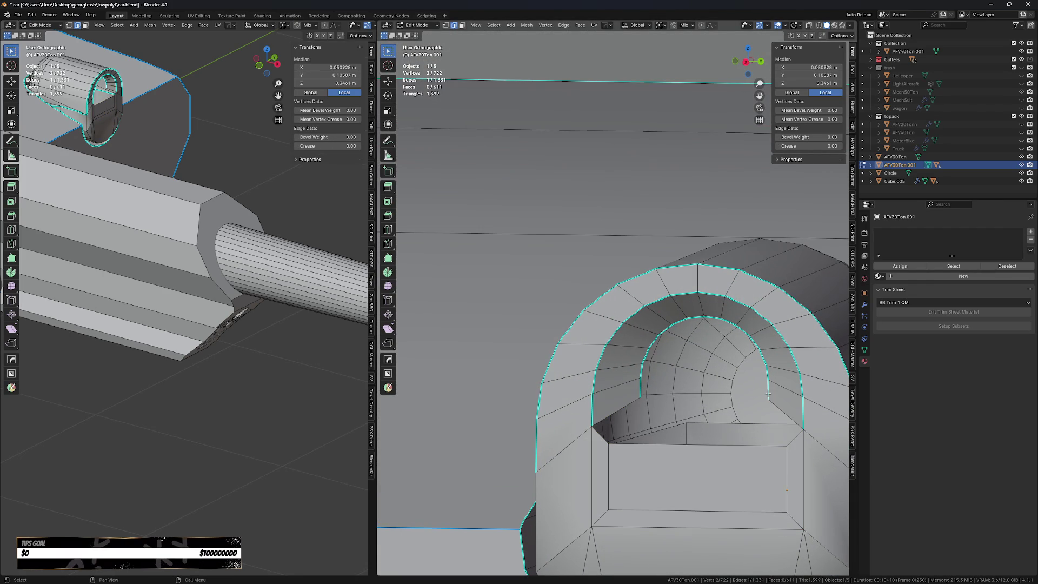
{"action": "left_click", "coordinate": [739, 329], "text": "ctrl"}
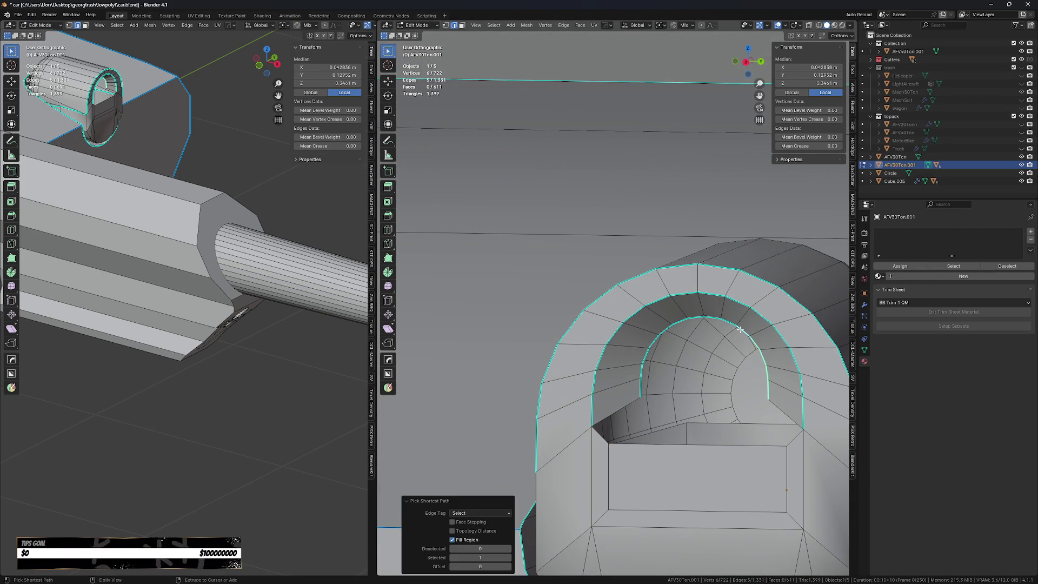
{"action": "left_click", "coordinate": [641, 391], "text": "ctrl"}
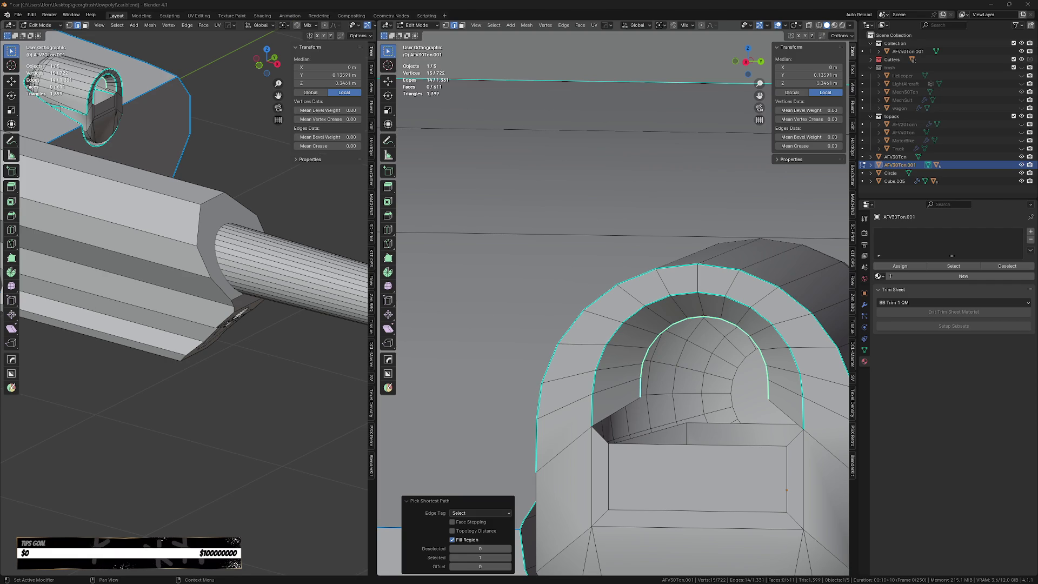
{"action": "key", "text": "XF86AudioLowerVolume"}
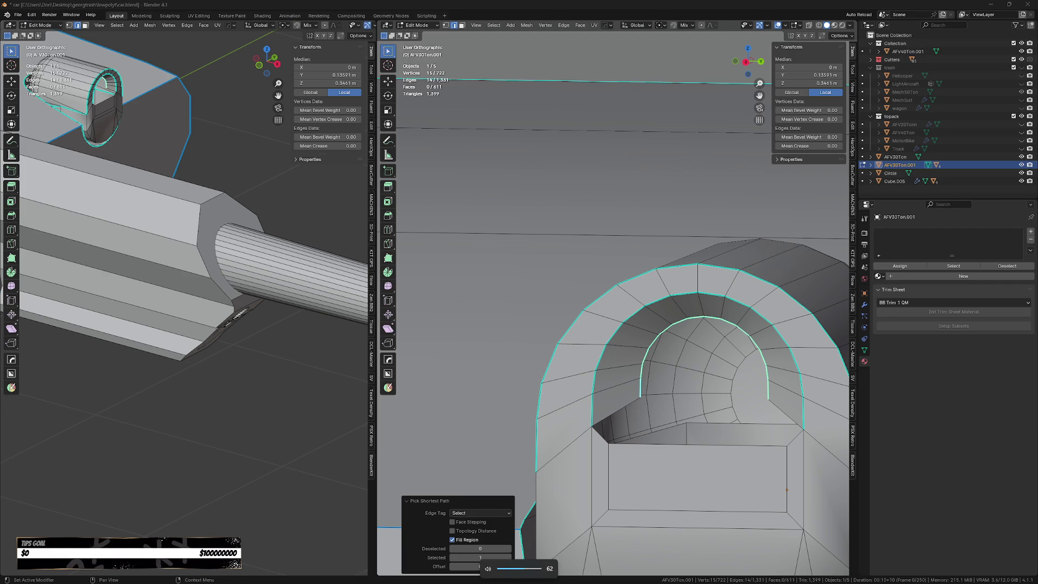
{"action": "middle_click_drag", "start_coordinate": [680, 438], "coordinate": [651, 411], "text": "shift"}
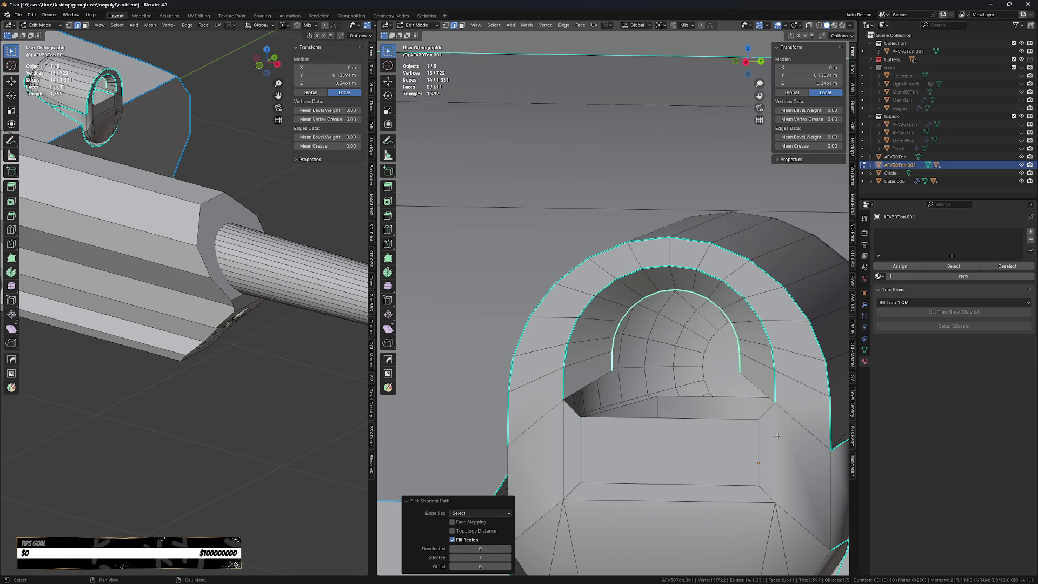
{"action": "mouse_move", "coordinate": [676, 357]}
{"action": "middle_mouse_down"}
{"action": "mouse_move", "coordinate": [631, 374]}
{"action": "mouse_move", "coordinate": [655, 412]}
{"action": "middle_mouse_up"}
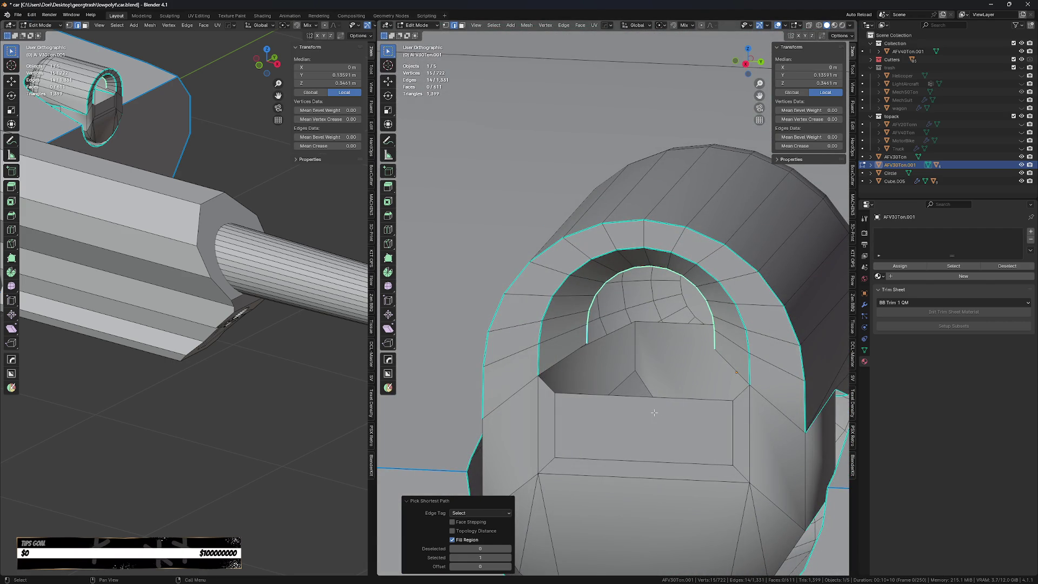
{"action": "mouse_move", "coordinate": [656, 412]}
{"action": "middle_mouse_down"}
{"action": "mouse_move", "coordinate": [616, 370]}
{"action": "mouse_move", "coordinate": [624, 361]}
{"action": "middle_mouse_up"}
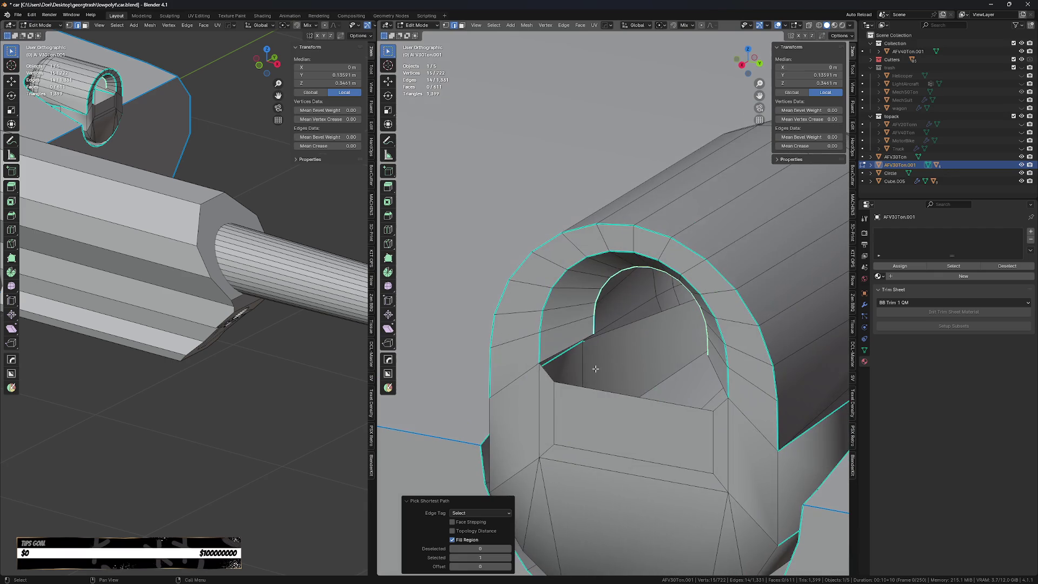
- Fill two new faces across the gaps at the arch's base
{"action": "left_click", "coordinate": [557, 374]}
{"action": "left_click", "coordinate": [708, 408], "text": "shift"}
{"action": "mouse_move", "coordinate": [709, 408]}
{"action": "middle_mouse_down", "text": "shift"}
{"action": "mouse_move", "coordinate": [728, 396]}
{"action": "mouse_move", "coordinate": [611, 357]}
{"action": "mouse_move", "coordinate": [640, 367]}
{"action": "middle_mouse_up", "text": "shift"}
{"action": "key", "text": "f"}
{"action": "left_click", "coordinate": [609, 356]}
{"action": "key", "text": "f"}
{"action": "middle_click_drag", "start_coordinate": [704, 326], "coordinate": [666, 347]}
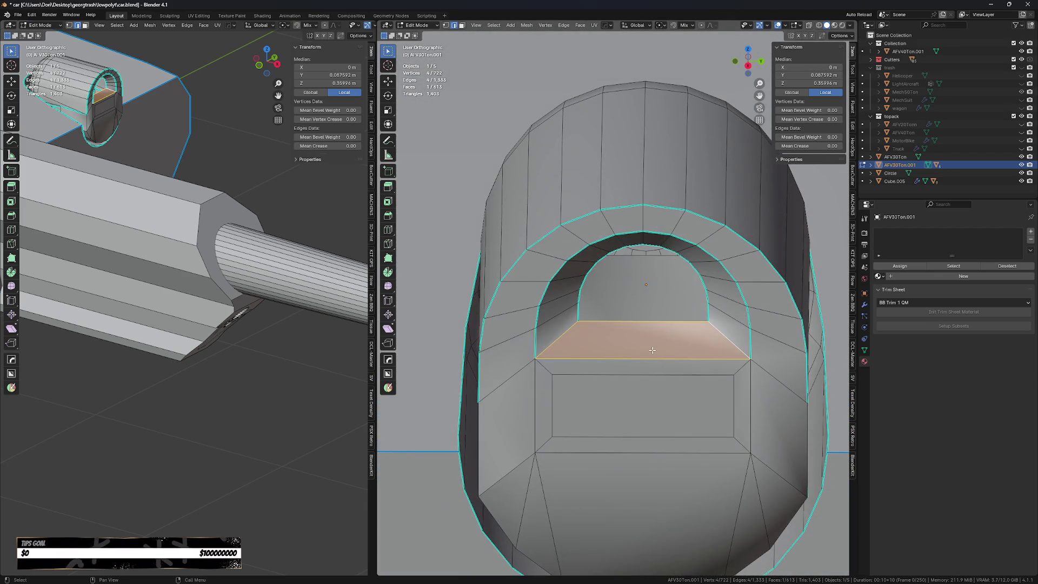
- Merge the hatch mesh's vertices by distance and fill the arch hole with a face
{"action": "key", "text": "a"}
{"action": "key", "text": "m"}
{"action": "key", "text": "b"}
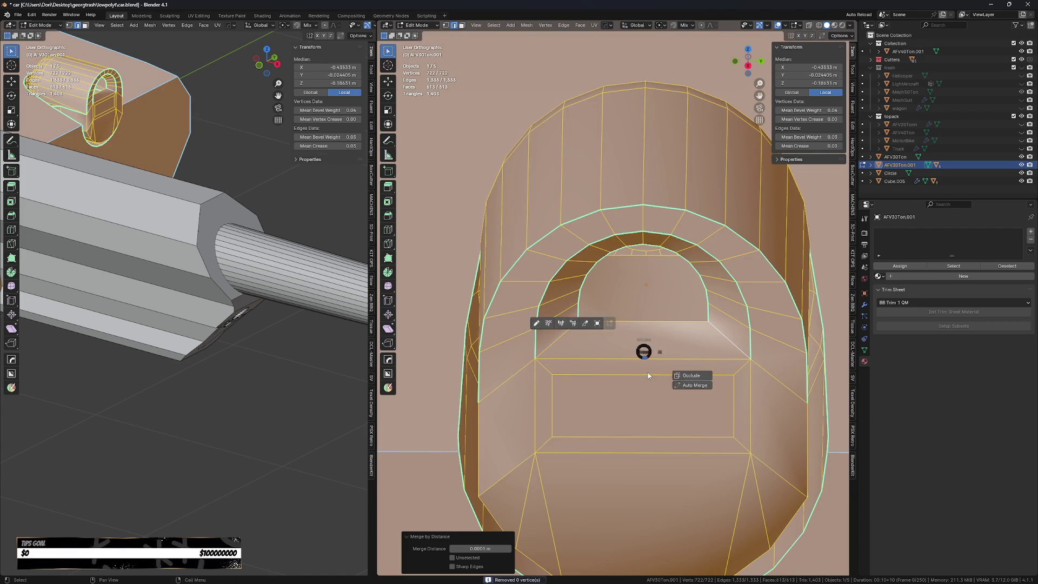
{"action": "left_click", "coordinate": [645, 354]}
{"action": "mouse_move", "coordinate": [645, 354]}
{"action": "middle_mouse_down"}
{"action": "mouse_move", "coordinate": [627, 330]}
{"action": "mouse_move", "coordinate": [679, 307]}
{"action": "middle_mouse_up"}
{"action": "left_click", "coordinate": [643, 331], "text": "alt"}
{"action": "scroll", "coordinate": [643, 331], "scroll_direction": "down", "scroll_amount": 1}
{"action": "key", "text": "f"}
{"action": "scroll", "coordinate": [649, 309], "scroll_direction": "down", "scroll_amount": 1}
- After trying and undoing an inset and extrude, push the arch face inward along X
{"action": "key", "text": "i"}
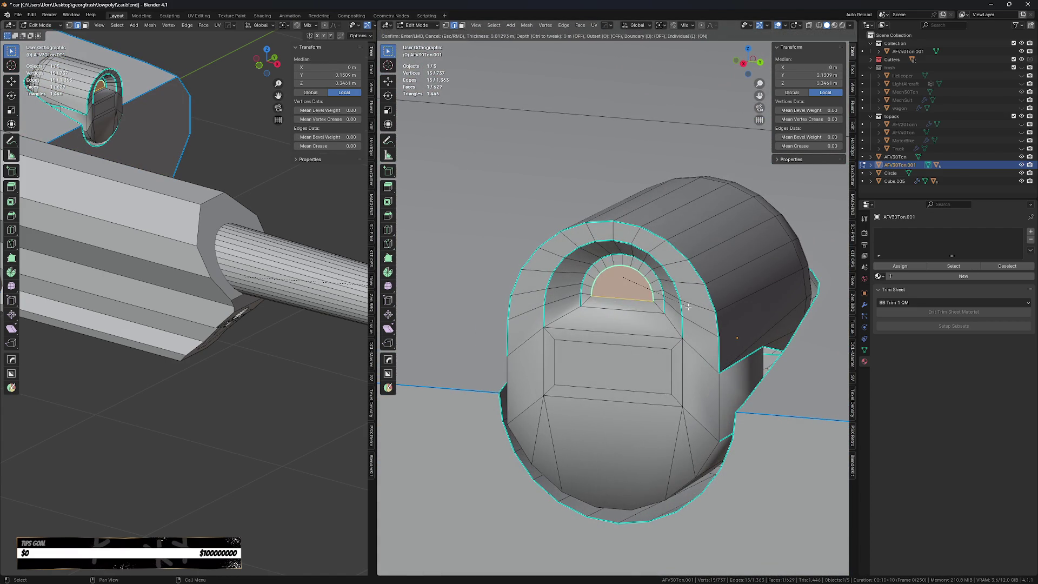
{"action": "left_click", "coordinate": [691, 307]}
{"action": "scroll", "coordinate": [697, 305], "scroll_direction": "up", "scroll_amount": 1}
{"action": "key", "text": "e"}
{"action": "right_click", "coordinate": [705, 303]}
{"action": "key", "text": "ctrl+z"}
{"action": "key", "text": "ctrl+z"}
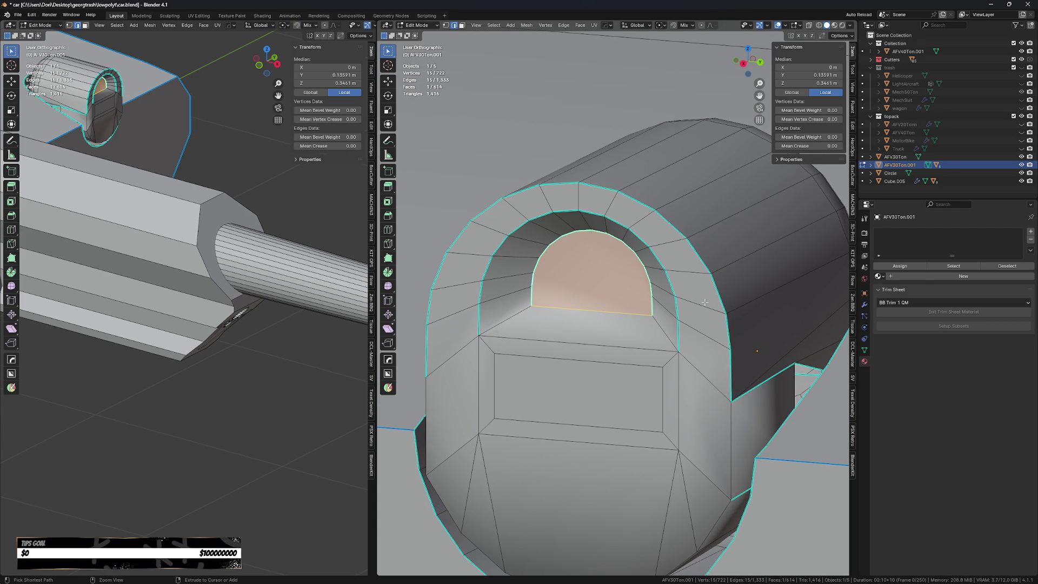
{"action": "scroll", "coordinate": [689, 319], "scroll_direction": "down", "scroll_amount": 2}
{"action": "key", "text": "g"}
{"action": "key", "text": "x"}
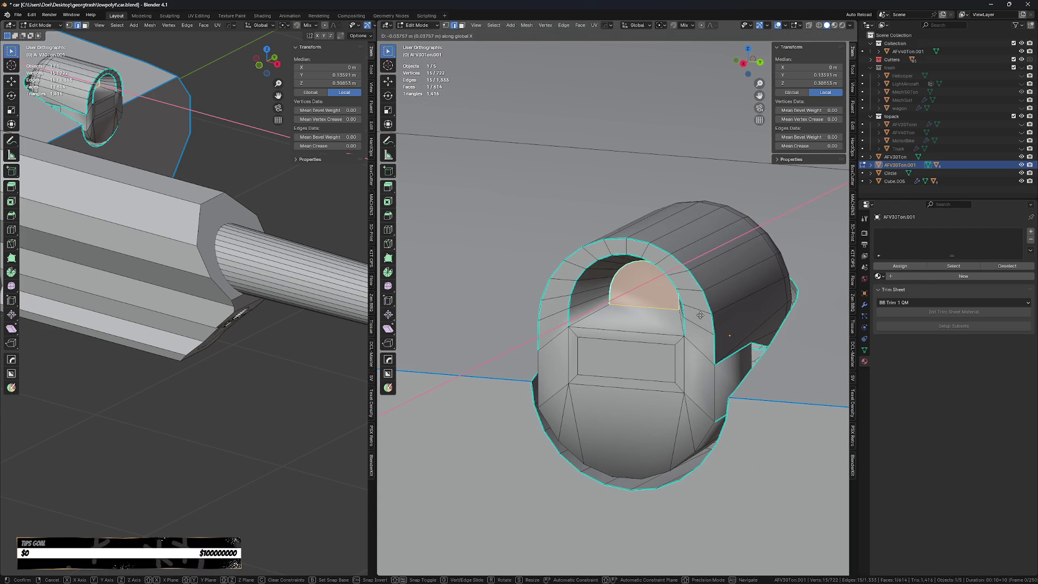
{"action": "left_click", "coordinate": [708, 314]}
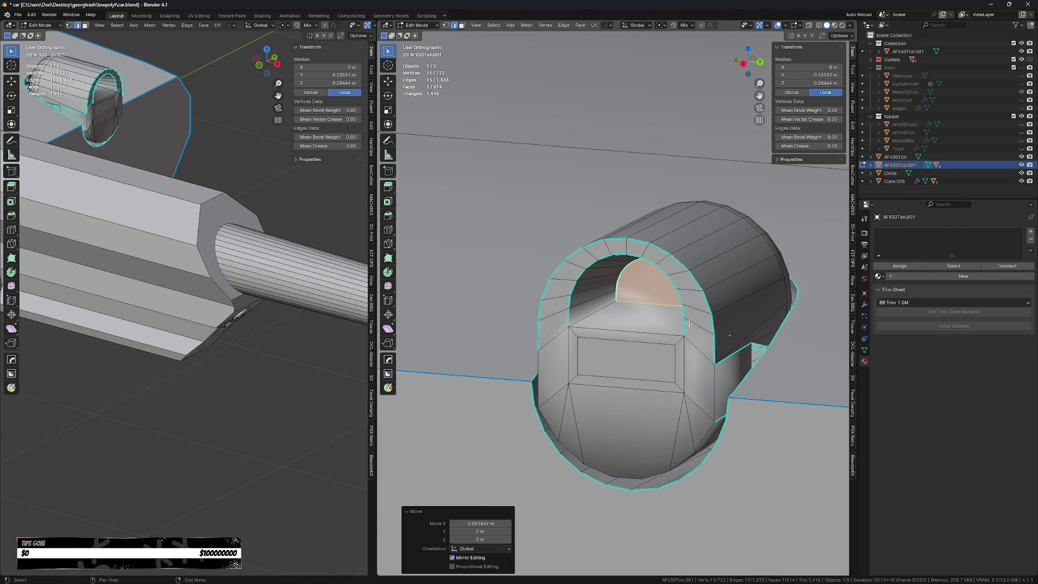
{"action": "scroll", "coordinate": [709, 315], "scroll_direction": "down", "scroll_amount": 3}
- Lower a single rim vertex of the arch along the Z axis
{"action": "scroll", "coordinate": [708, 315], "scroll_direction": "up", "scroll_amount": 3}
{"action": "mouse_move", "coordinate": [708, 315]}
{"action": "middle_mouse_down"}
{"action": "mouse_move", "coordinate": [622, 348]}
{"action": "mouse_move", "coordinate": [678, 355]}
{"action": "mouse_move", "coordinate": [698, 332]}
{"action": "middle_mouse_up"}
{"action": "scroll", "coordinate": [701, 327], "scroll_direction": "up", "scroll_amount": 5}
{"action": "scroll", "coordinate": [701, 326], "scroll_direction": "down", "scroll_amount": 3}
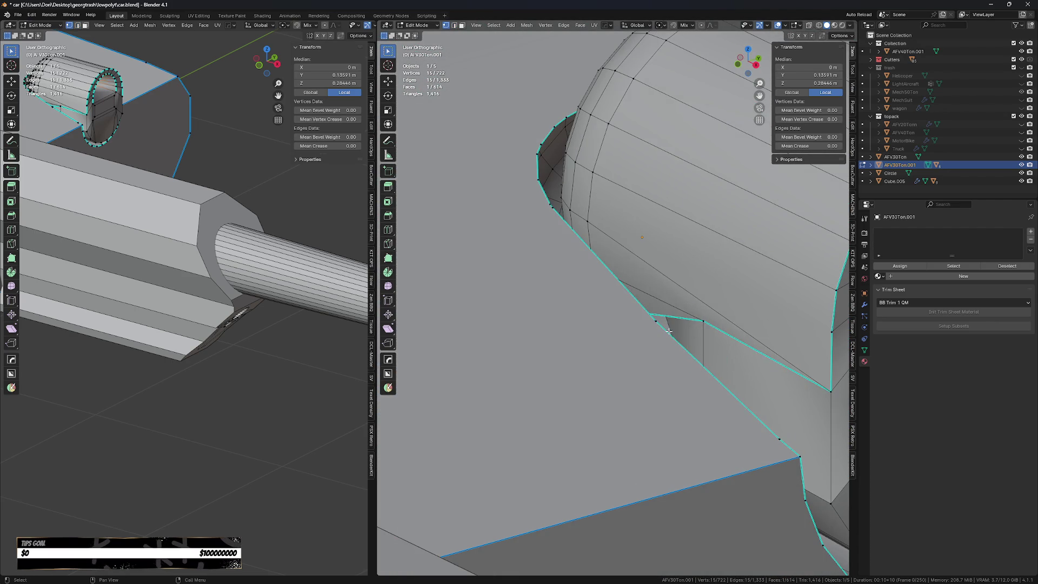
{"action": "left_click", "coordinate": [702, 358]}
{"action": "key", "text": "g"}
{"action": "key", "text": "z"}
{"action": "left_click", "coordinate": [702, 368]}
{"action": "scroll", "coordinate": [702, 368], "scroll_direction": "down", "scroll_amount": 3}
{"action": "middle_click_drag", "start_coordinate": [702, 368], "coordinate": [712, 320]}
- Select the linked hatch geometry and symmetrize it with MACHIN3 Symmetrize
{"action": "key", "text": "shift+s"}
{"action": "key", "text": "Escape"}
{"action": "key", "text": "2"}
{"action": "left_click", "coordinate": [700, 345]}
{"action": "key", "text": "shift+s"}
{"action": "key", "text": "Escape"}
{"action": "key", "text": "ctrl+l"}
{"action": "left_click", "coordinate": [681, 399]}
{"action": "key", "text": "ctrl+l"}
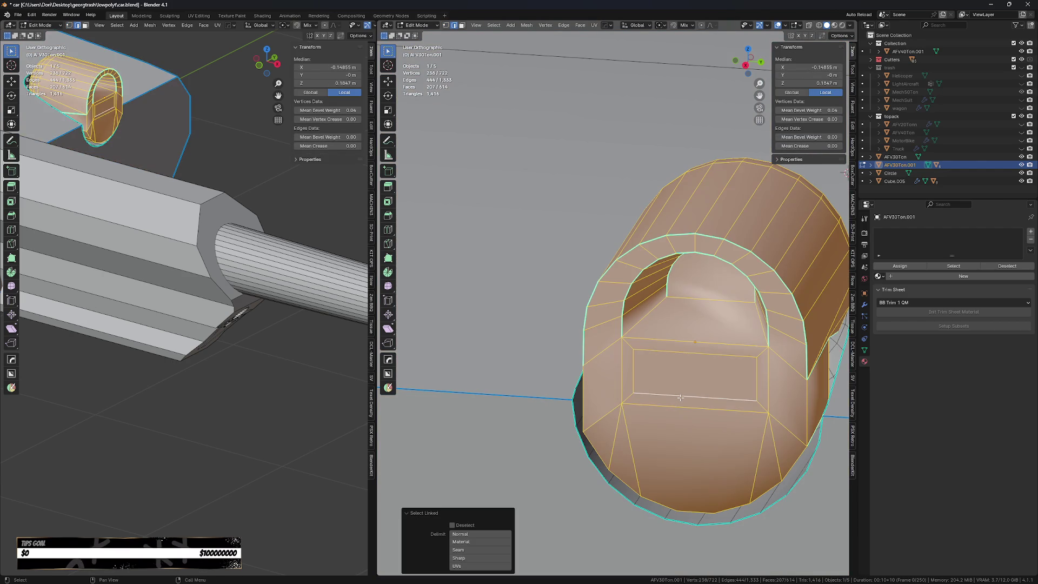
{"action": "key", "text": "alt+x"}
{"action": "left_click", "coordinate": [681, 399]}
{"action": "middle_click_drag", "start_coordinate": [681, 399], "coordinate": [731, 405]}
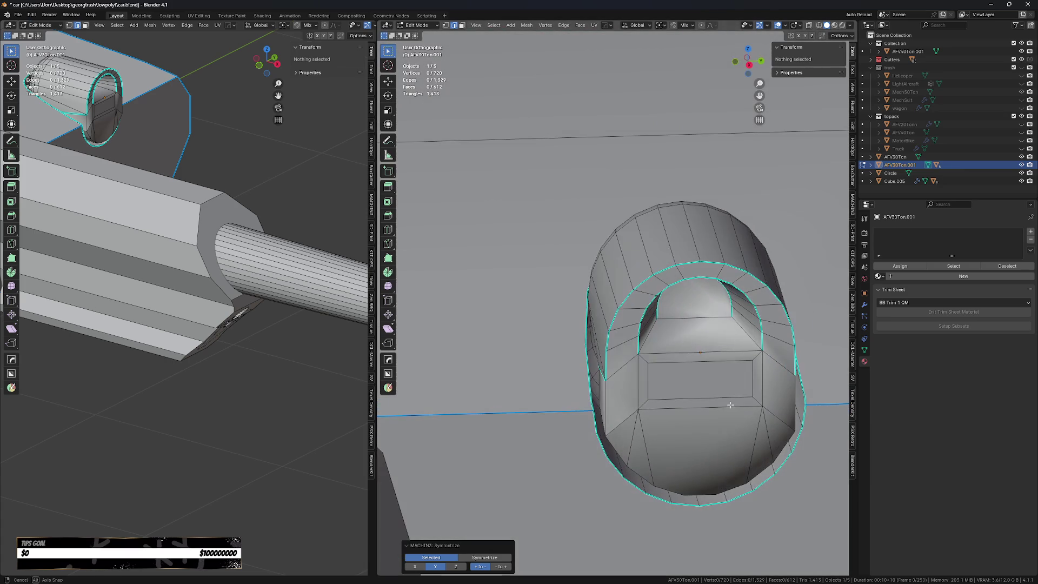
- Dissolve the middle panel's inset border into one flat face, then return to Object Mode
{"action": "key", "text": "l"}
{"action": "scroll", "coordinate": [728, 403], "scroll_direction": "down", "scroll_amount": 6}
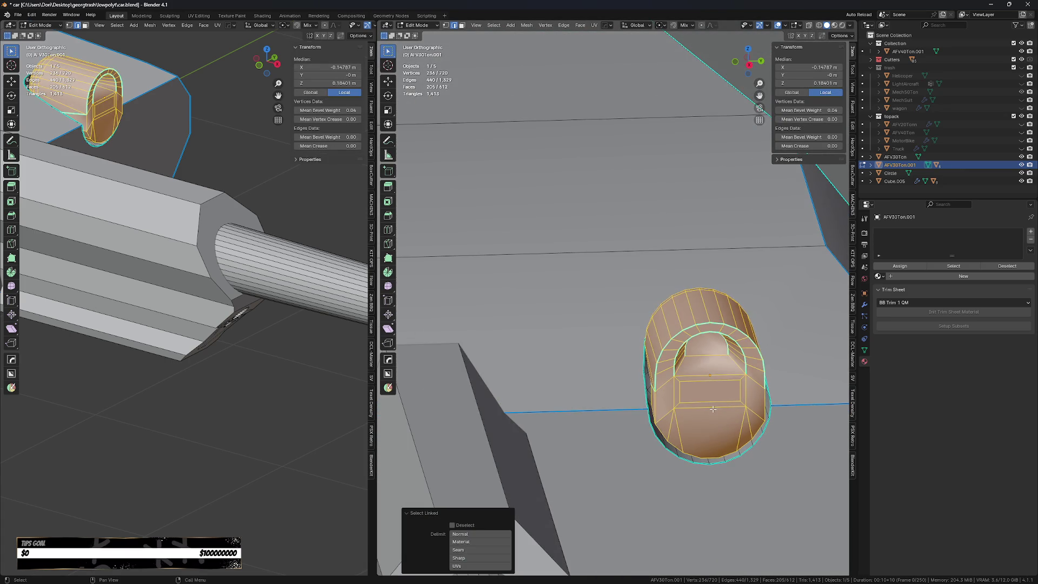
{"action": "scroll", "coordinate": [704, 404], "scroll_direction": "up", "scroll_amount": 4}
{"action": "scroll", "coordinate": [704, 404], "scroll_direction": "up", "scroll_amount": 2}
{"action": "right_click", "coordinate": [709, 403]}
{"action": "left_click", "coordinate": [722, 402]}
{"action": "key", "text": "ctrl+x"}
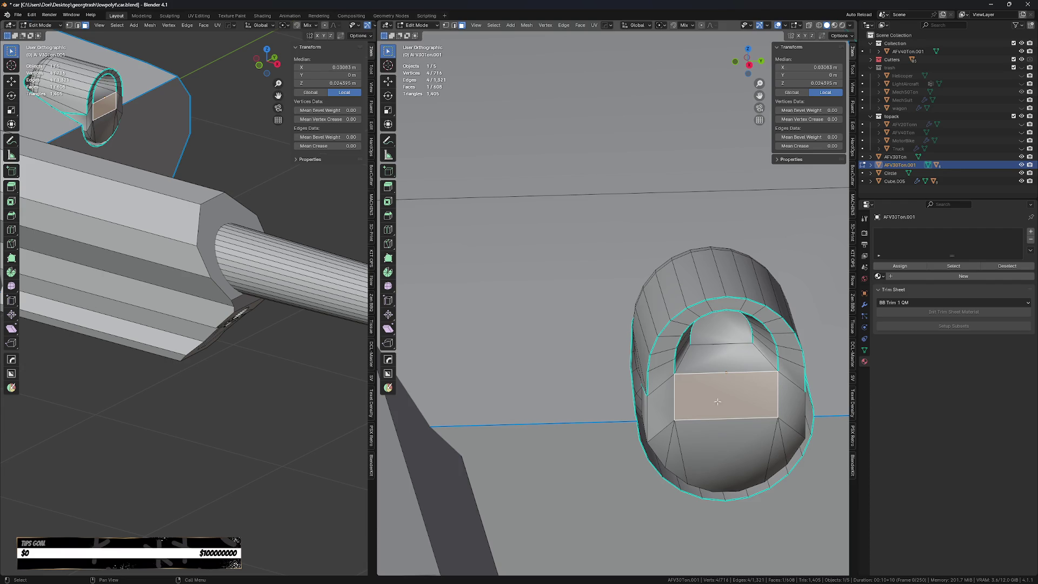
{"action": "mouse_move", "coordinate": [718, 395]}
{"action": "middle_mouse_down"}
{"action": "mouse_move", "coordinate": [667, 401]}
{"action": "mouse_move", "coordinate": [690, 410]}
{"action": "middle_mouse_up"}
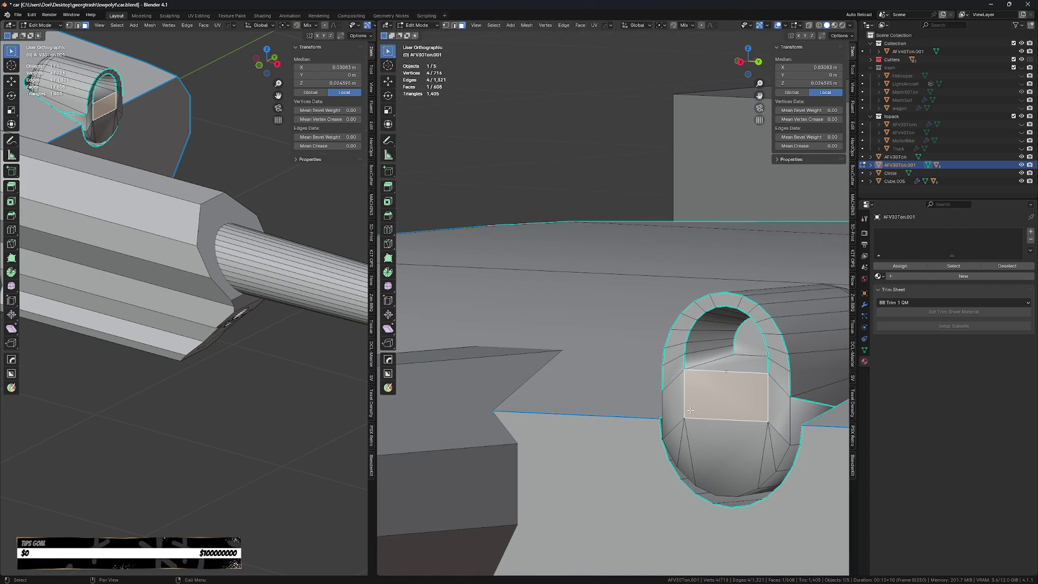
{"action": "key", "text": "KP_3"}
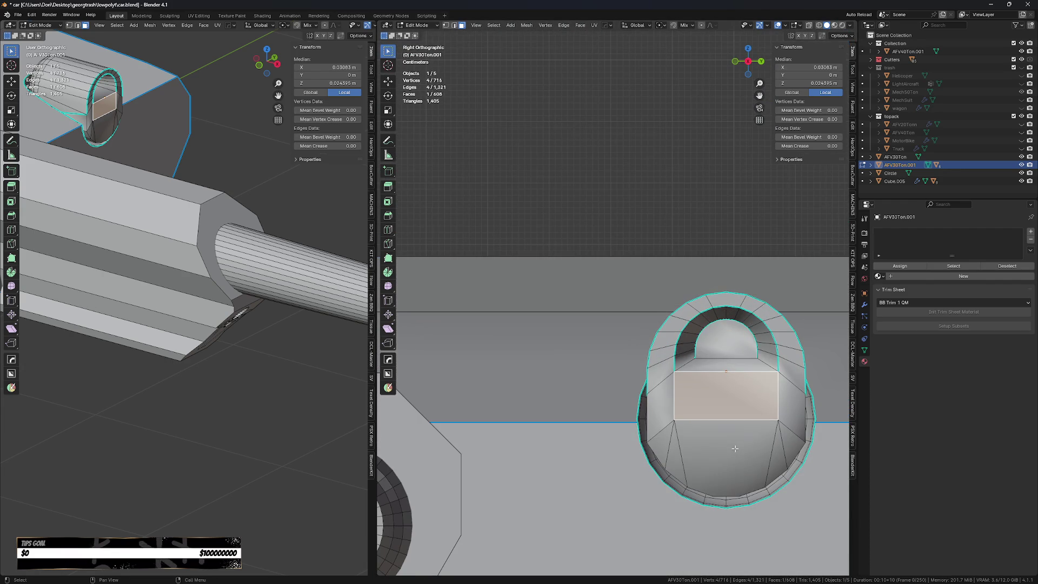
{"action": "key", "text": "Tab"}
- Draw a small BoxCutter circle cut on the lower panel and set its depth
{"action": "key", "text": "alt+w"}
{"action": "key", "text": "d"}
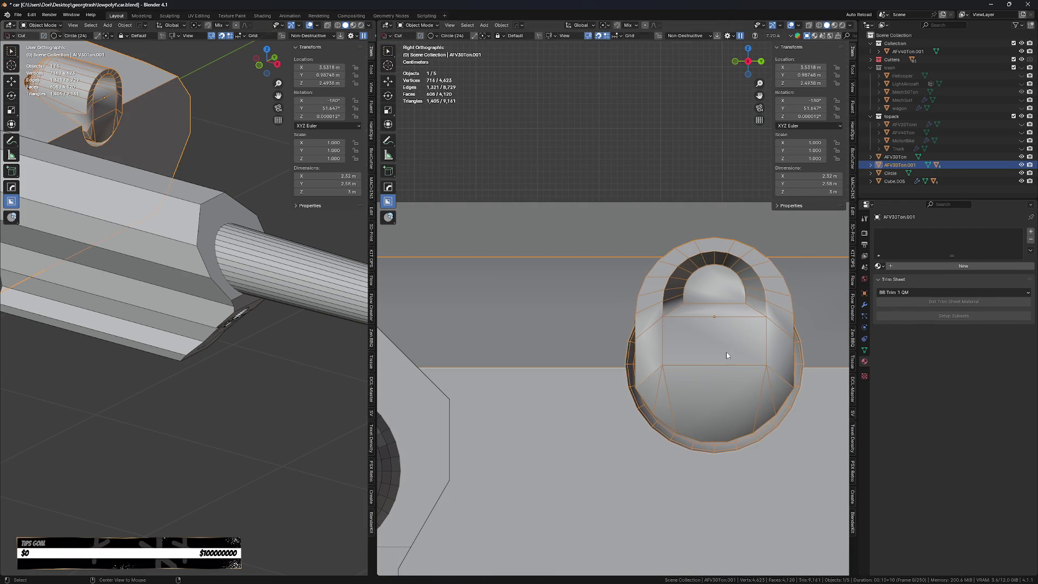
{"action": "scroll", "coordinate": [705, 350], "scroll_direction": "up", "scroll_amount": 2}
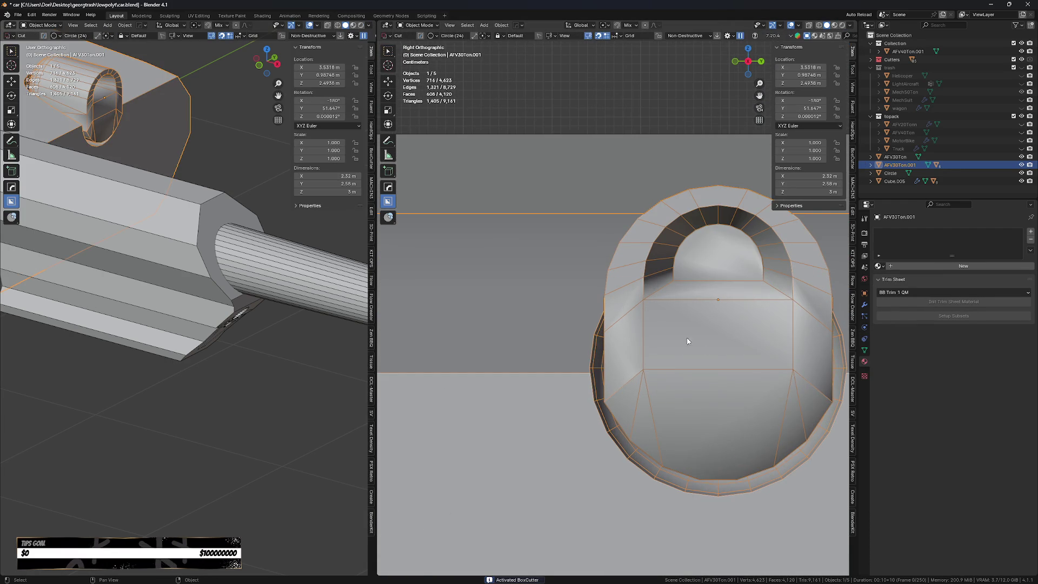
{"action": "mouse_move", "coordinate": [704, 364]}
{"action": "left_mouse_down"}
{"action": "mouse_move", "coordinate": [694, 352]}
{"action": "mouse_move", "coordinate": [700, 364]}
{"action": "left_mouse_up"}
{"action": "key", "text": "g"}
{"action": "middle_click", "coordinate": [700, 363]}
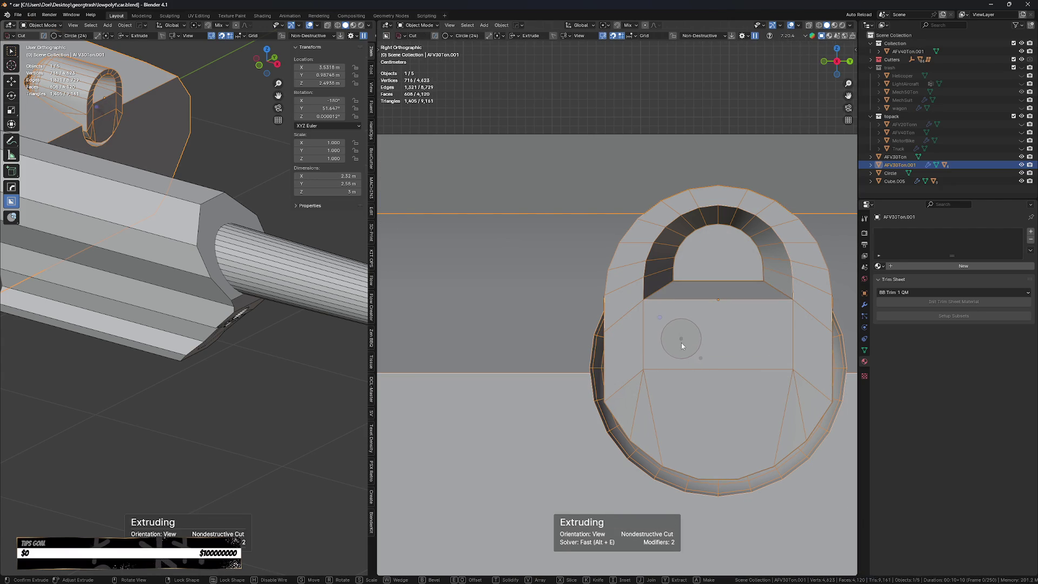
{"action": "mouse_move", "coordinate": [693, 320]}
{"action": "middle_mouse_down"}
{"action": "mouse_move", "coordinate": [720, 331]}
{"action": "mouse_move", "coordinate": [642, 394]}
{"action": "mouse_move", "coordinate": [602, 343]}
{"action": "middle_mouse_up"}
{"action": "key", "text": "e"}
{"action": "left_click", "coordinate": [615, 335]}
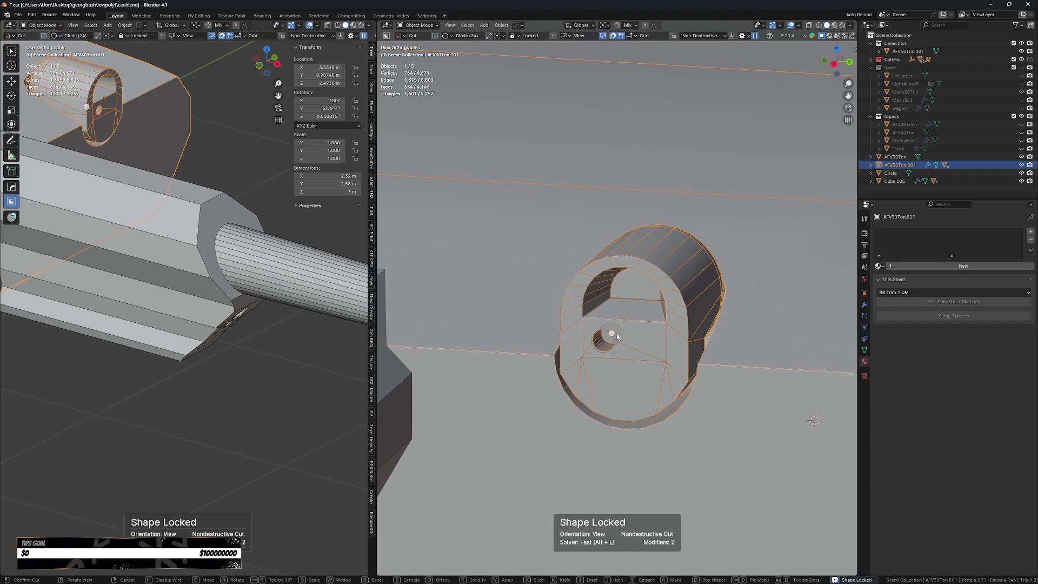
- Array the circle cut into two side-by-side holes and finish the cut
{"action": "scroll", "coordinate": [638, 336], "scroll_direction": "up", "scroll_amount": 4}
{"action": "key", "text": "v"}
{"action": "scroll", "coordinate": [605, 376], "scroll_direction": "down", "scroll_amount": 2}
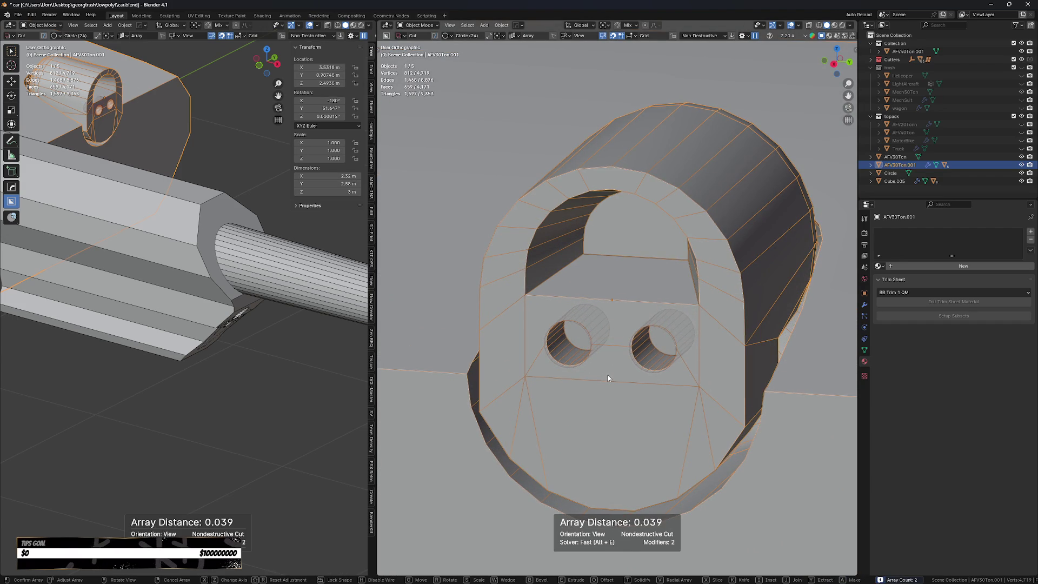
{"action": "left_click", "coordinate": [611, 373]}
{"action": "left_click", "coordinate": [635, 410]}
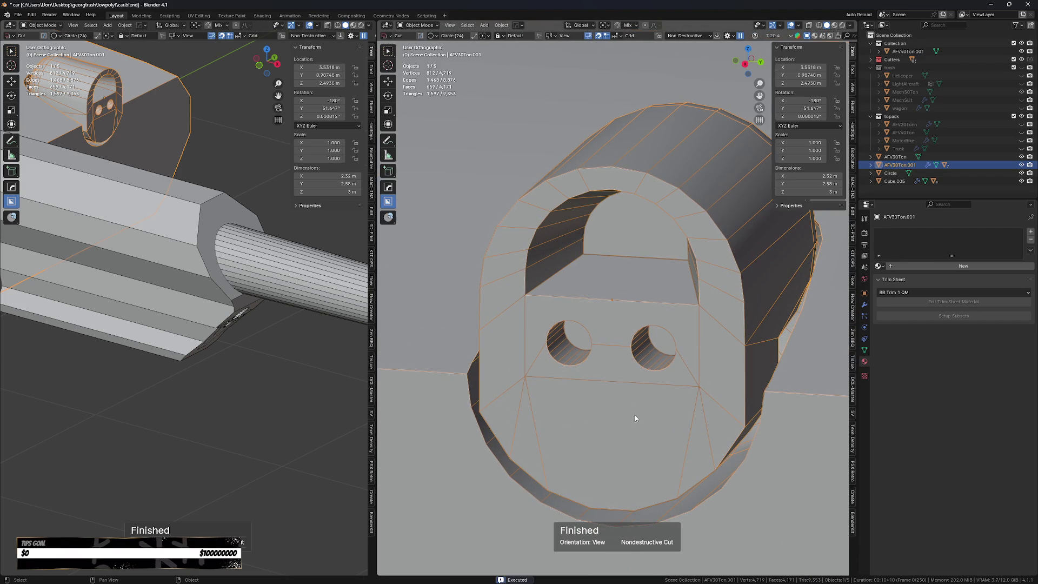
{"action": "scroll", "coordinate": [635, 410], "scroll_direction": "up", "scroll_amount": 5}
{"action": "scroll", "coordinate": [635, 403], "scroll_direction": "down", "scroll_amount": 4}
{"action": "key", "text": "KP_3"}
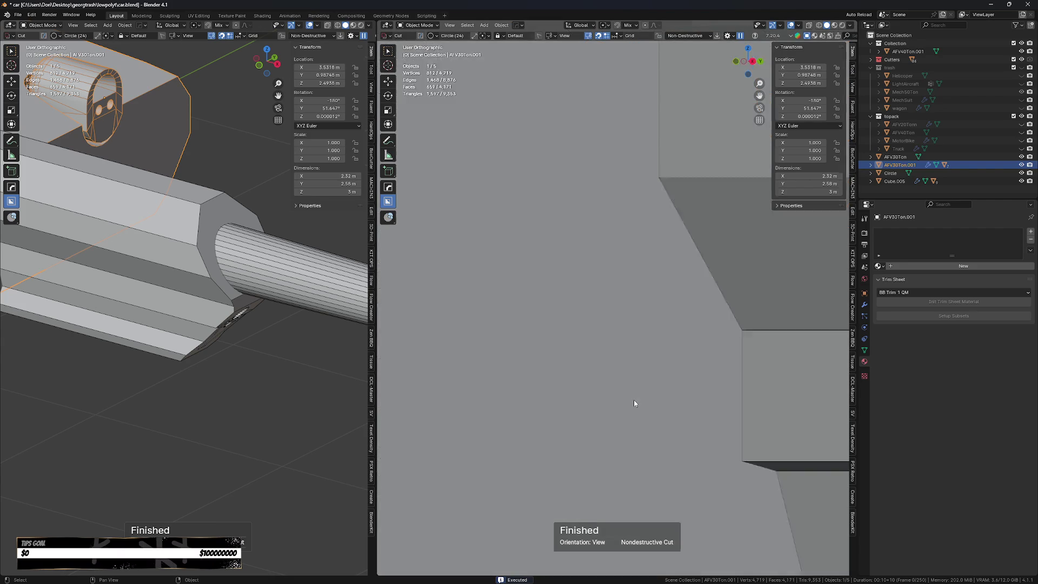
{"action": "scroll", "coordinate": [634, 400], "scroll_direction": "down", "scroll_amount": 5}
{"action": "scroll", "coordinate": [751, 291], "scroll_direction": "up", "scroll_amount": 8}
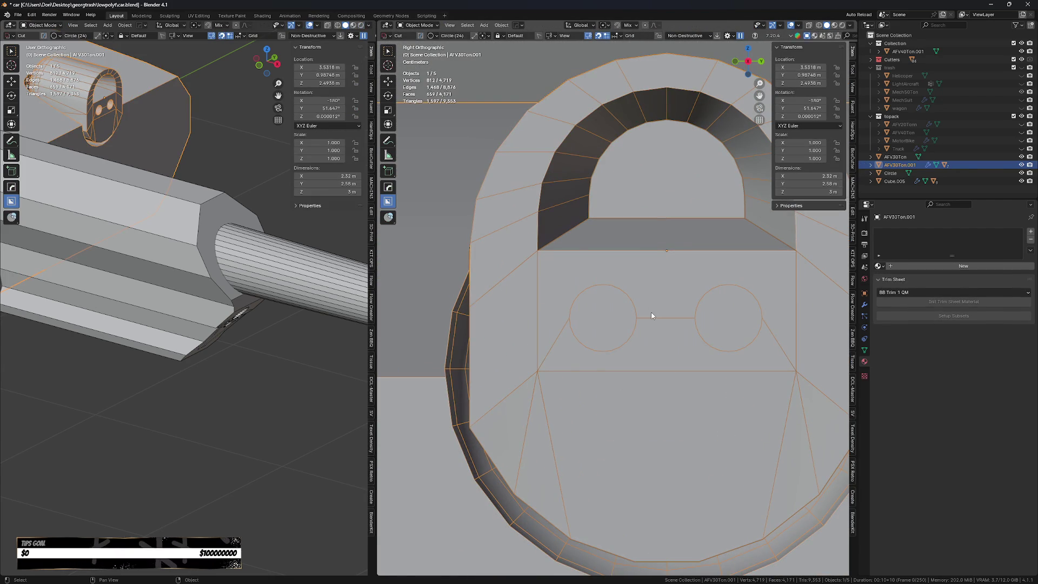
{"action": "key", "text": "shift+a"}
- Add a circle mesh and place it near the hatch
{"action": "mouse_move", "coordinate": [647, 306]}
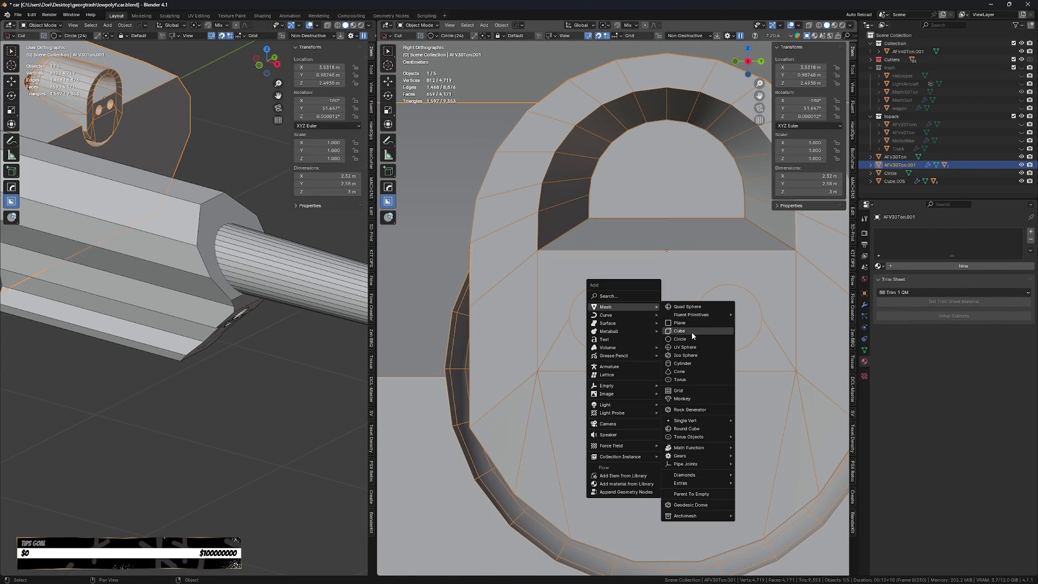
{"action": "left_click", "coordinate": [693, 331]}
{"action": "key", "text": "g"}
{"action": "left_click", "coordinate": [684, 325]}
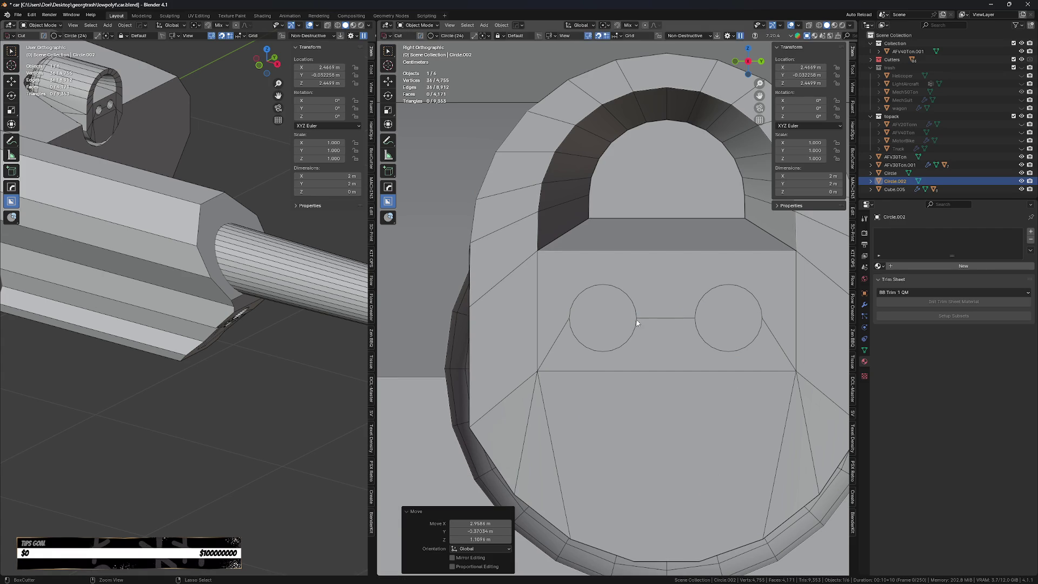
- Rotate the circle 90° about X and 90° about Z to stand it upright
{"action": "key", "text": "r"}
{"action": "key", "text": "x"}
{"action": "key", "text": "9"}
{"action": "key", "text": "0"}
{"action": "key", "text": "Return"}
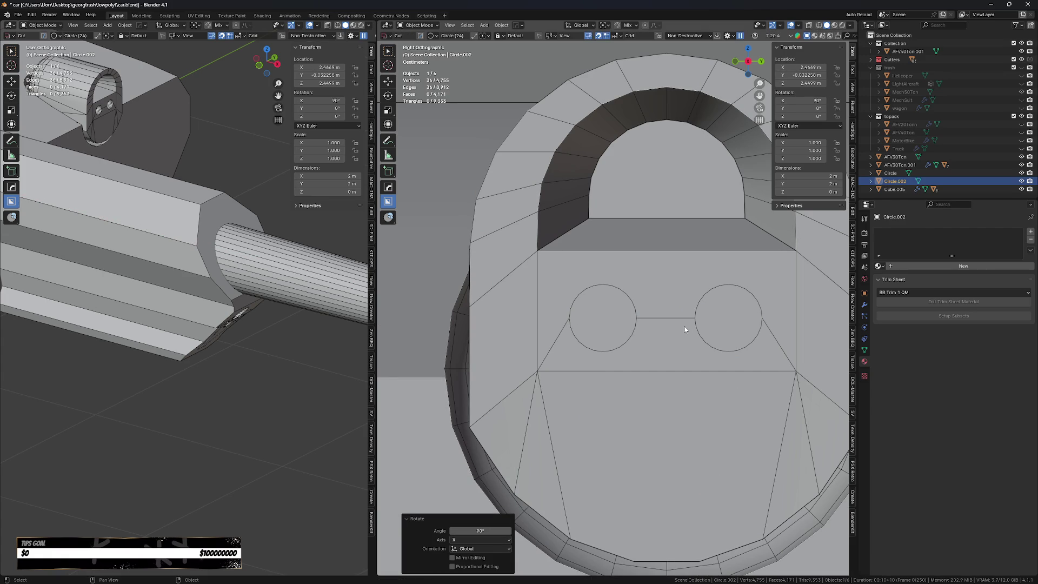
{"action": "scroll", "coordinate": [684, 324], "scroll_direction": "down", "scroll_amount": 6}
{"action": "key", "text": "z"}
{"action": "key", "text": "9"}
{"action": "key", "text": "0"}
{"action": "key", "text": "Return"}
- Shrink the circle and snap it along X onto a hatch vertex
{"action": "key", "text": "s"}
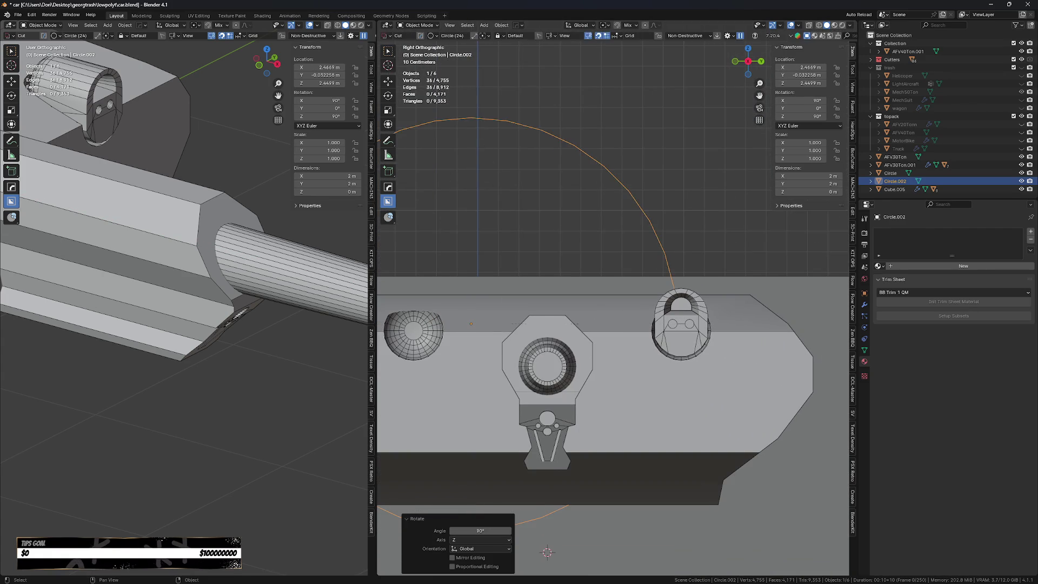
{"action": "left_click", "coordinate": [497, 339]}
{"action": "key", "text": "g"}
{"action": "key", "text": "x"}
{"action": "key", "text": "ctrl"}
{"action": "left_click", "coordinate": [679, 304]}
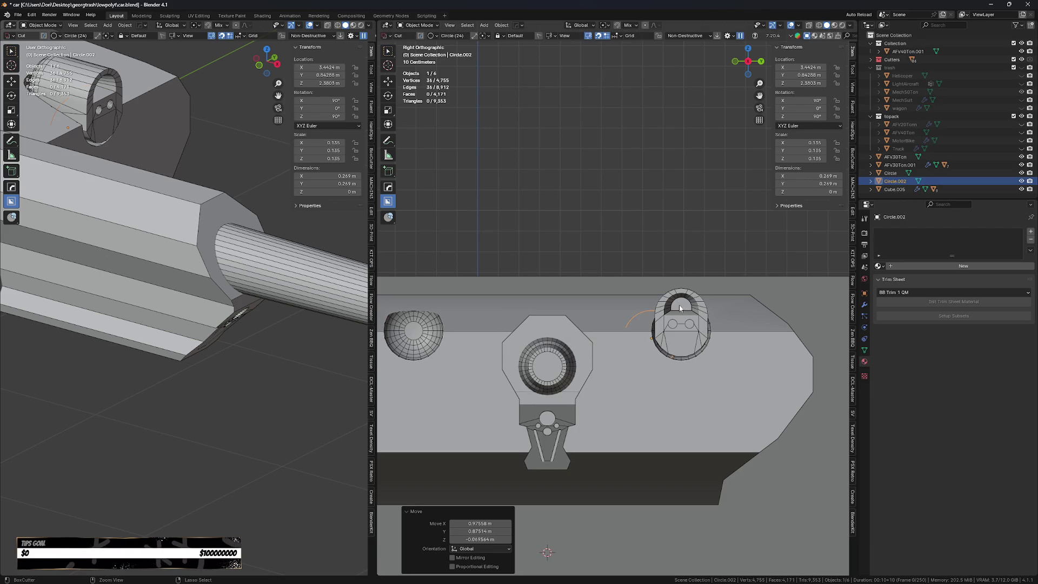
{"action": "scroll", "coordinate": [679, 313], "scroll_direction": "up", "scroll_amount": 4}
{"action": "key", "text": "g"}
{"action": "key", "text": "s"}
{"action": "left_click", "coordinate": [737, 251]}
- Reposition the circle along X and scale it down to fit inside the arched opening
{"action": "key", "text": "g"}
{"action": "key", "text": "y"}
{"action": "key", "text": "Escape"}
{"action": "key", "text": "g"}
{"action": "key", "text": "x"}
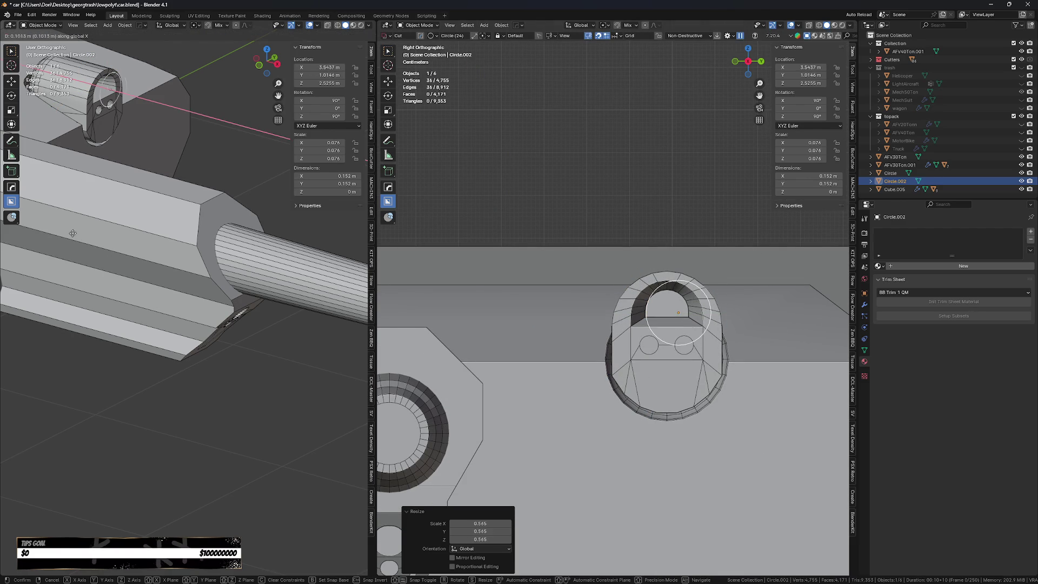
{"action": "left_click", "coordinate": [82, 240]}
{"action": "scroll", "coordinate": [621, 296], "scroll_direction": "up", "scroll_amount": 2}
{"action": "key", "text": "g"}
{"action": "left_click", "coordinate": [672, 297]}
{"action": "key", "text": "s"}
{"action": "left_click", "coordinate": [679, 343]}
- Checker-deselect the circle's vertices in Edit Mode and dissolve the alternating ones
{"action": "key", "text": "Tab"}
{"action": "scroll", "coordinate": [667, 323], "scroll_direction": "up", "scroll_amount": 2}
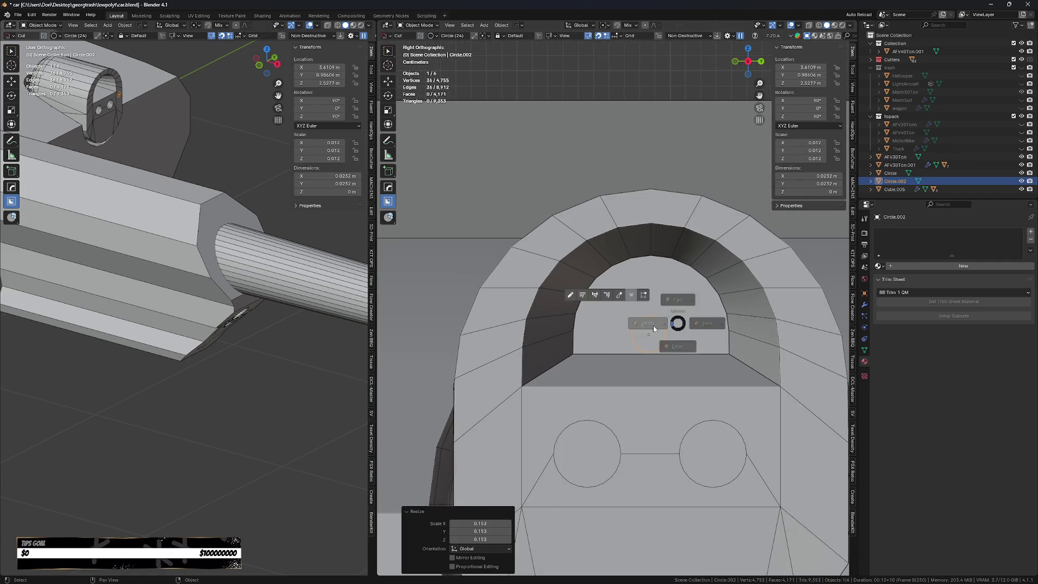
{"action": "key", "text": "a"}
{"action": "key", "text": "q"}
{"action": "mouse_move", "coordinate": [622, 476]}
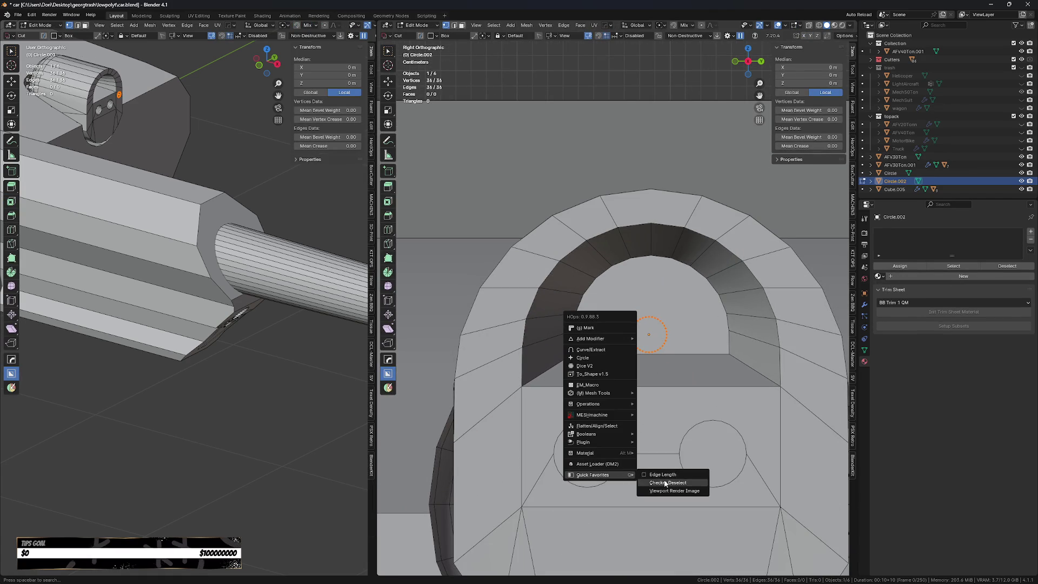
{"action": "left_click", "coordinate": [664, 476]}
{"action": "key", "text": "ctrl+s"}
{"action": "key", "text": "ctrl+x"}
- Save car.blend and select all of the circle in edge mode
{"action": "key", "text": "ctrl+s"}
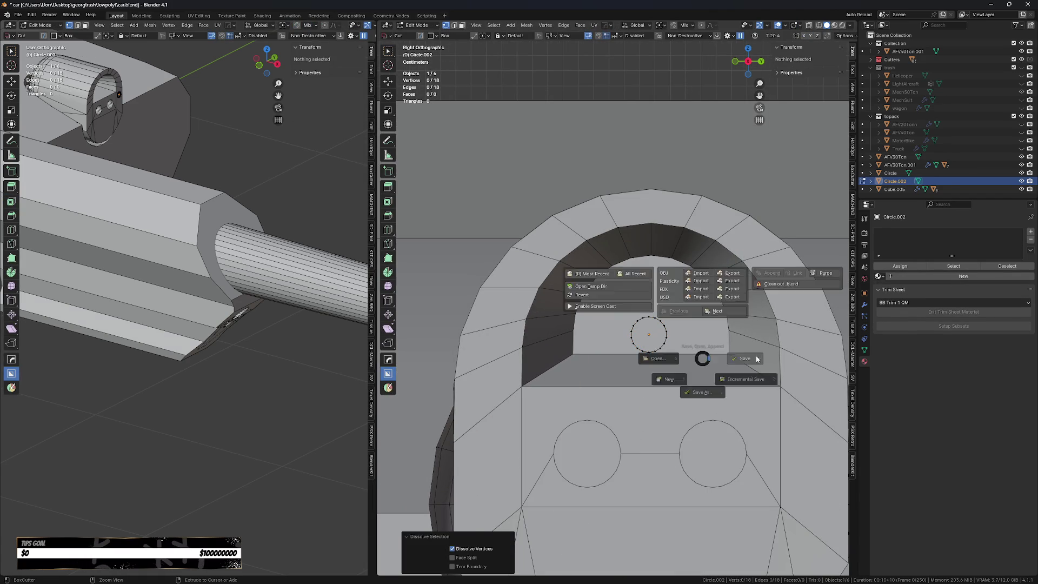
{"action": "left_click", "coordinate": [732, 355]}
{"action": "scroll", "coordinate": [663, 336], "scroll_direction": "up", "scroll_amount": 2}
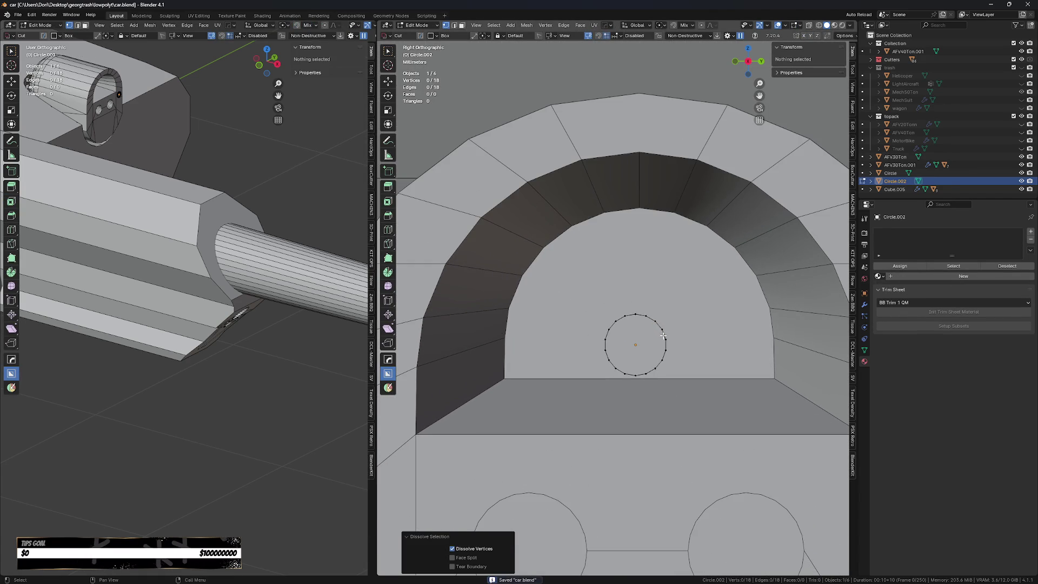
{"action": "key", "text": "a"}
{"action": "key", "text": "2"}
{"action": "key", "text": "XF86AudioLowerVolume"}
{"action": "key", "text": "XF86AudioLowerVolume"}
{"action": "key", "text": "XF86AudioLowerVolume"}
{"action": "key", "text": "XF86AudioLowerVolume"}
{"action": "key", "text": "XF86AudioLowerVolume"}
{"action": "key", "text": "XF86AudioLowerVolume"}
{"action": "key", "text": "XF86AudioLowerVolume"}
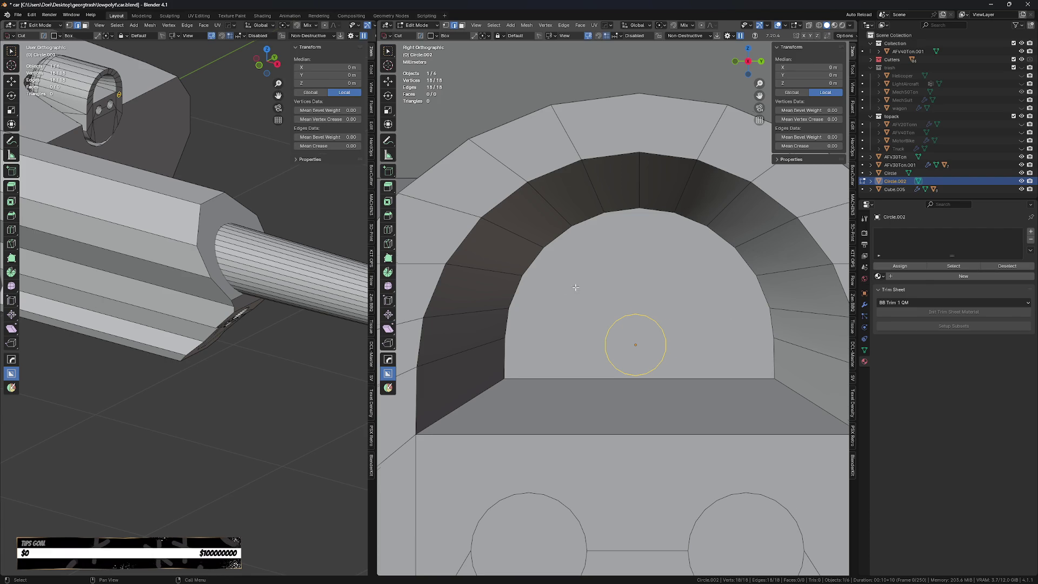
- Move the circle up and to the left within the hatch arch
{"action": "middle_click_drag", "start_coordinate": [610, 240], "coordinate": [627, 230], "text": "shift"}
{"action": "scroll", "coordinate": [622, 327], "scroll_direction": "down", "scroll_amount": 7}
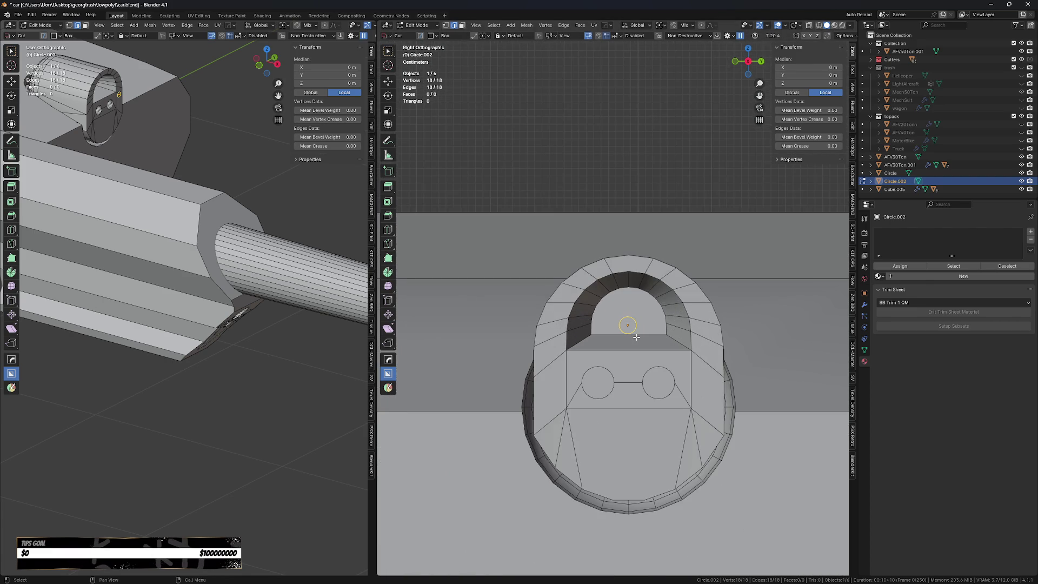
{"action": "key", "text": "ctrl+z"}
{"action": "key", "text": "ctrl+shift+z"}
{"action": "scroll", "coordinate": [636, 337], "scroll_direction": "up", "scroll_amount": 4}
{"action": "key", "text": "g"}
{"action": "left_click", "coordinate": [620, 301]}
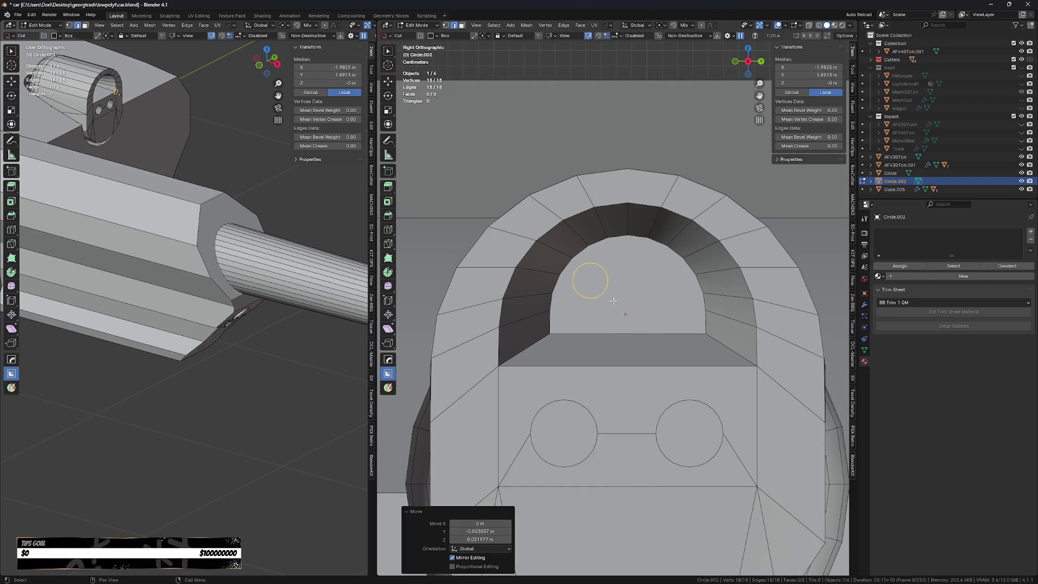
{"action": "scroll", "coordinate": [621, 301], "scroll_direction": "down", "scroll_amount": 5}
{"action": "scroll", "coordinate": [621, 301], "scroll_direction": "up", "scroll_amount": 3}
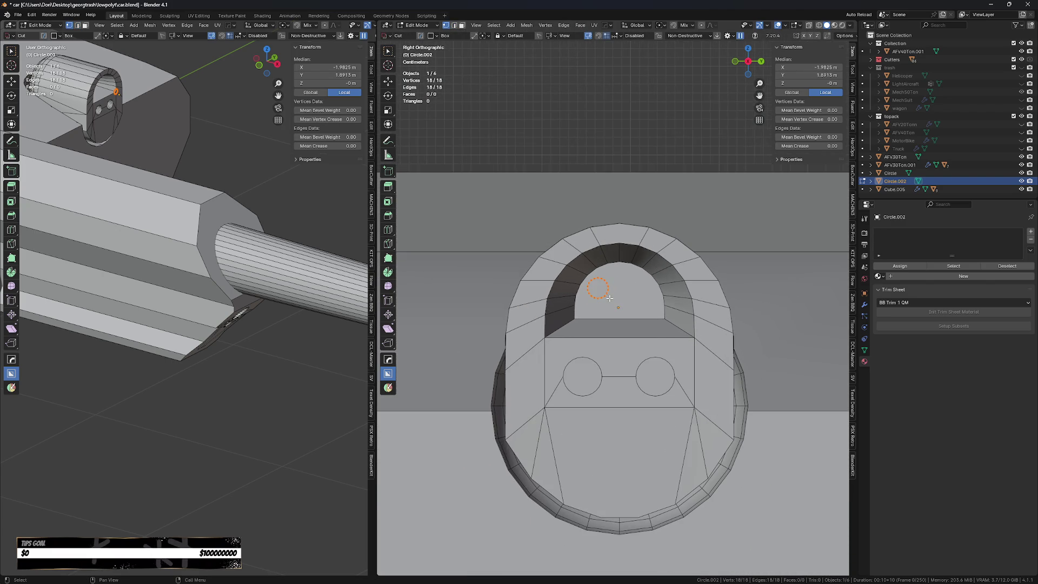
{"action": "left_click", "coordinate": [865, 304]}
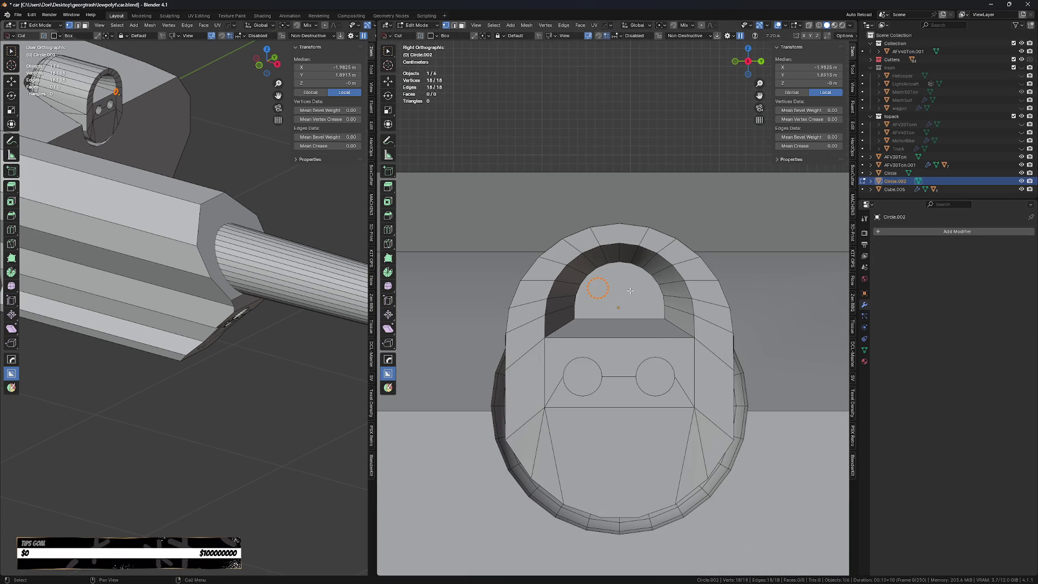
{"action": "key", "text": "KP_1"}
{"action": "key", "text": "KP_3"}
- Extrude the circle into a thin rod along X and duplicate it 0.0377 m along Y
{"action": "key", "text": "e"}
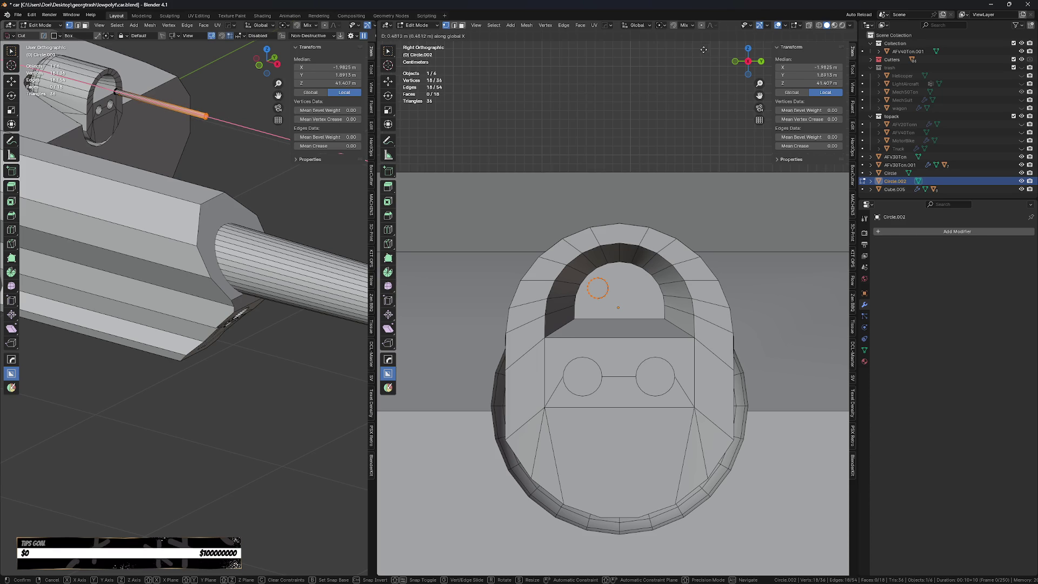
{"action": "left_click", "coordinate": [644, 556]}
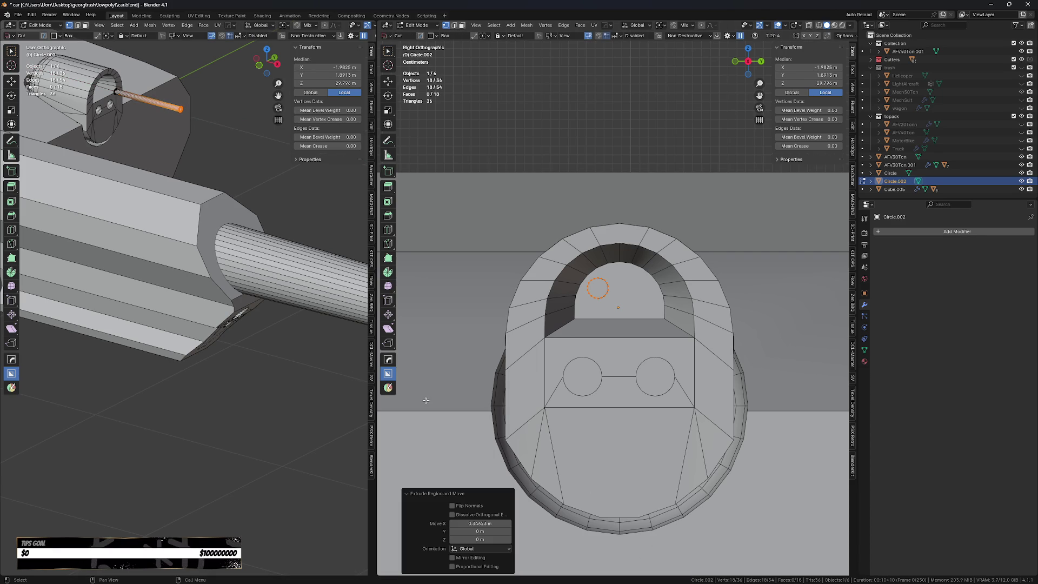
{"action": "key", "text": "l"}
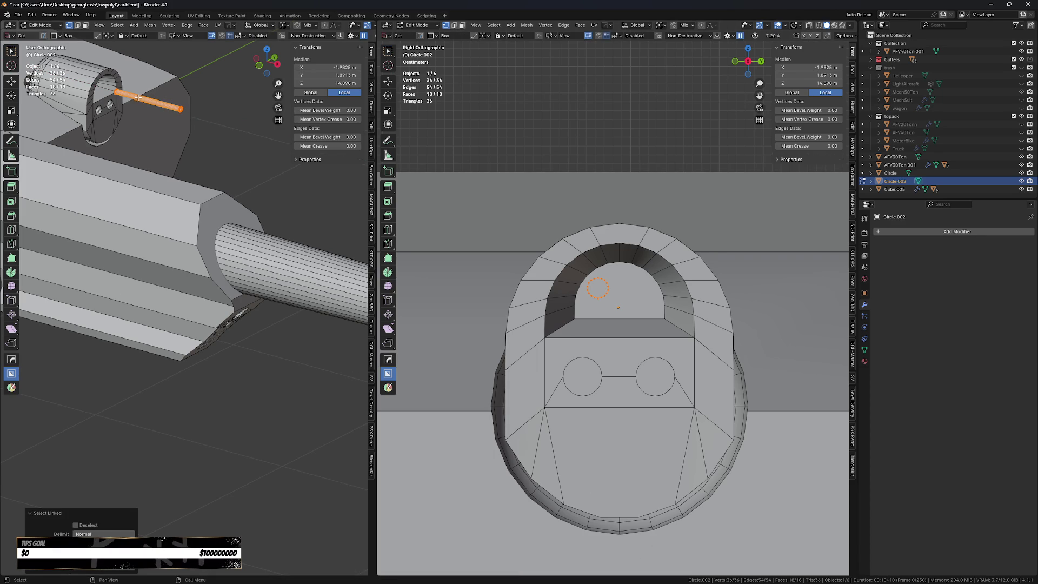
{"action": "scroll", "coordinate": [620, 307], "scroll_direction": "up", "scroll_amount": 1}
{"action": "key", "text": "shift+d"}
{"action": "key", "text": "y"}
{"action": "left_click", "coordinate": [629, 299]}
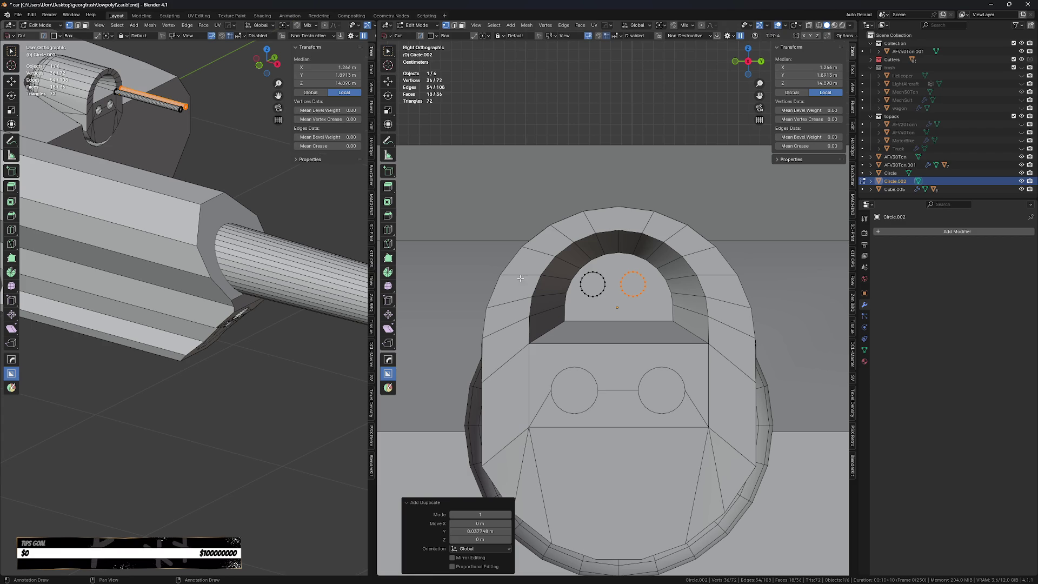
- Duplicate the two tubes and place the copied pair below the originals along Z
{"action": "key", "text": "l"}
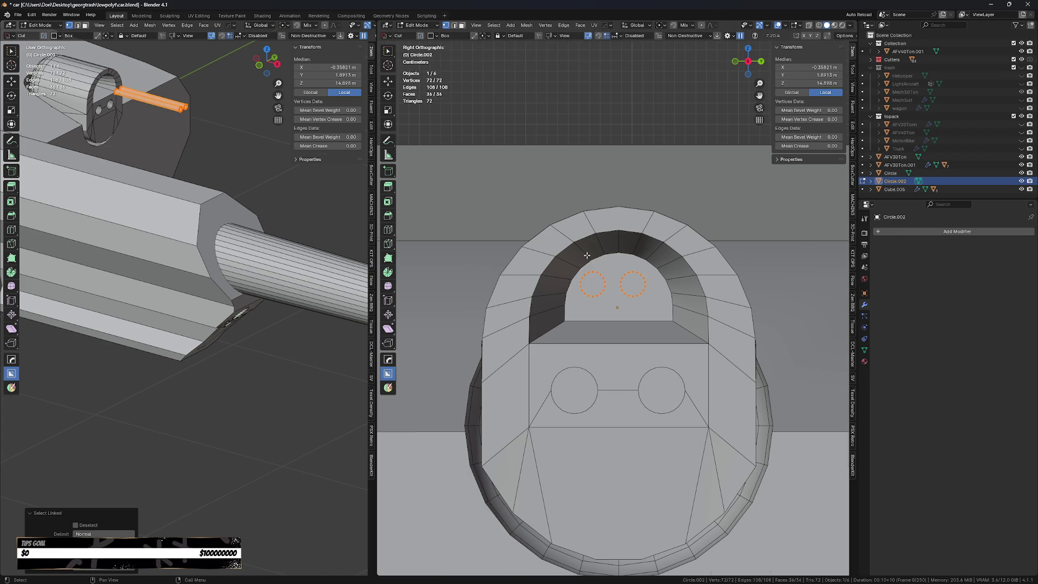
{"action": "scroll", "coordinate": [585, 254], "scroll_direction": "up", "scroll_amount": 2}
{"action": "key", "text": "shift+d"}
{"action": "key", "text": "z"}
{"action": "left_click", "coordinate": [609, 306]}
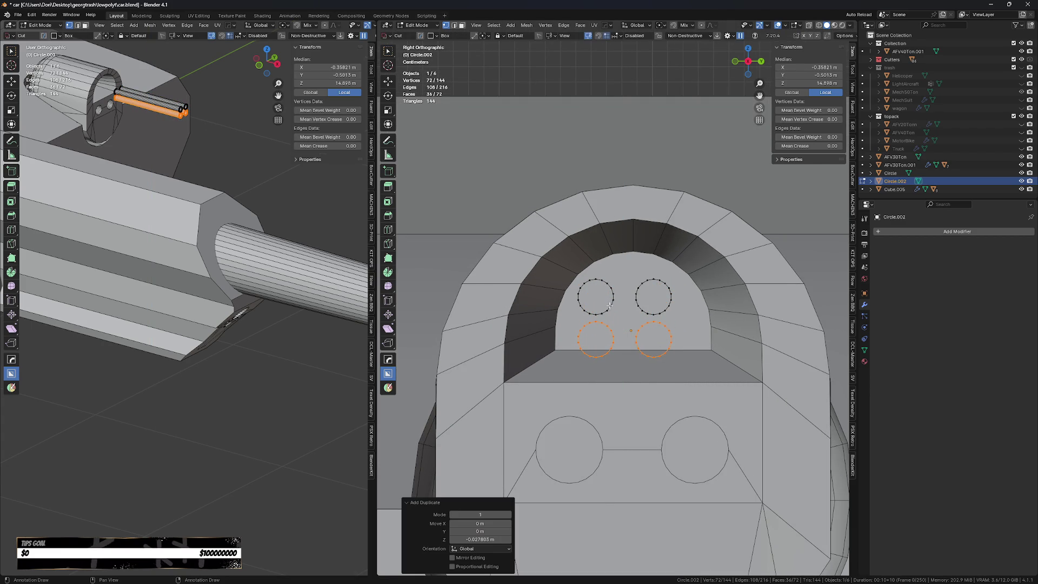
{"action": "key", "text": "s"}
{"action": "key", "text": "x"}
{"action": "right_click", "coordinate": [615, 302]}
- Shift the lower pair along Y and move one copy up to the top of the arch
{"action": "key", "text": "g"}
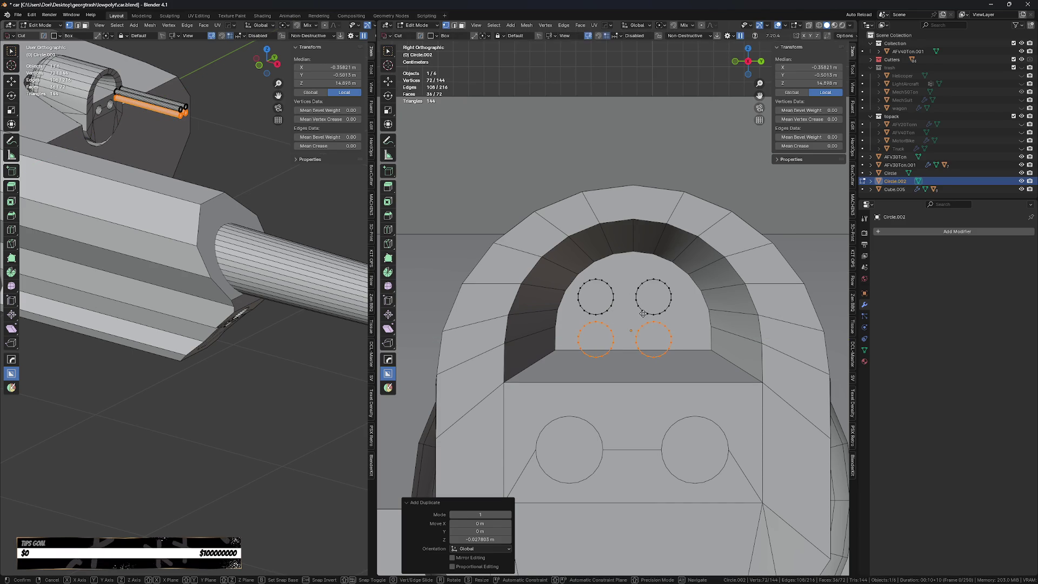
{"action": "key", "text": "y"}
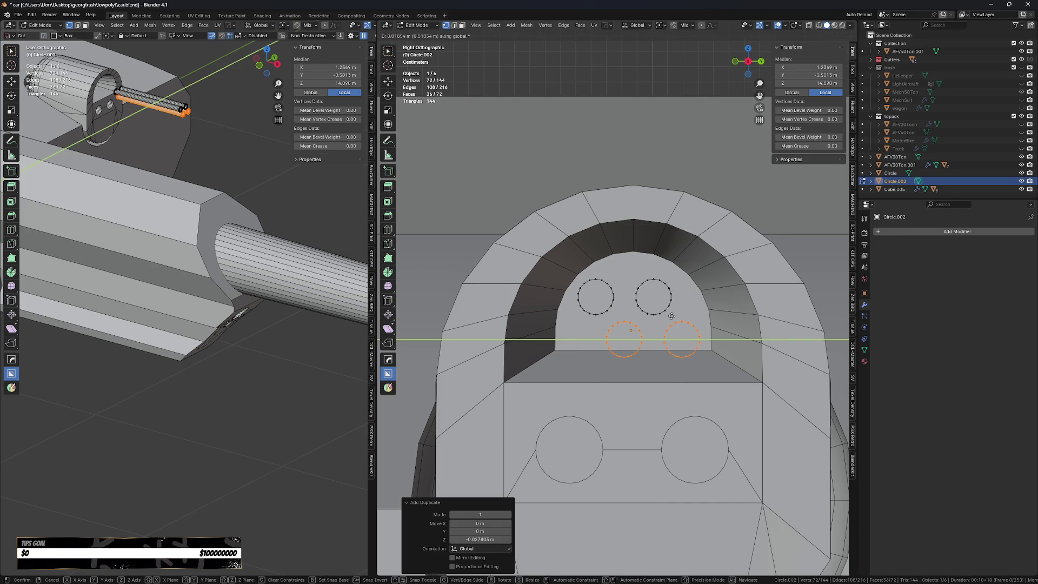
{"action": "left_click", "coordinate": [682, 331]}
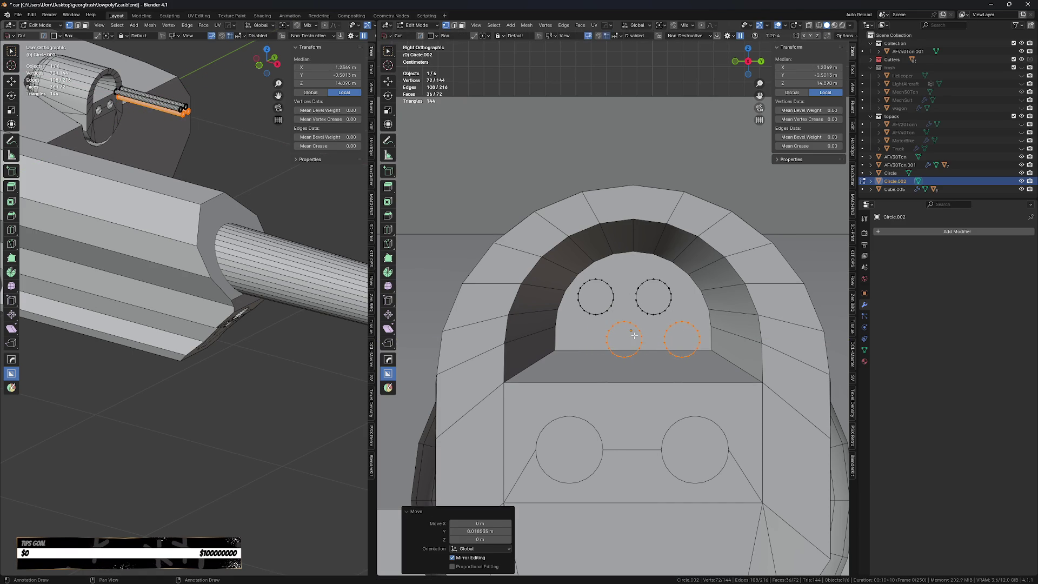
{"action": "key", "text": "shift+l"}
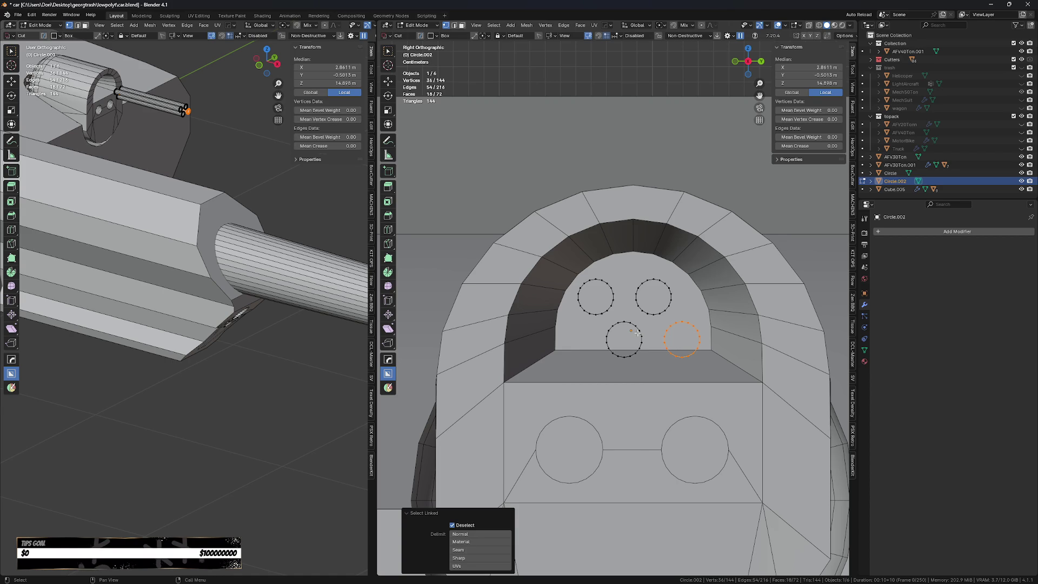
{"action": "scroll", "coordinate": [644, 331], "scroll_direction": "up", "scroll_amount": 3}
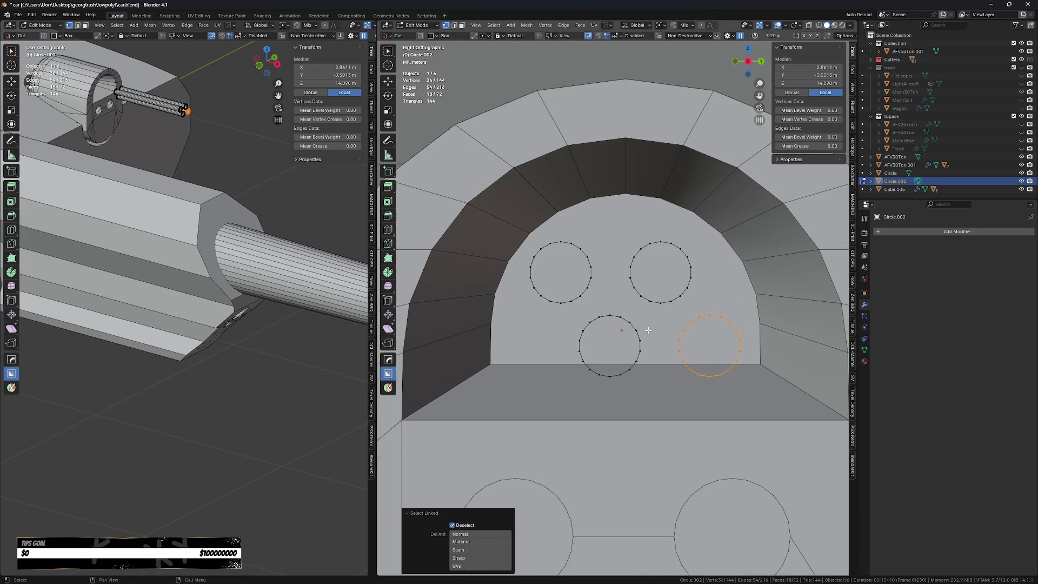
{"action": "key", "text": "g"}
{"action": "left_click", "coordinate": [605, 244]}
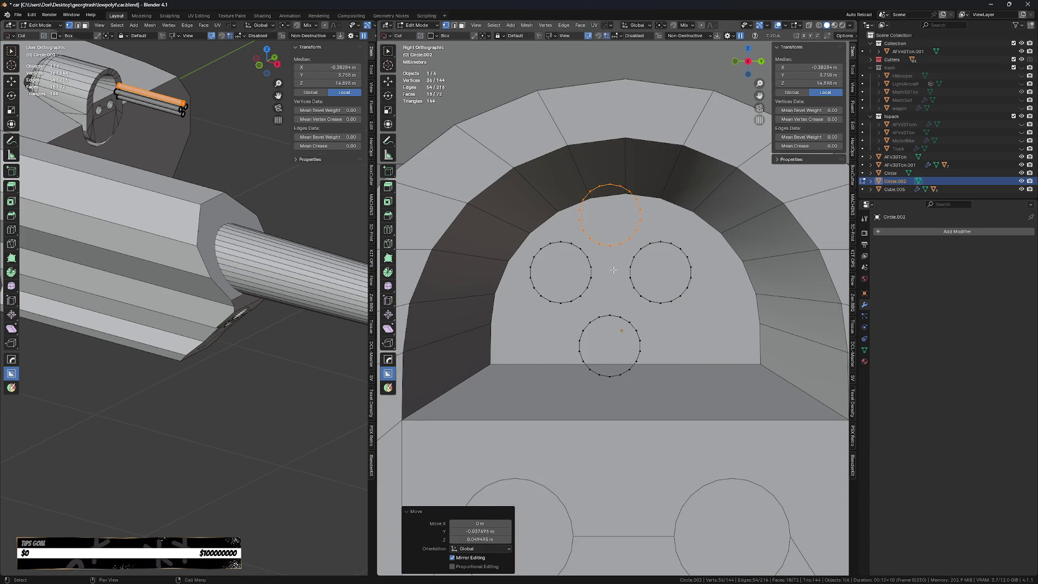
- Fine-tune the bottom and top tube positions to form the diamond cluster
{"action": "key", "text": "l"}
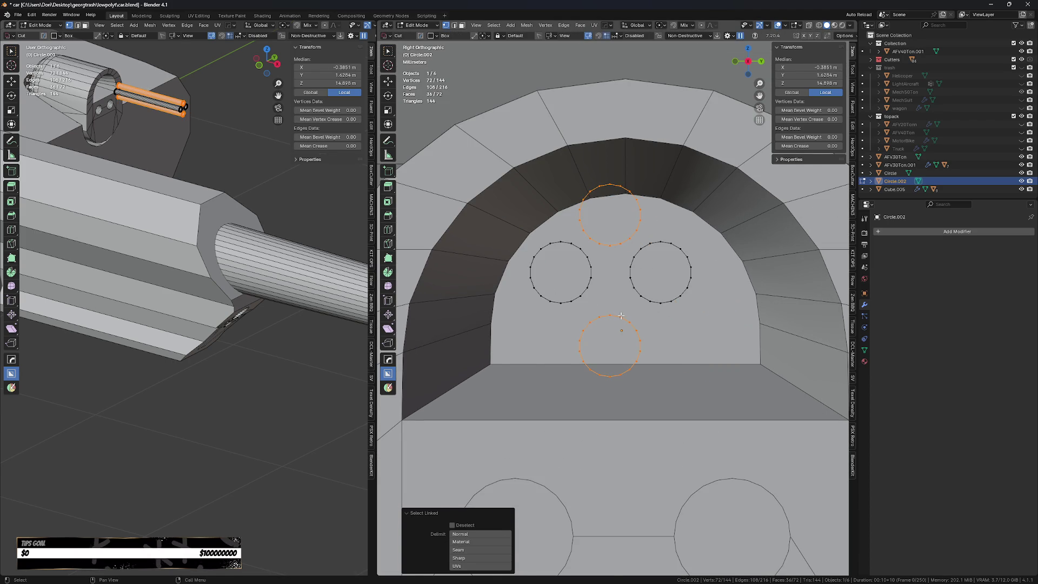
{"action": "key", "text": "g"}
{"action": "left_click", "coordinate": [625, 298]}
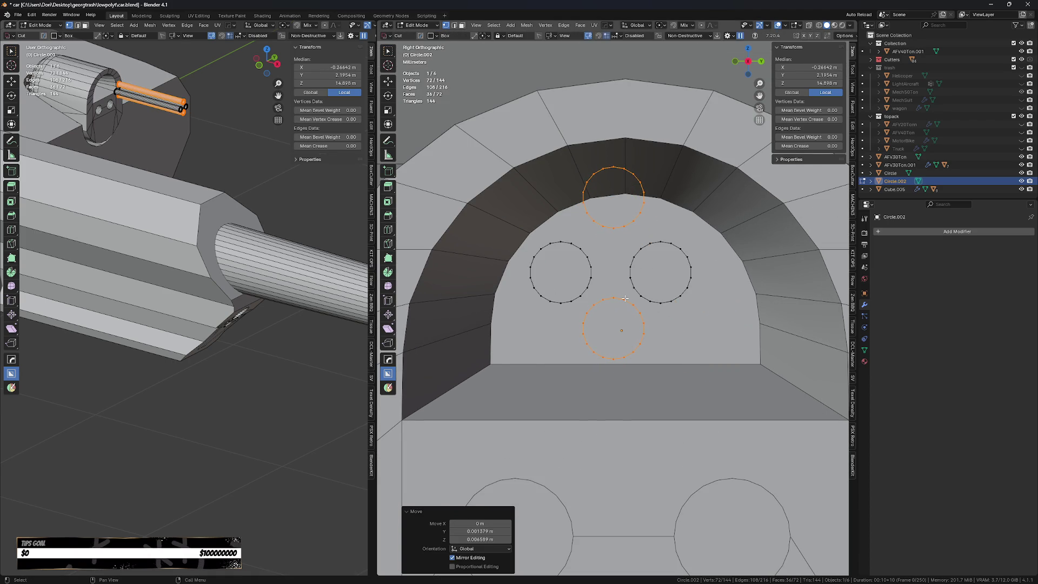
{"action": "key", "text": "shift+l"}
{"action": "key", "text": "g"}
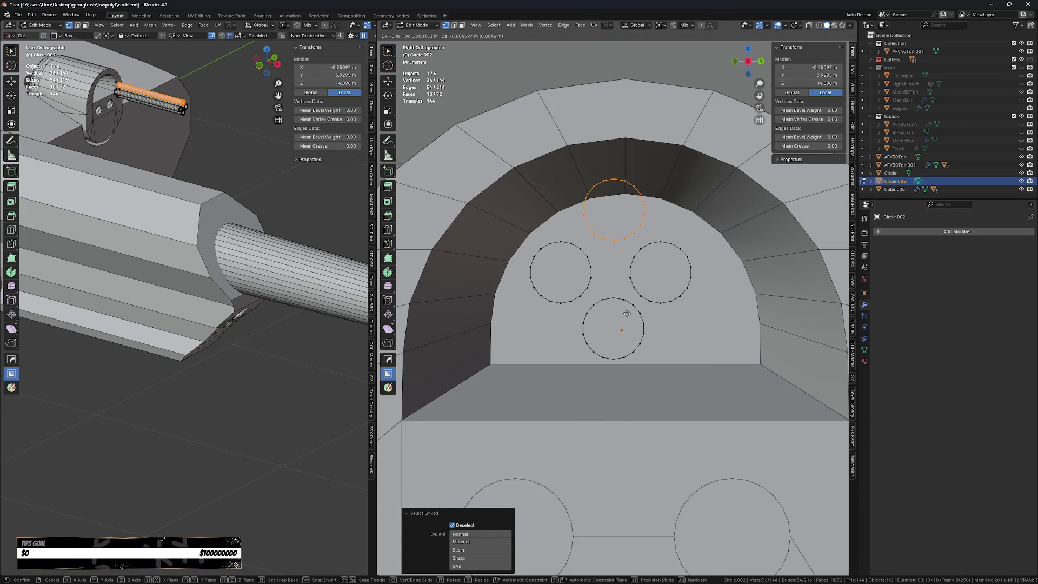
{"action": "left_click", "coordinate": [625, 318]}
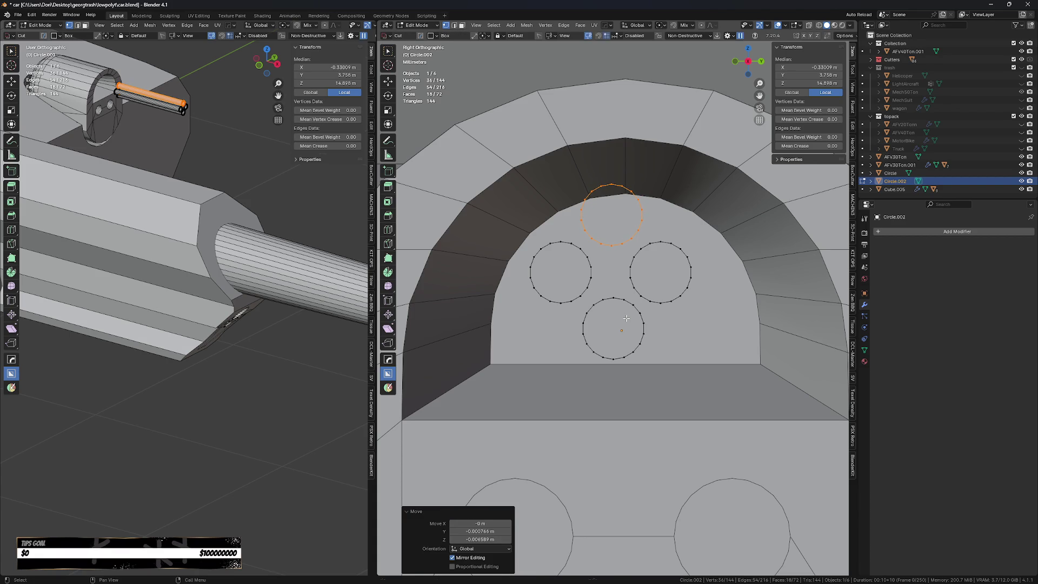
{"action": "key", "text": "g"}
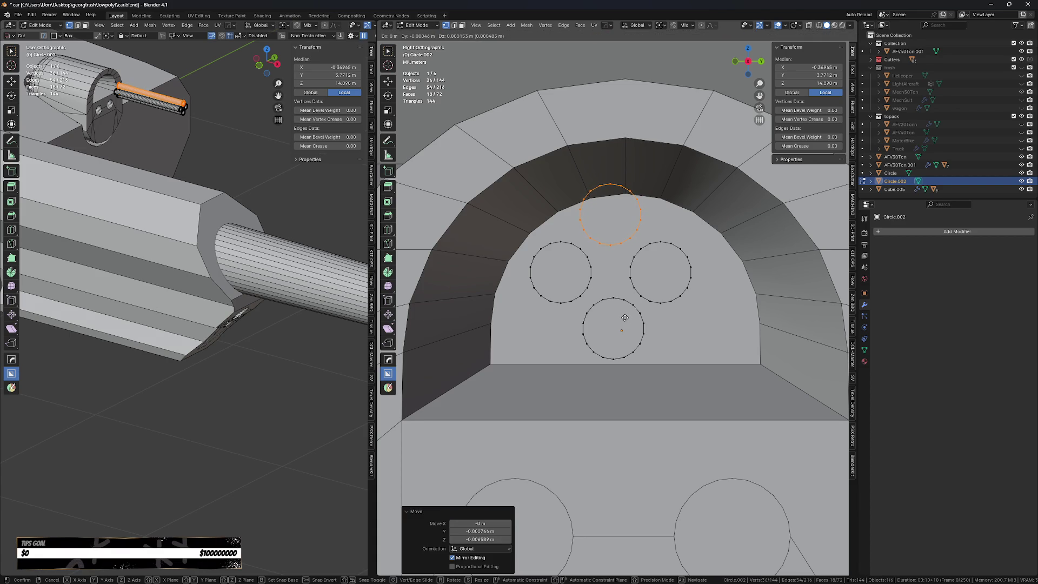
{"action": "left_click", "coordinate": [625, 318]}
- Cap the open rims of the right, middle and bottom tubes with faces
{"action": "middle_click_drag", "start_coordinate": [545, 280], "coordinate": [656, 295]}
{"action": "key", "text": "Tab"}
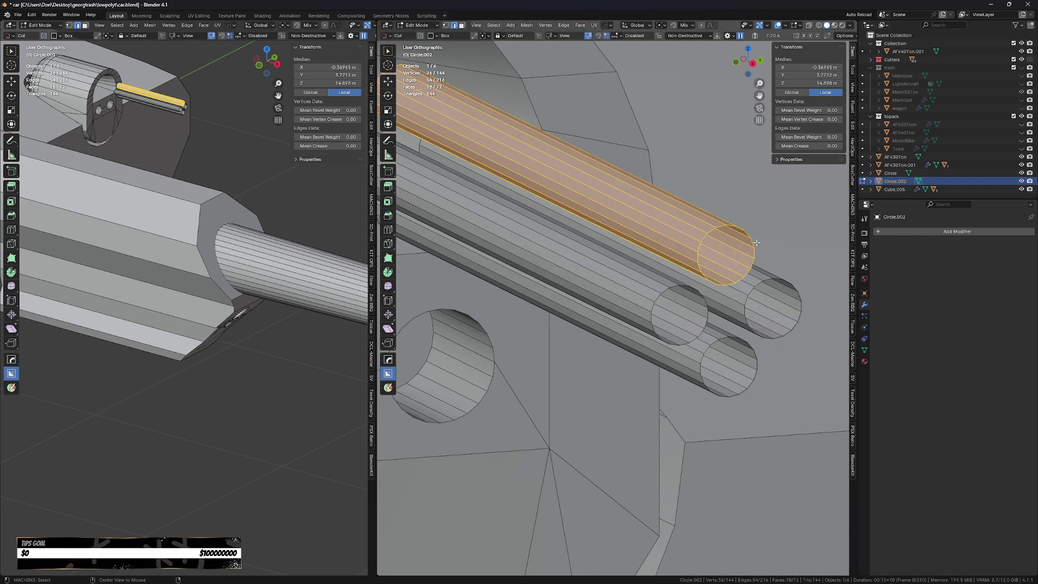
{"action": "key", "text": "alt+a"}
{"action": "left_click", "coordinate": [780, 277]}
{"action": "double_click", "coordinate": [787, 278]}
{"action": "key", "text": "f"}
{"action": "left_click", "coordinate": [673, 286]}
{"action": "double_click", "coordinate": [675, 285]}
{"action": "key", "text": "f"}
{"action": "double_click", "coordinate": [733, 337]}
{"action": "key", "text": "f"}
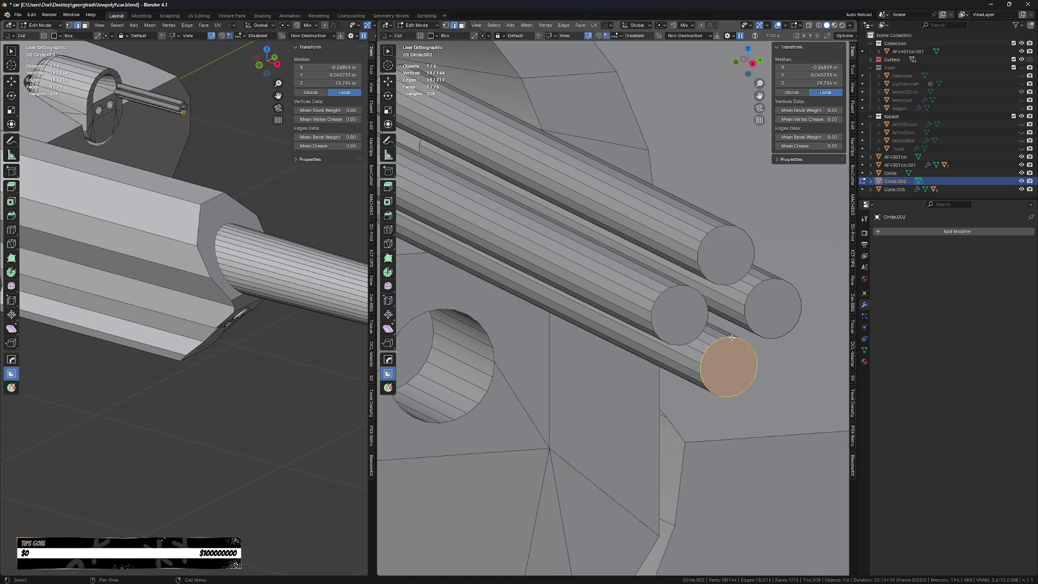
- Inset all four tube end faces and extrude them inward to hollow the ends
{"action": "left_click", "coordinate": [703, 323], "text": "shift"}
{"action": "left_click", "coordinate": [773, 308], "text": "shift"}
{"action": "left_click", "coordinate": [722, 256], "text": "shift"}
{"action": "key", "text": "i"}
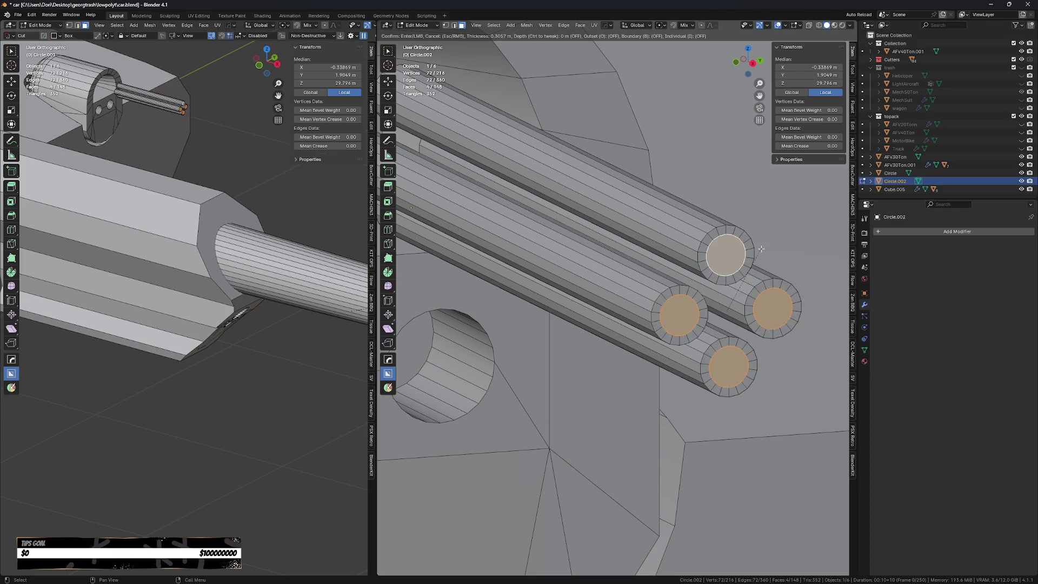
{"action": "left_click", "coordinate": [762, 248]}
{"action": "key", "text": "e"}
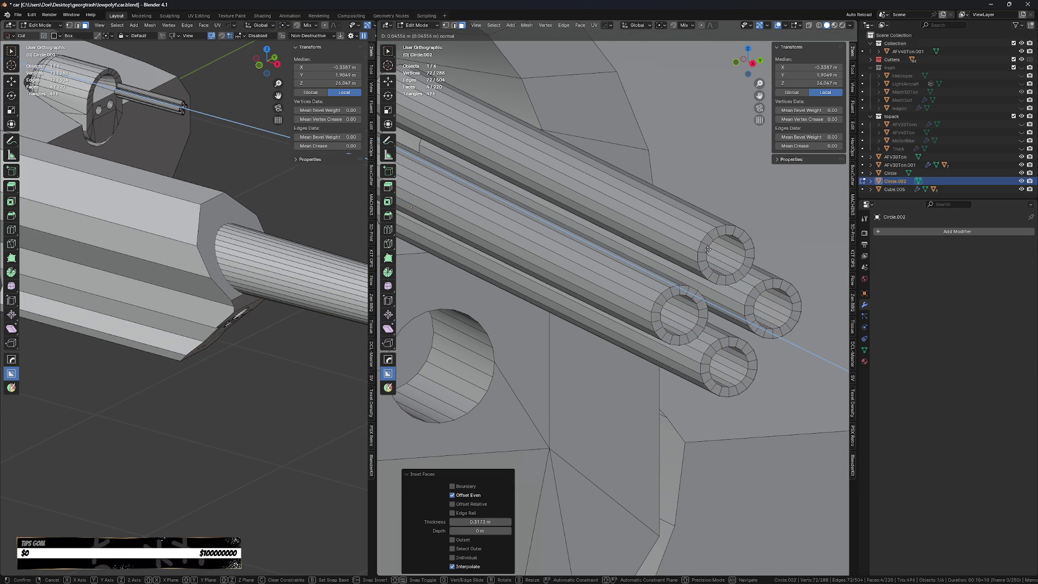
{"action": "left_click", "coordinate": [677, 234]}
- Add a loop cut along the tubes, then discard an enlarged duplicate of it
{"action": "scroll", "coordinate": [677, 233], "scroll_direction": "down", "scroll_amount": 3}
{"action": "scroll", "coordinate": [628, 219], "scroll_direction": "up", "scroll_amount": 3}
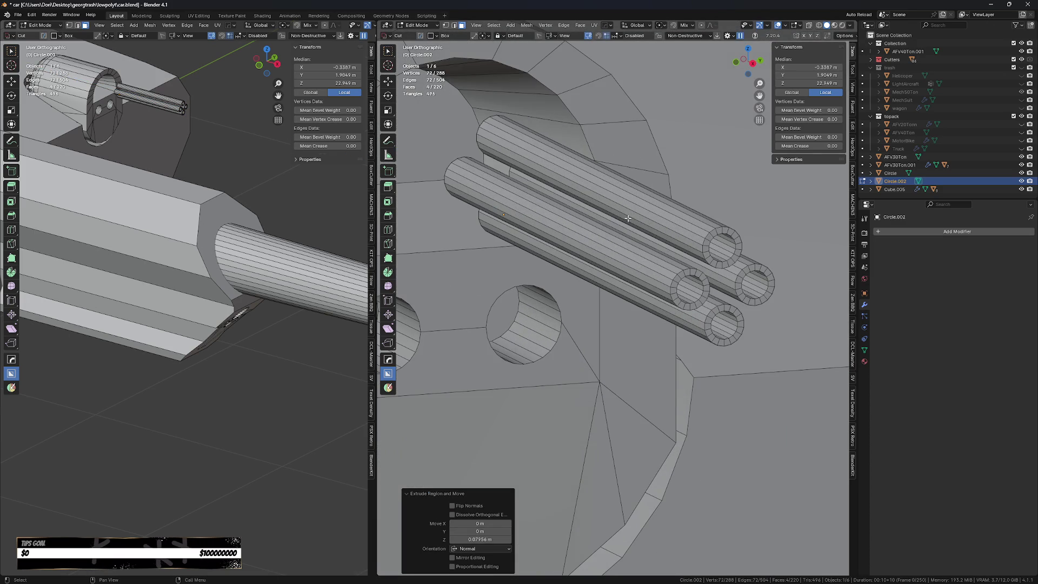
{"action": "key", "text": "KP_3"}
{"action": "scroll", "coordinate": [668, 220], "scroll_direction": "up", "scroll_amount": 3}
{"action": "middle_click_drag", "start_coordinate": [643, 291], "coordinate": [626, 294]}
{"action": "key", "text": "ctrl+r"}
{"action": "left_click", "coordinate": [559, 233]}
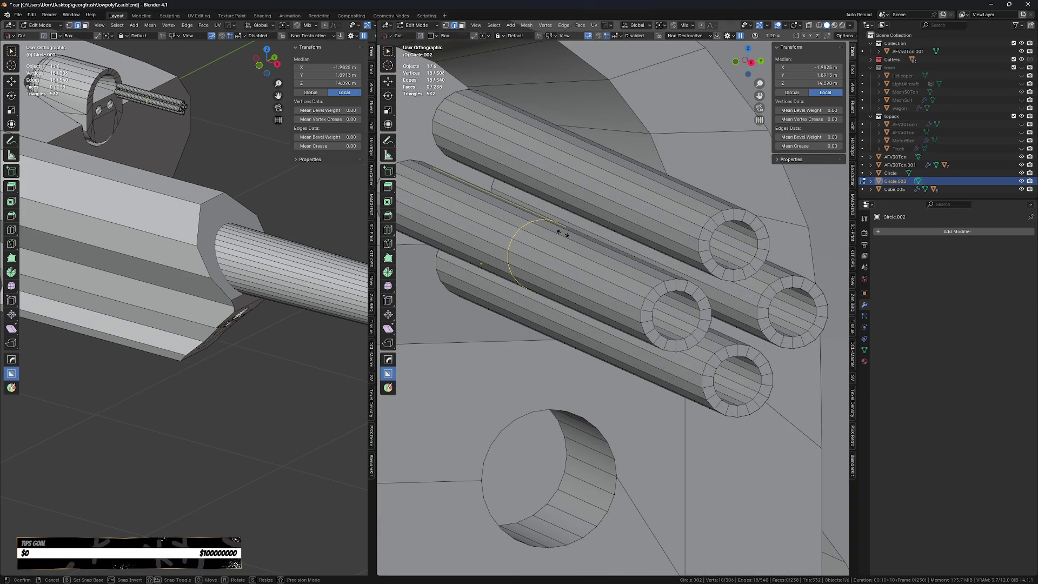
{"action": "left_click", "coordinate": [562, 234]}
{"action": "key", "text": "shift+d"}
{"action": "right_click", "coordinate": [585, 262]}
{"action": "key", "text": "s"}
{"action": "left_click", "coordinate": [526, 226]}
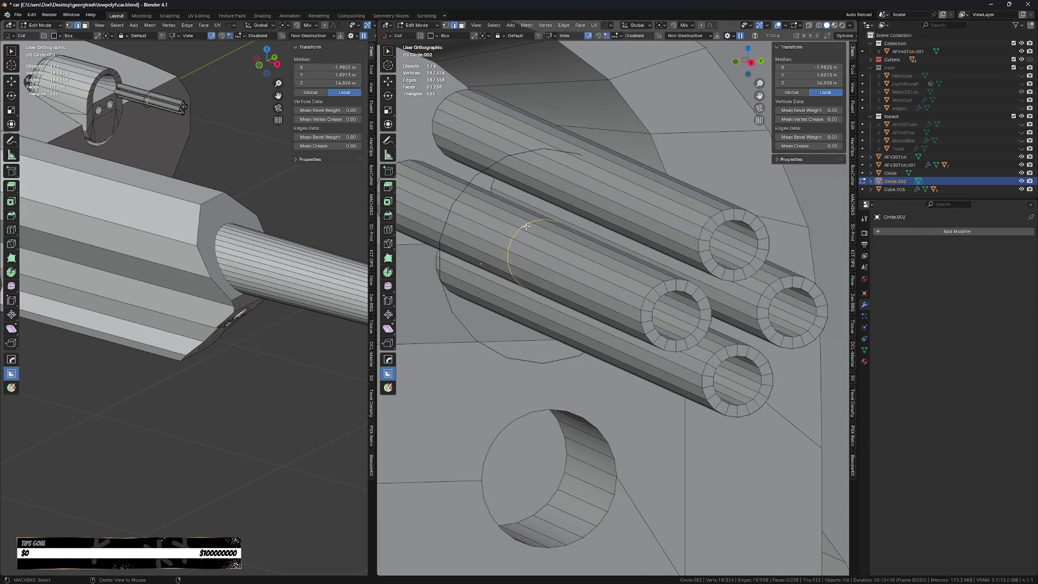
{"action": "key", "text": "x"}
- Move the large circle loop along Y and scale it slightly smaller around the tubes
{"action": "left_click", "coordinate": [478, 173], "text": "alt"}
{"action": "left_click", "coordinate": [478, 173], "text": "alt"}
{"action": "key", "text": "KP_3"}
{"action": "key", "text": "g"}
{"action": "key", "text": "y"}
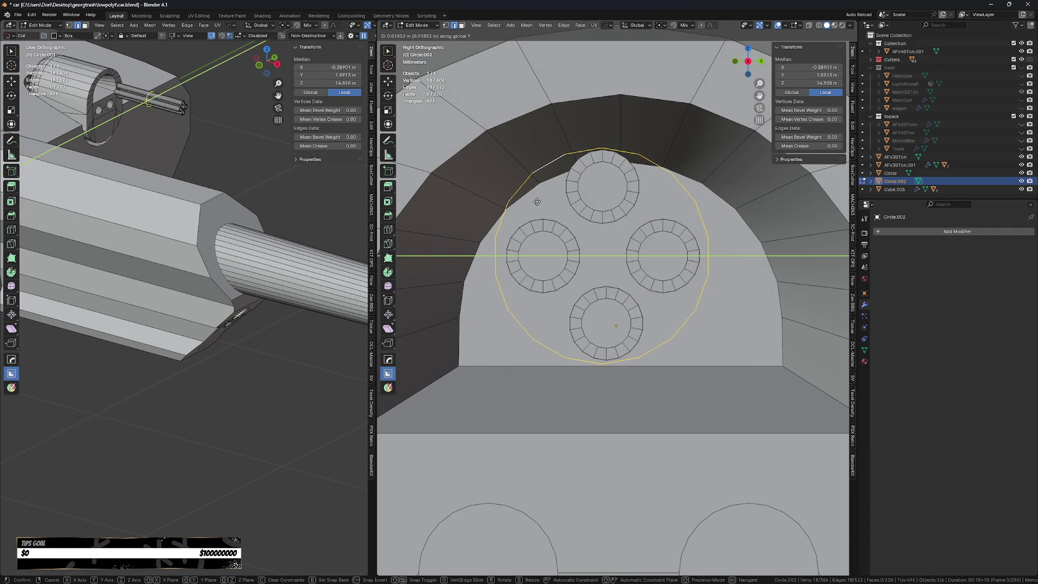
{"action": "left_click", "coordinate": [535, 201]}
{"action": "key", "text": "s"}
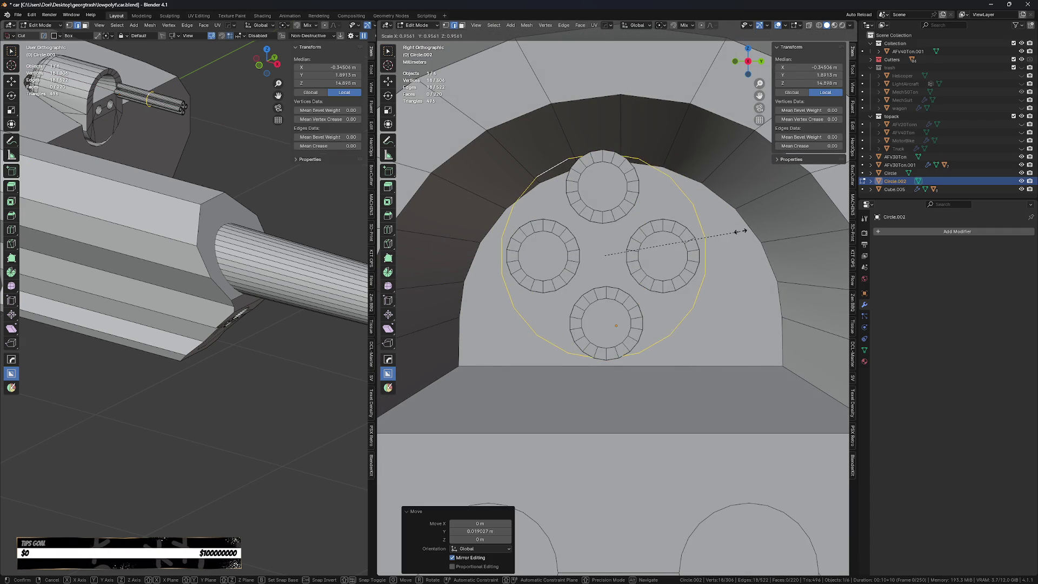
{"action": "left_click", "coordinate": [735, 232]}
{"action": "scroll", "coordinate": [737, 232], "scroll_direction": "down", "scroll_amount": 4}
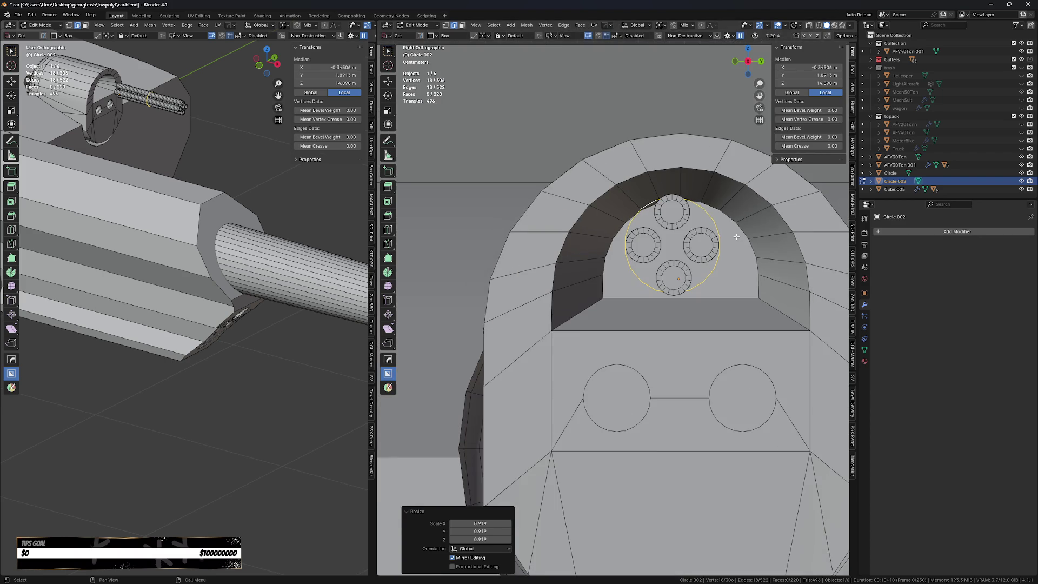
{"action": "key", "text": "KP_5"}
{"action": "key", "text": "KP_5"}
{"action": "key", "text": "s"}
{"action": "left_click", "coordinate": [745, 275]}
{"action": "scroll", "coordinate": [655, 292], "scroll_direction": "up", "scroll_amount": 2}
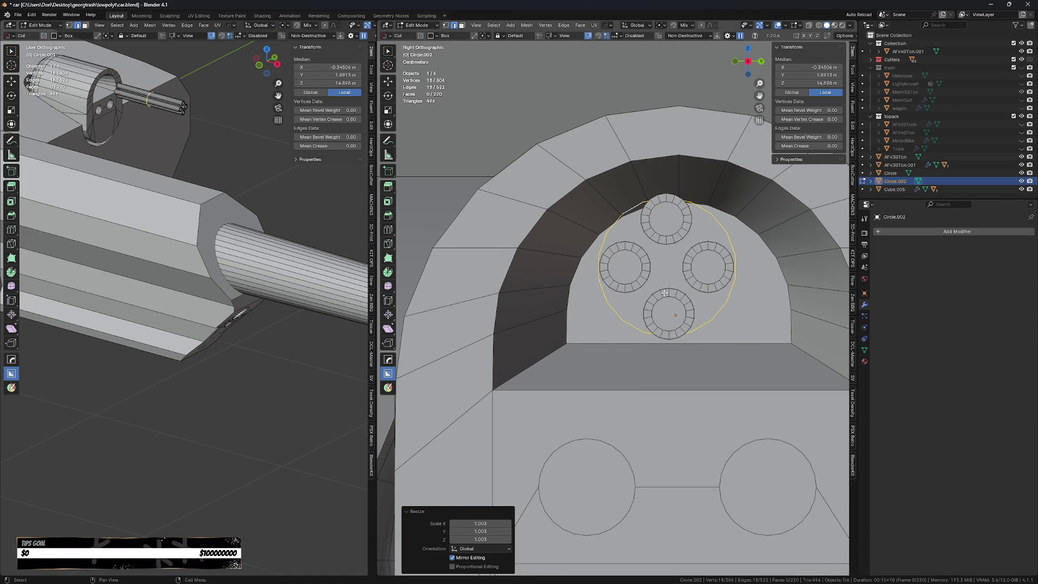
- Raise the bottom tube vertically along Z toward the cluster
{"action": "key", "text": "l"}
{"action": "scroll", "coordinate": [664, 293], "scroll_direction": "up", "scroll_amount": 1}
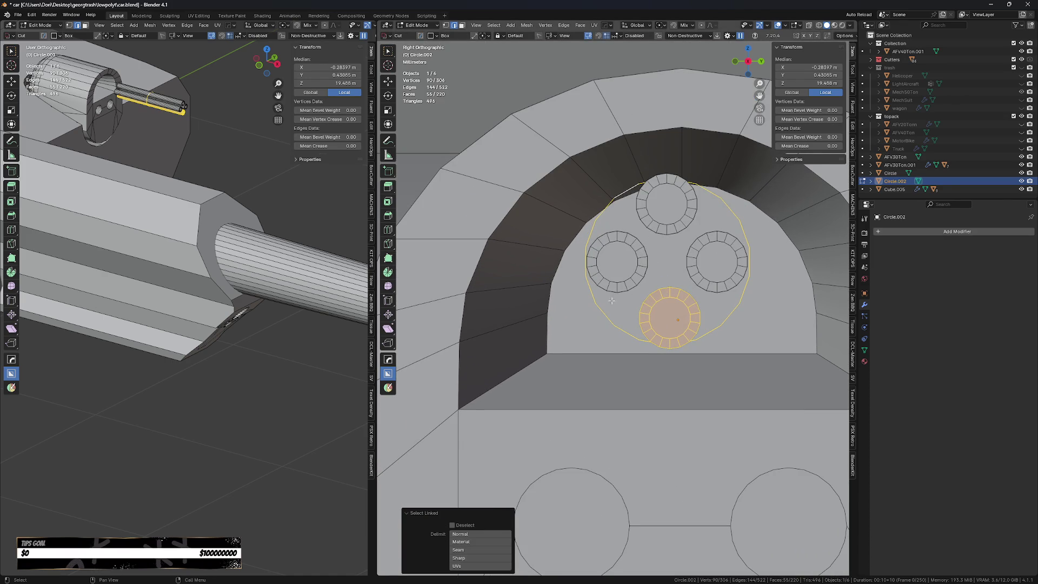
{"action": "left_click", "coordinate": [685, 292]}
{"action": "key", "text": "l"}
{"action": "key", "text": "g"}
{"action": "key", "text": "z"}
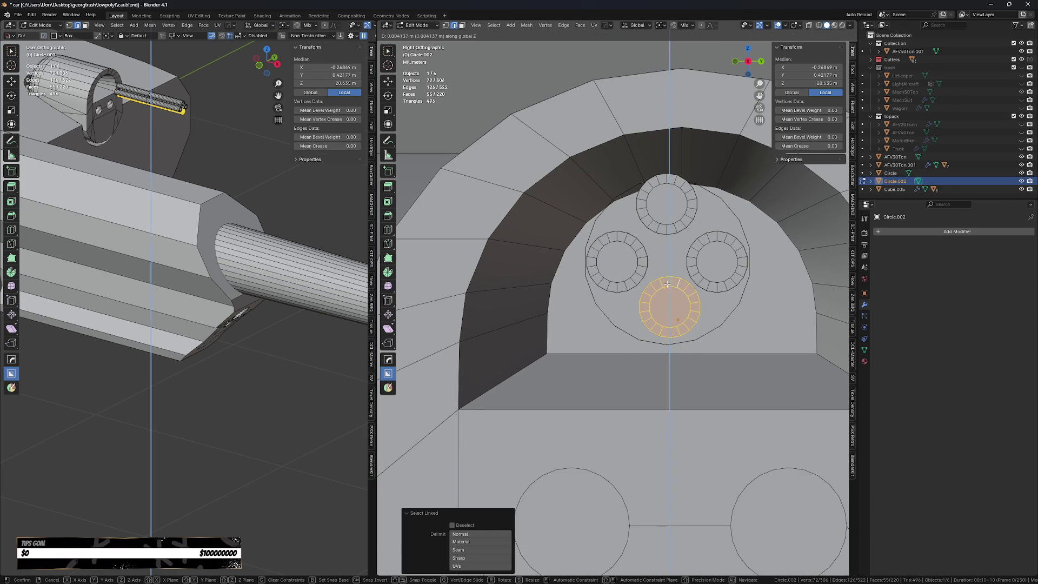
{"action": "left_click", "coordinate": [677, 288]}
{"action": "key", "text": "g"}
{"action": "key", "text": "y"}
{"action": "right_click", "coordinate": [665, 283]}
{"action": "key", "text": "alt+a"}
- Tighten the top and bottom tubes inward without X movement, then select the circle loop
{"action": "key", "text": "l"}
{"action": "key", "text": "g"}
{"action": "key", "text": "shift+x"}
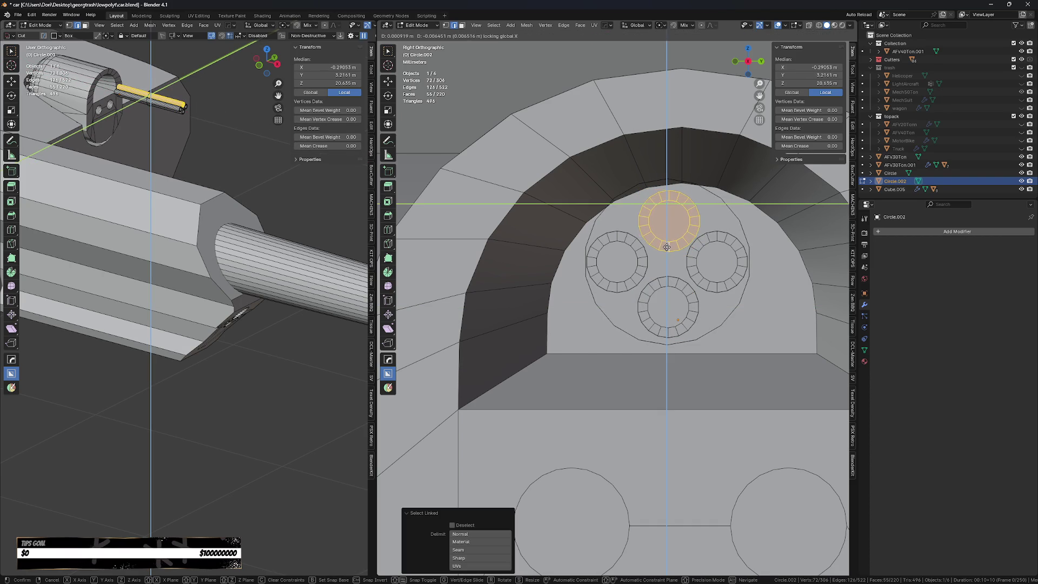
{"action": "left_click", "coordinate": [664, 240]}
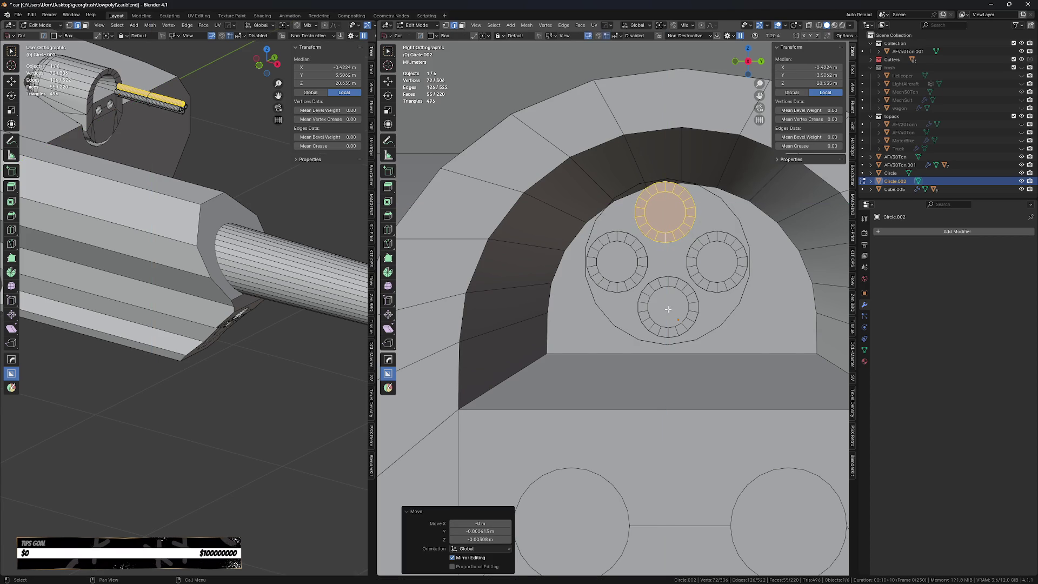
{"action": "key", "text": "alt+a"}
{"action": "key", "text": "l"}
{"action": "key", "text": "g"}
{"action": "key", "text": "shift+x"}
{"action": "left_click", "coordinate": [675, 295]}
{"action": "middle_click_drag", "start_coordinate": [675, 295], "coordinate": [605, 274]}
{"action": "key", "text": "Tab"}
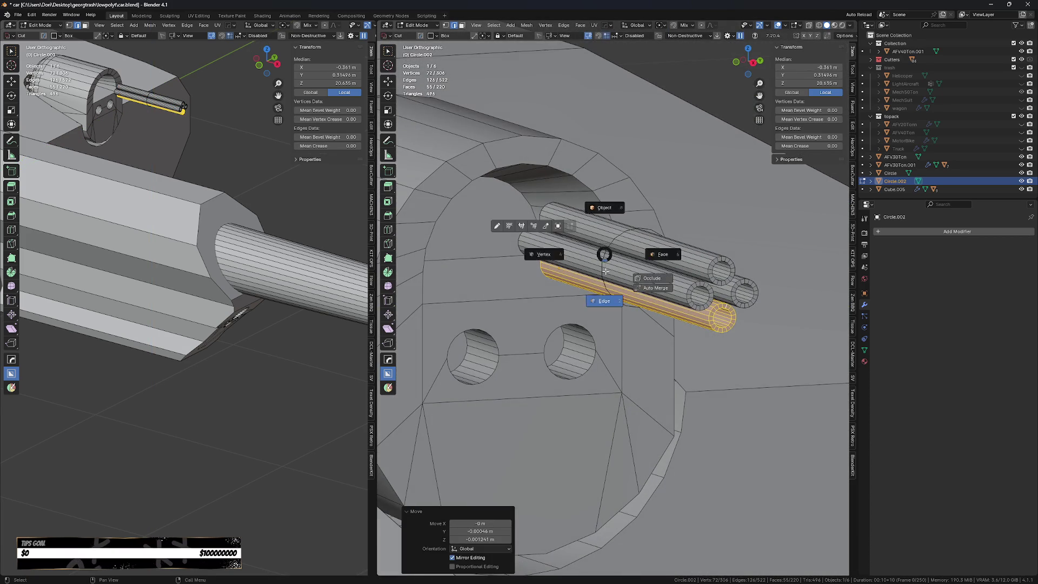
{"action": "left_click", "coordinate": [606, 274]}
{"action": "left_click", "coordinate": [604, 254], "text": "alt"}
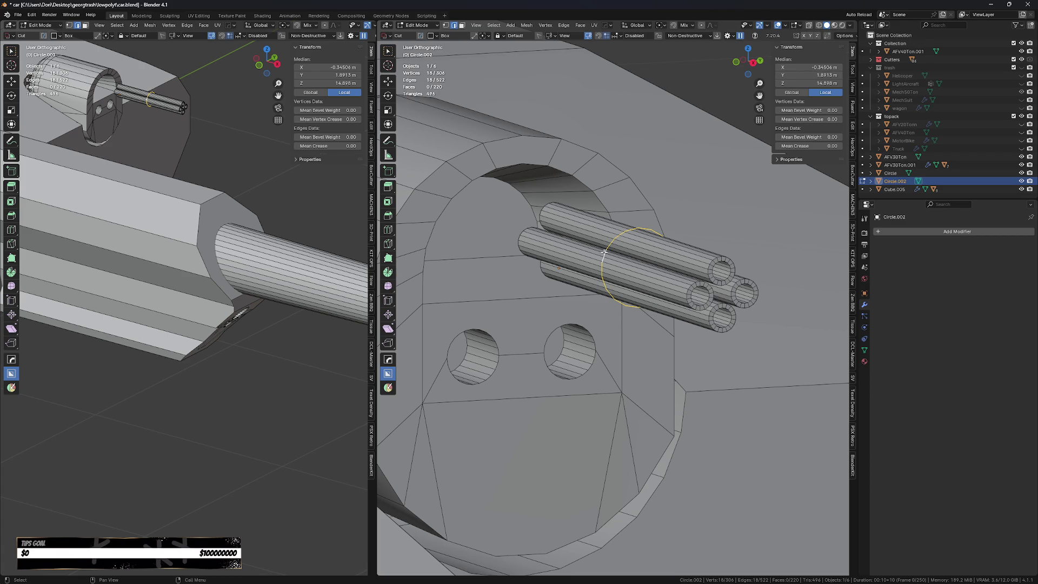
- Extrude the circle loop, scale it into a wider ring, and extrude it into a band
{"action": "key", "text": "e"}
{"action": "right_click", "coordinate": [599, 248]}
{"action": "key", "text": "s"}
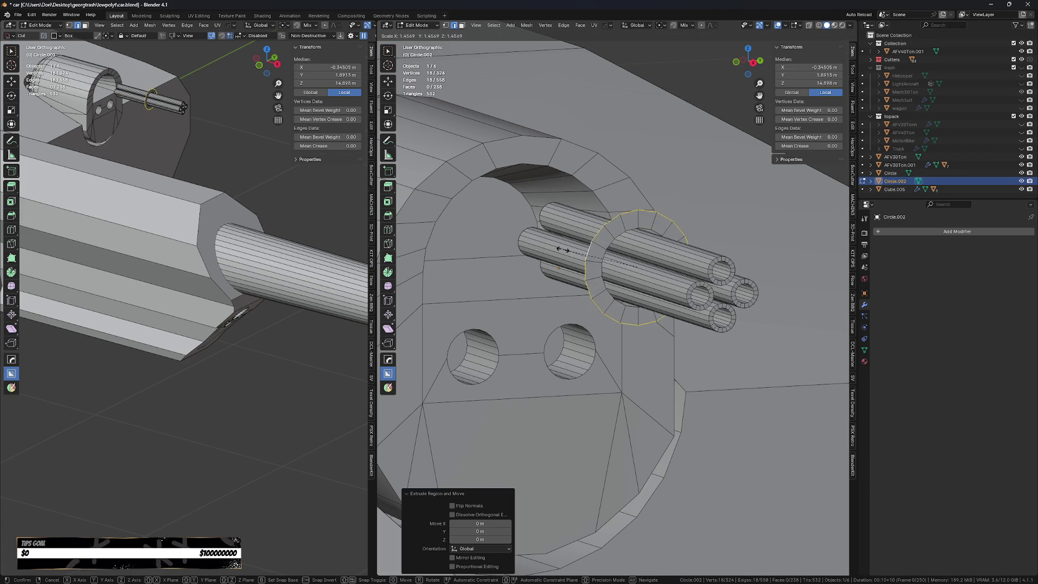
{"action": "left_click", "coordinate": [575, 257]}
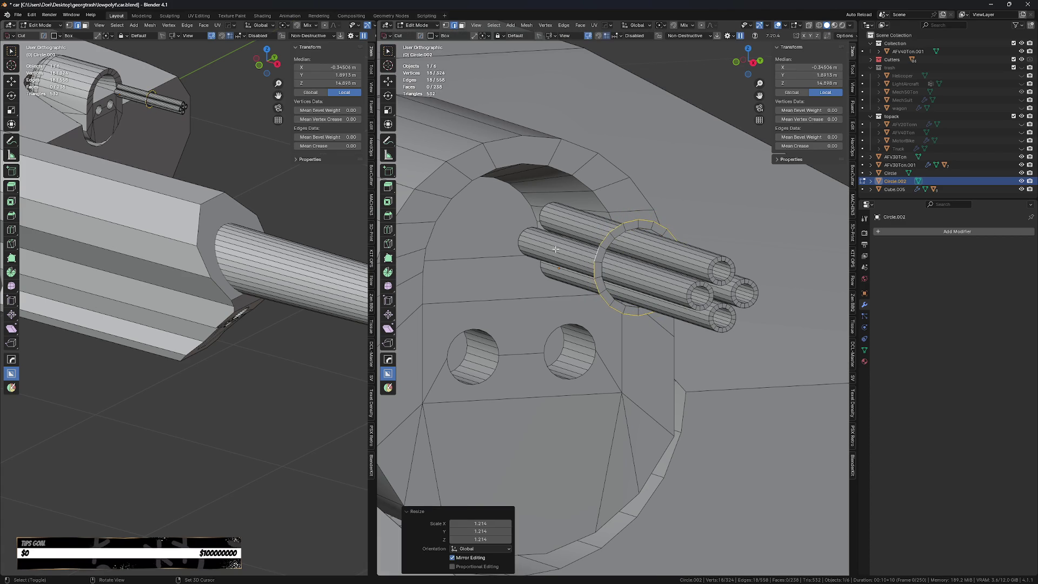
{"action": "middle_click_drag", "start_coordinate": [556, 249], "coordinate": [595, 251]}
{"action": "key", "text": "3"}
{"action": "left_click", "coordinate": [600, 249], "text": "alt"}
{"action": "key", "text": "e"}
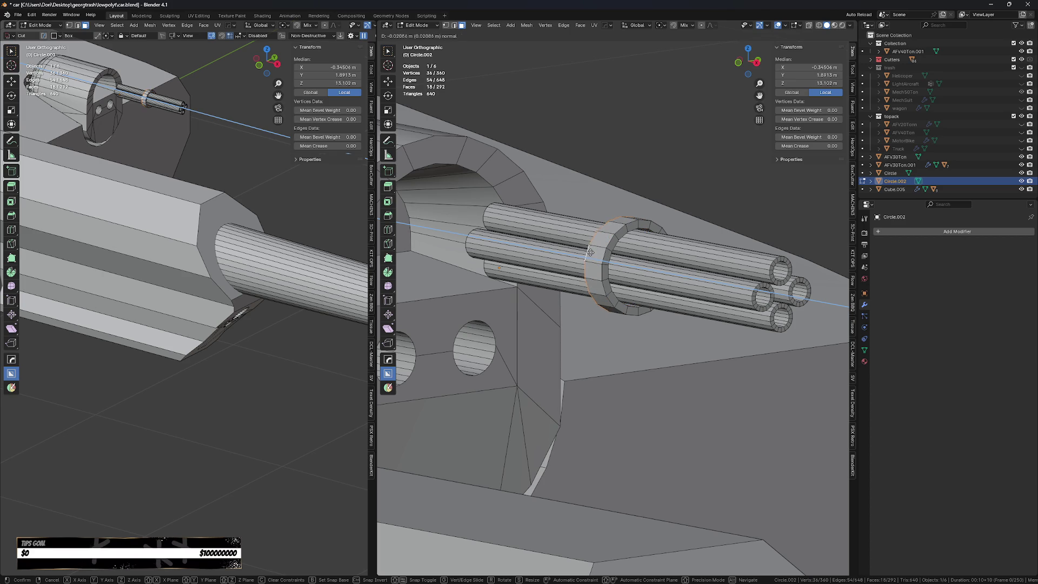
{"action": "left_click", "coordinate": [593, 255]}
- Thin the whole ring along its normals and shrink it to 0.557
{"action": "key", "text": "KP_Decimal"}
{"action": "mouse_move", "coordinate": [593, 254]}
{"action": "middle_mouse_down"}
{"action": "mouse_move", "coordinate": [601, 264]}
{"action": "mouse_move", "coordinate": [580, 238]}
{"action": "middle_mouse_up"}
{"action": "scroll", "coordinate": [579, 238], "scroll_direction": "down", "scroll_amount": 5}
{"action": "key", "text": "a"}
{"action": "left_click", "coordinate": [599, 237]}
{"action": "key", "text": "ctrl+l"}
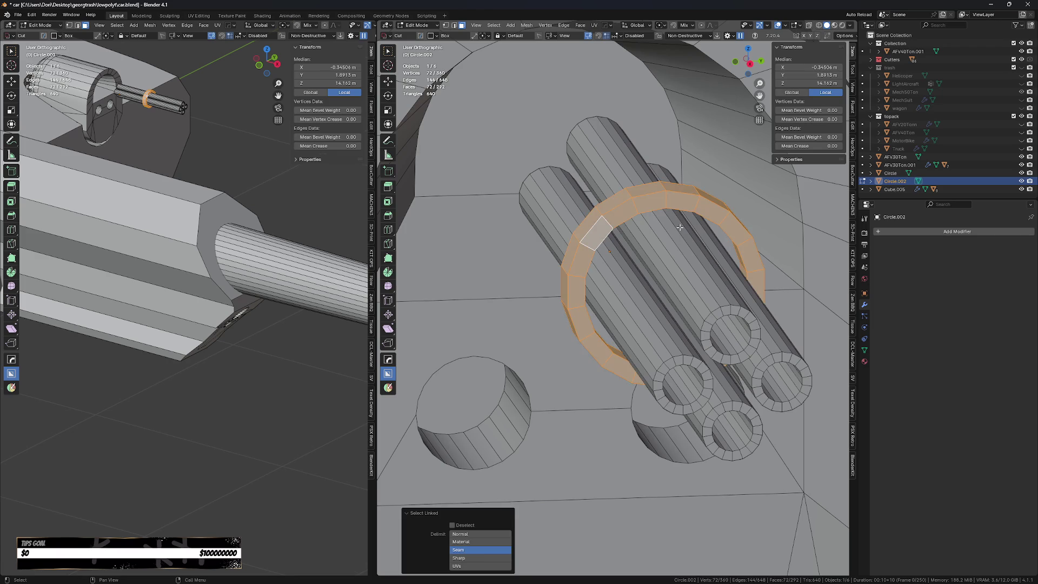
{"action": "key", "text": "KP_3"}
{"action": "key", "text": "alt+s"}
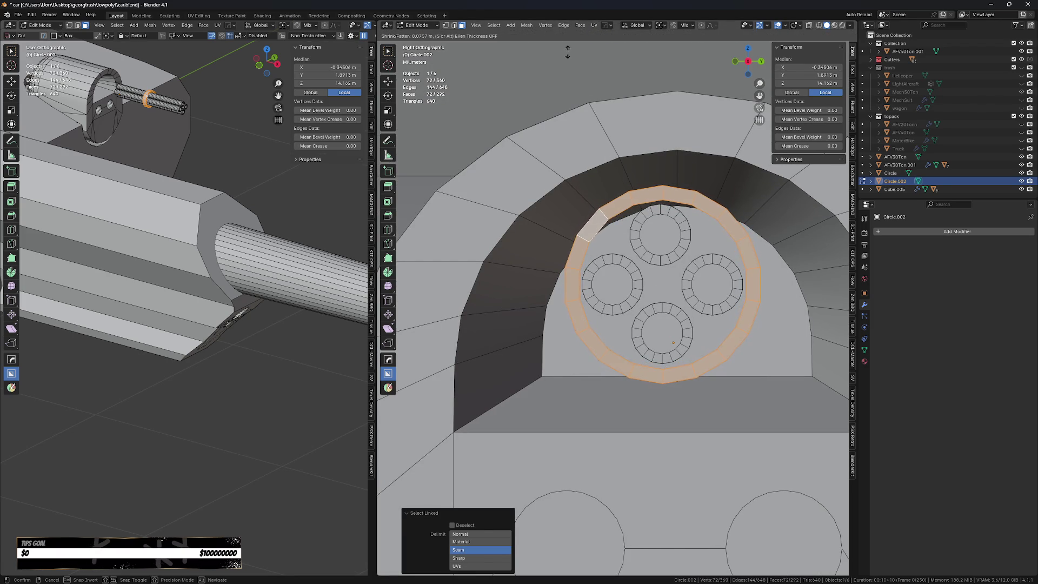
{"action": "left_click", "coordinate": [627, 206]}
{"action": "key", "text": "s"}
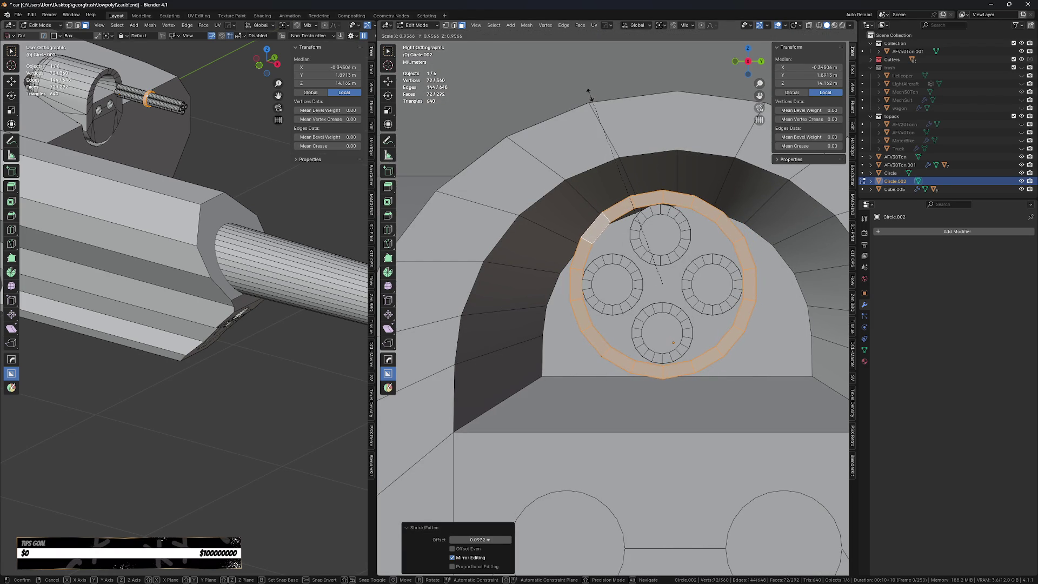
{"action": "left_click", "coordinate": [589, 94]}
- Widen the whole ring along X by 3.245
{"action": "mouse_move", "coordinate": [589, 95]}
{"action": "middle_mouse_down"}
{"action": "mouse_move", "coordinate": [683, 188]}
{"action": "mouse_move", "coordinate": [624, 174]}
{"action": "mouse_move", "coordinate": [754, 232]}
{"action": "mouse_move", "coordinate": [724, 252]}
{"action": "mouse_move", "coordinate": [706, 181]}
{"action": "mouse_move", "coordinate": [673, 294]}
{"action": "mouse_move", "coordinate": [618, 308]}
{"action": "mouse_move", "coordinate": [705, 196]}
{"action": "middle_mouse_up"}
{"action": "scroll", "coordinate": [624, 175], "scroll_direction": "down", "scroll_amount": 5}
{"action": "key", "text": "Tab"}
{"action": "key", "text": "Tab"}
{"action": "left_click", "coordinate": [704, 172]}
{"action": "key", "text": "ctrl+l"}
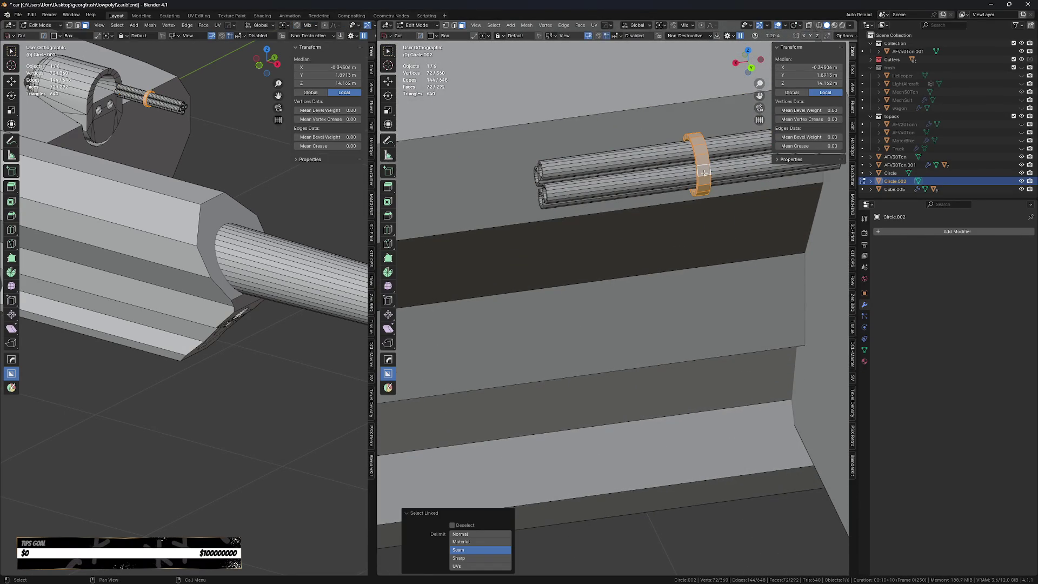
{"action": "key", "text": "s"}
{"action": "key", "text": "x"}
{"action": "left_click", "coordinate": [712, 191]}
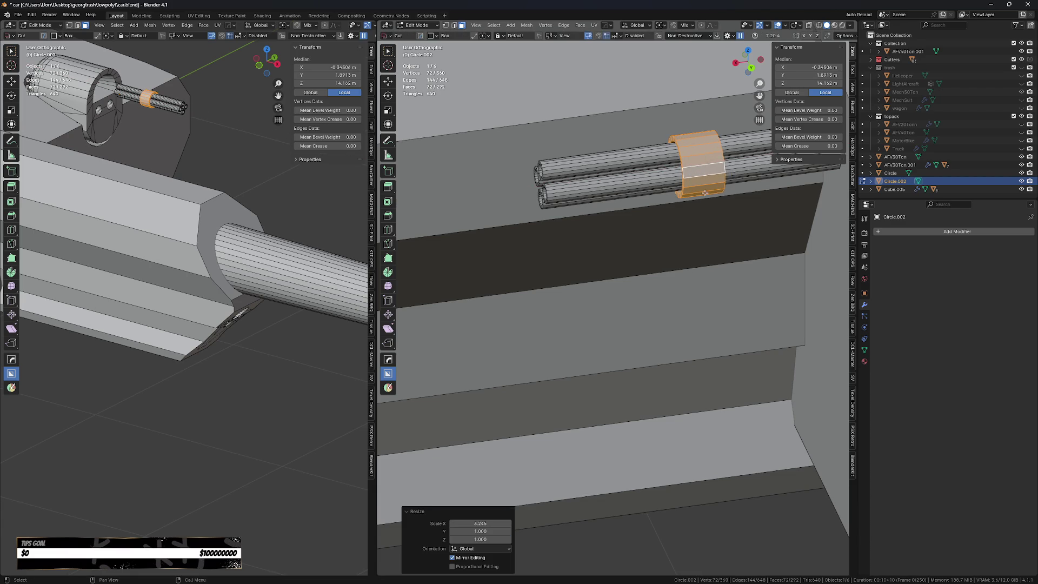
- In Object Mode, slide the tube cluster farther out along X
{"action": "key", "text": "KP_1"}
{"action": "scroll", "coordinate": [679, 167], "scroll_direction": "up", "scroll_amount": 4}
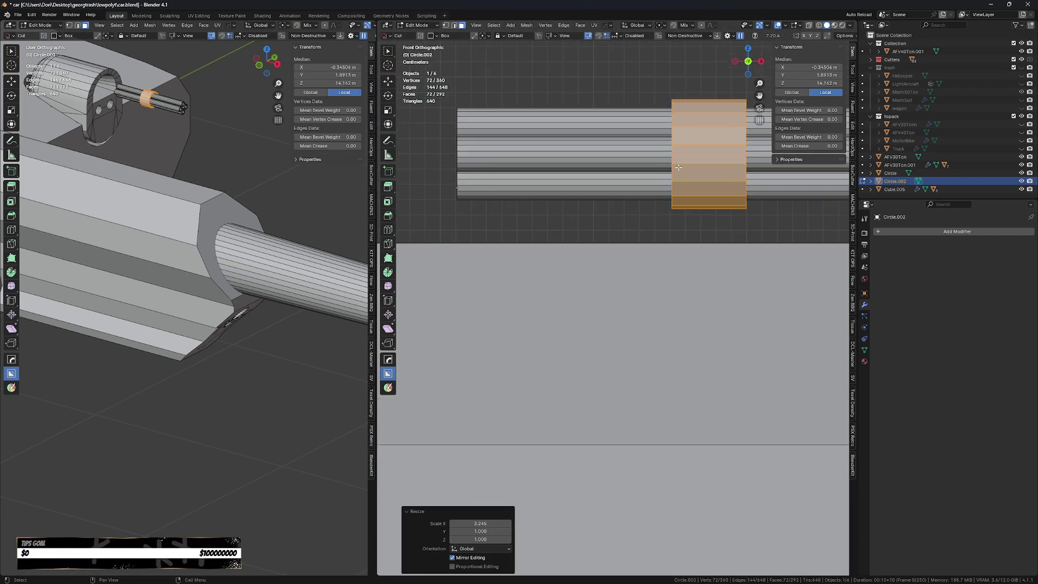
{"action": "scroll", "coordinate": [678, 167], "scroll_direction": "down", "scroll_amount": 2}
{"action": "scroll", "coordinate": [676, 179], "scroll_direction": "up", "scroll_amount": 3}
{"action": "key", "text": "Tab"}
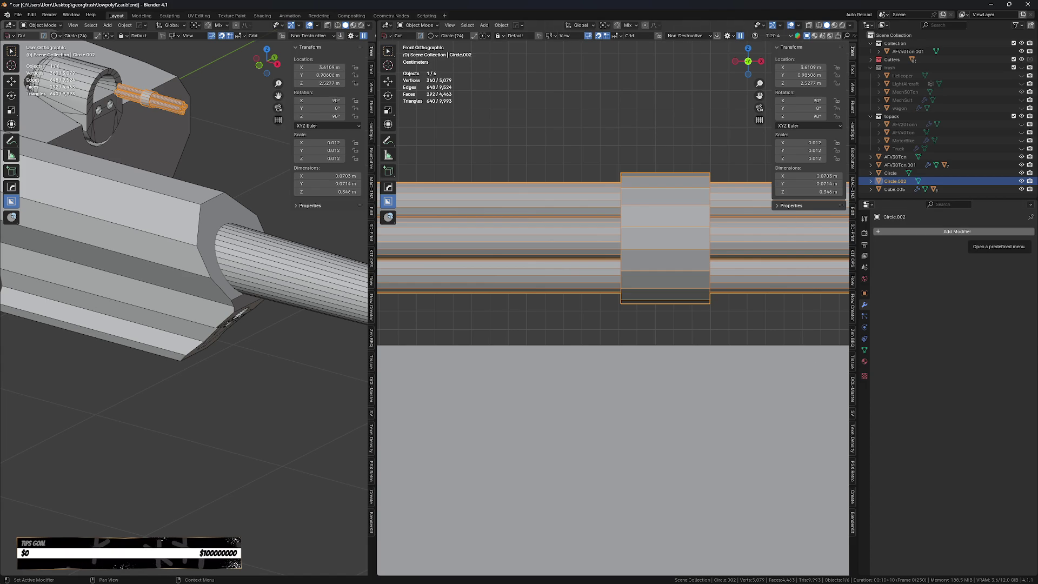
{"action": "scroll", "coordinate": [653, 374], "scroll_direction": "down", "scroll_amount": 6}
{"action": "middle_click_drag", "start_coordinate": [666, 365], "coordinate": [606, 346]}
{"action": "key", "text": "g"}
{"action": "key", "text": "x"}
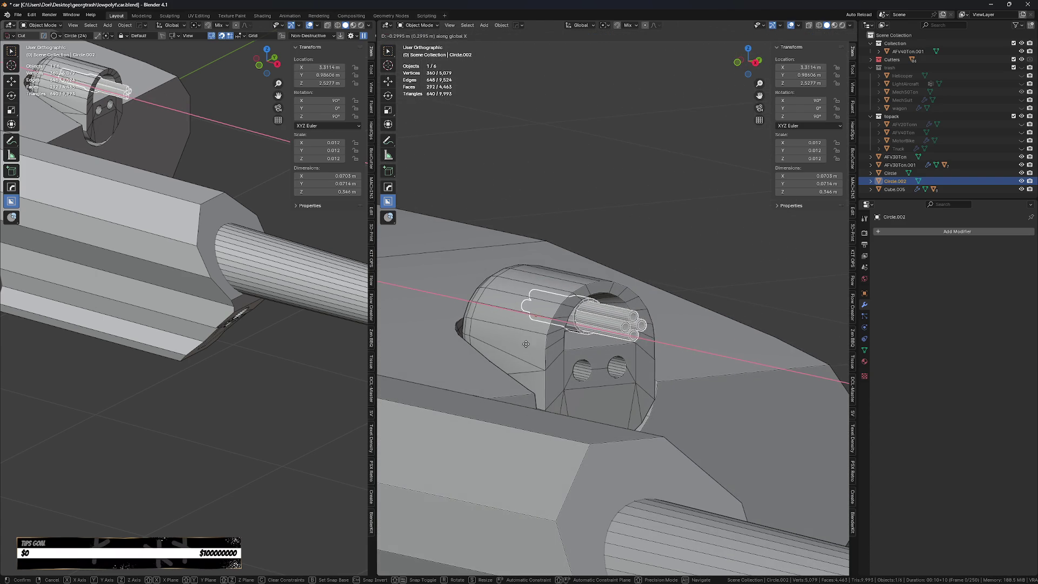
{"action": "left_click", "coordinate": [595, 343]}
- Back in Edit Mode, start a BoxCutter cut on the mesh and cancel it
{"action": "key", "text": "Tab"}
{"action": "scroll", "coordinate": [626, 342], "scroll_direction": "up", "scroll_amount": 2}
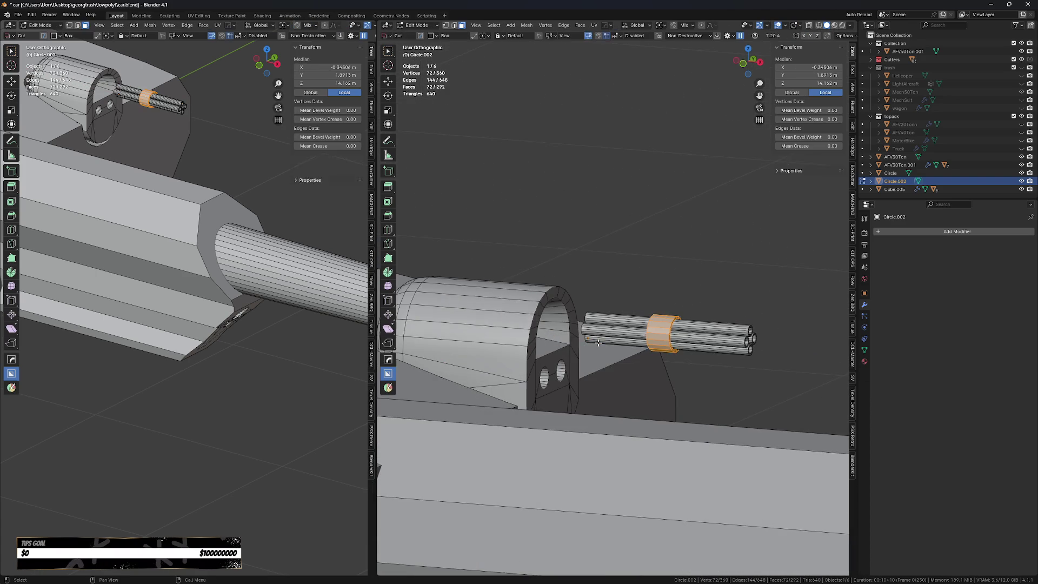
{"action": "left_click_drag", "start_coordinate": [626, 342], "coordinate": [592, 339]}
{"action": "key", "text": "Escape"}
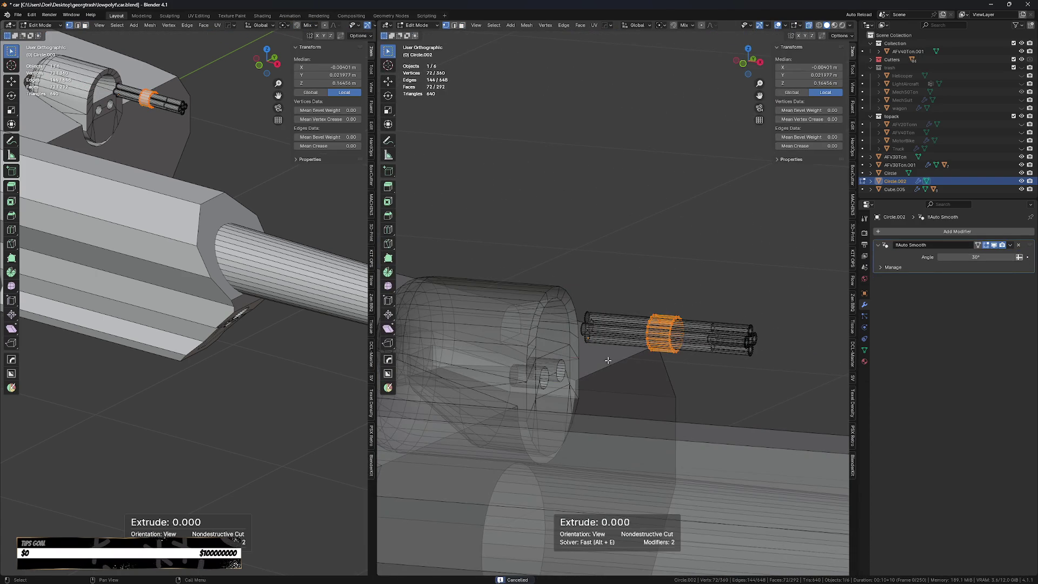
- Slide the tubes' back-end loops along X to adjust the tube length
{"action": "left_click_drag", "start_coordinate": [628, 373], "coordinate": [573, 270]}
{"action": "key", "text": "g"}
{"action": "key", "text": "x"}
{"action": "left_click", "coordinate": [477, 275]}
{"action": "key", "text": "alt+z"}
{"action": "scroll", "coordinate": [579, 230], "scroll_direction": "down", "scroll_amount": 3}
{"action": "key", "text": "Tab"}
{"action": "mouse_move", "coordinate": [578, 229]}
{"action": "middle_mouse_down"}
{"action": "mouse_move", "coordinate": [653, 261]}
{"action": "mouse_move", "coordinate": [535, 273]}
{"action": "middle_mouse_up"}
{"action": "scroll", "coordinate": [541, 276], "scroll_direction": "up", "scroll_amount": 3}
- Select the whole linked collar band and slide it further along the tubes on X
{"action": "key", "text": "Tab"}
{"action": "left_click", "coordinate": [552, 280]}
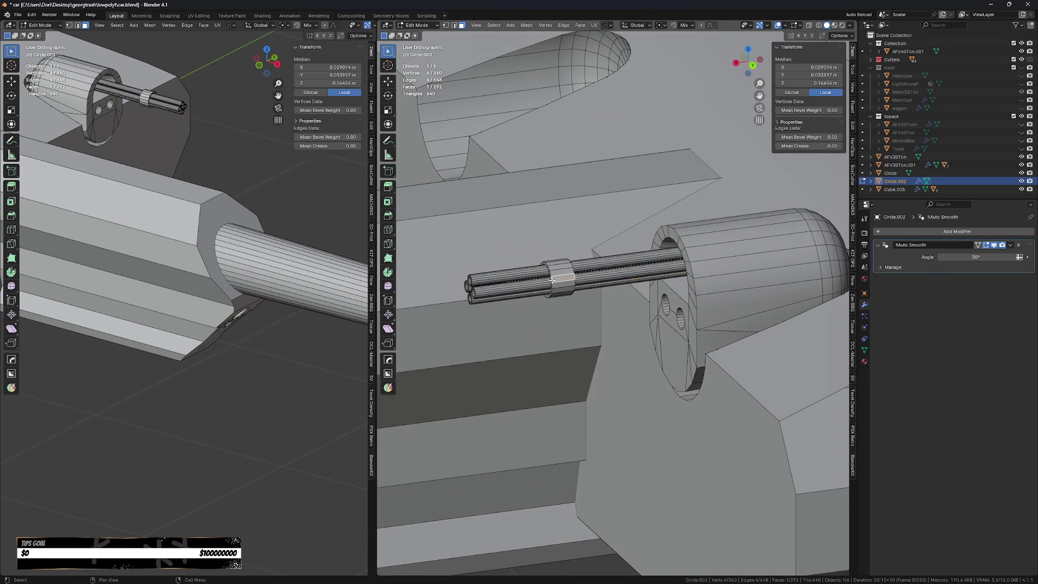
{"action": "key", "text": "l"}
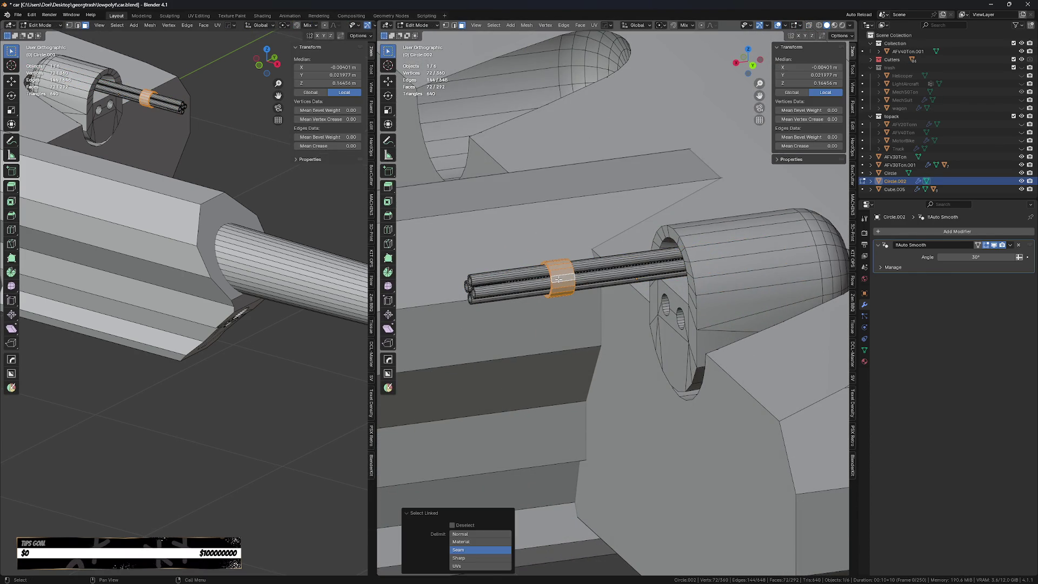
{"action": "key", "text": "g"}
{"action": "key", "text": "y"}
{"action": "key", "text": "z"}
{"action": "key", "text": "x"}
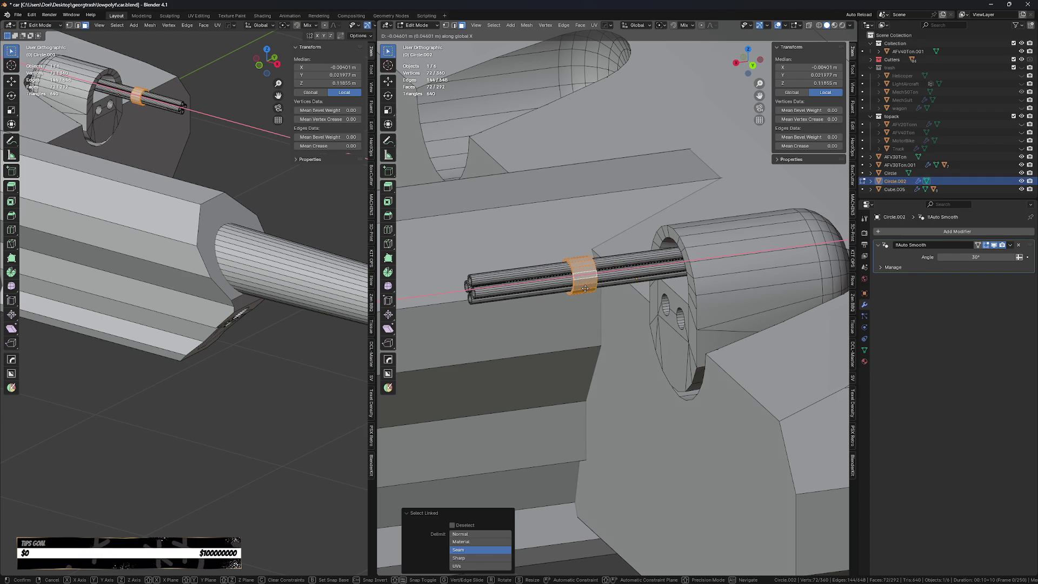
{"action": "left_click", "coordinate": [598, 275]}
- Select all the rod ends in see-through view and move them along X
{"action": "left_click", "coordinate": [466, 271], "text": "alt"}
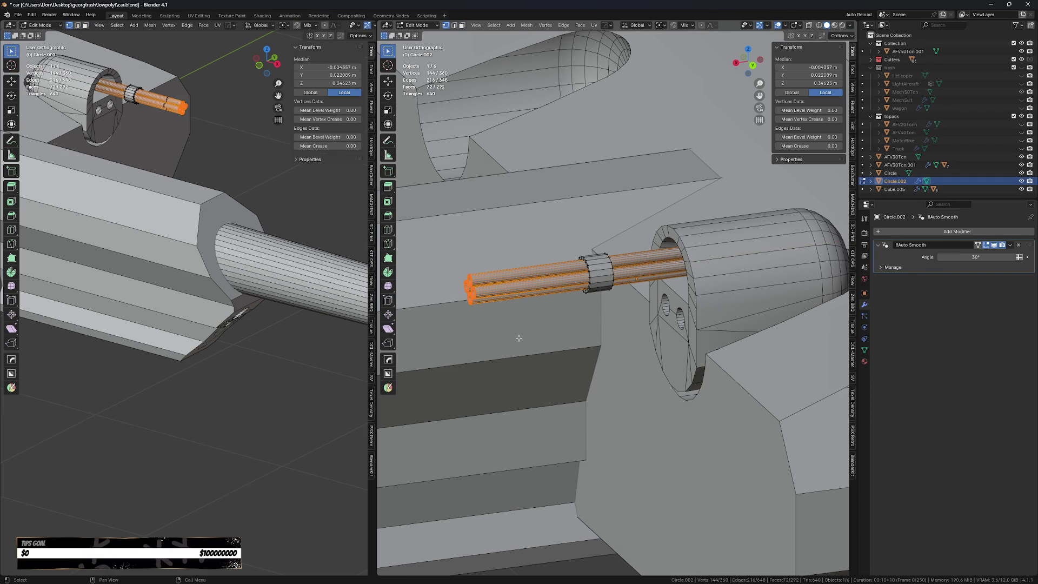
{"action": "key", "text": "g"}
{"action": "key", "text": "x"}
{"action": "key", "text": "Escape"}
{"action": "key", "text": "ctrl+KP_Add"}
{"action": "key", "text": "alt+z"}
{"action": "left_click_drag", "start_coordinate": [557, 349], "coordinate": [427, 248], "text": "shift"}
{"action": "key", "text": "g"}
{"action": "key", "text": "x"}
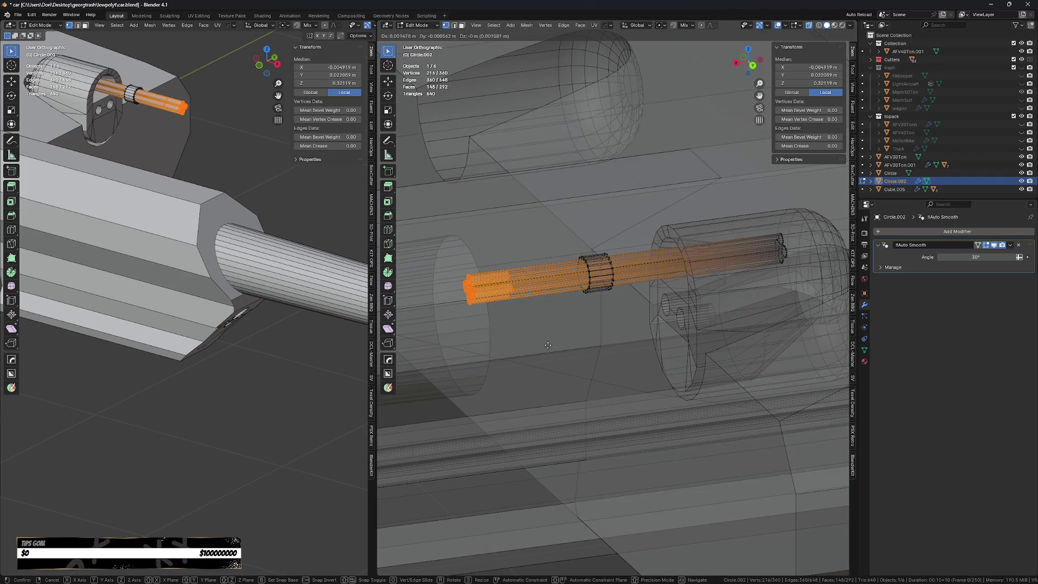
{"action": "left_click", "coordinate": [593, 343]}
- Slide both edges of the collar ring to a new position along X
{"action": "scroll", "coordinate": [632, 281], "scroll_direction": "up", "scroll_amount": 2}
{"action": "left_click", "coordinate": [586, 254], "text": "alt"}
{"action": "left_click_drag", "start_coordinate": [551, 207], "coordinate": [606, 313]}
{"action": "key", "text": "g"}
{"action": "key", "text": "x"}
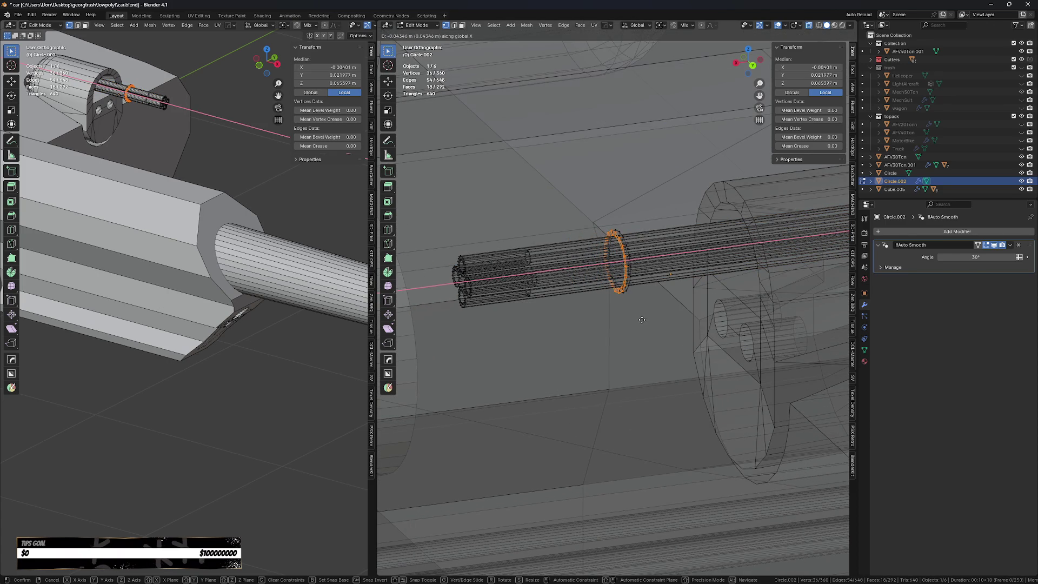
{"action": "left_click", "coordinate": [643, 320]}
{"action": "key", "text": "Tab"}
{"action": "left_click", "coordinate": [579, 319]}
{"action": "mouse_move", "coordinate": [635, 371]}
{"action": "middle_mouse_down"}
{"action": "mouse_move", "coordinate": [657, 377]}
{"action": "mouse_move", "coordinate": [645, 363]}
{"action": "middle_mouse_up"}
- Add a centred loop cut around the collar and bevel it into a thin band
{"action": "key", "text": "Tab"}
{"action": "scroll", "coordinate": [647, 369], "scroll_direction": "up", "scroll_amount": 2}
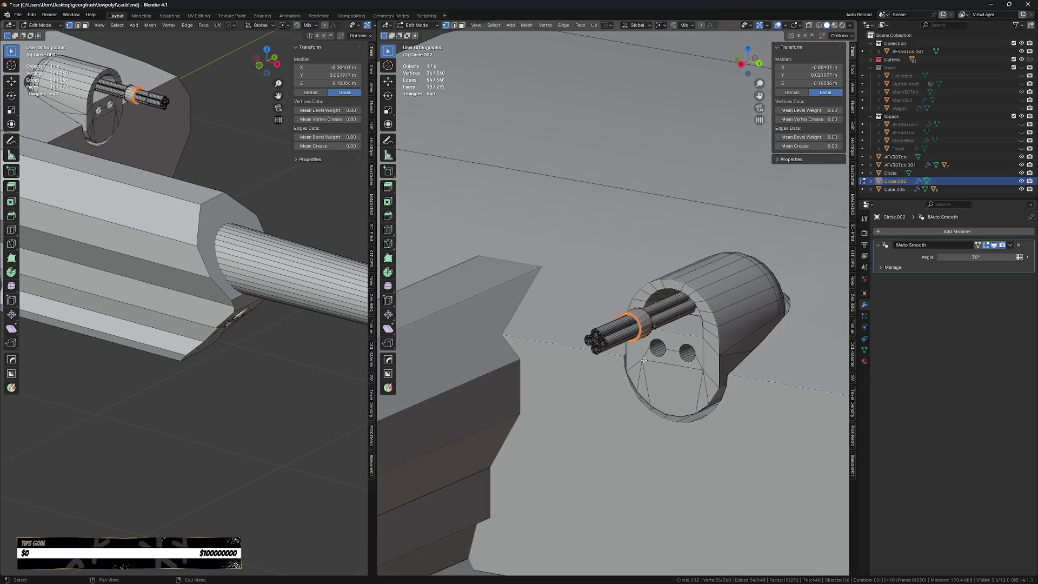
{"action": "scroll", "coordinate": [645, 363], "scroll_direction": "up", "scroll_amount": 3}
{"action": "middle_click_drag", "start_coordinate": [660, 320], "coordinate": [673, 317]}
{"action": "key", "text": "ctrl+r"}
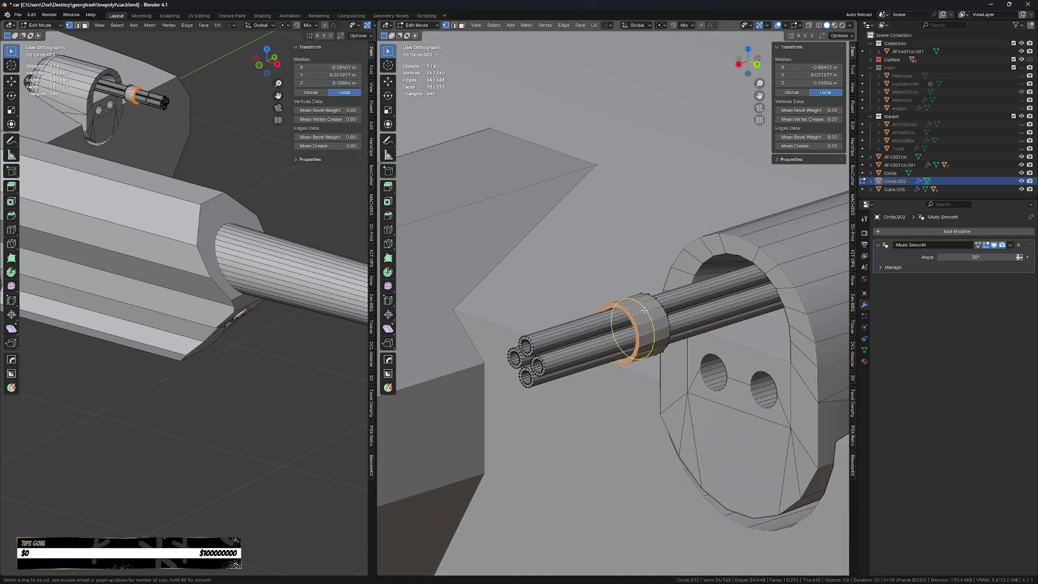
{"action": "left_click", "coordinate": [676, 316]}
{"action": "right_click", "coordinate": [676, 316]}
{"action": "key", "text": "ctrl+b"}
{"action": "right_click", "coordinate": [675, 316]}
{"action": "scroll", "coordinate": [649, 314], "scroll_direction": "up", "scroll_amount": 2}
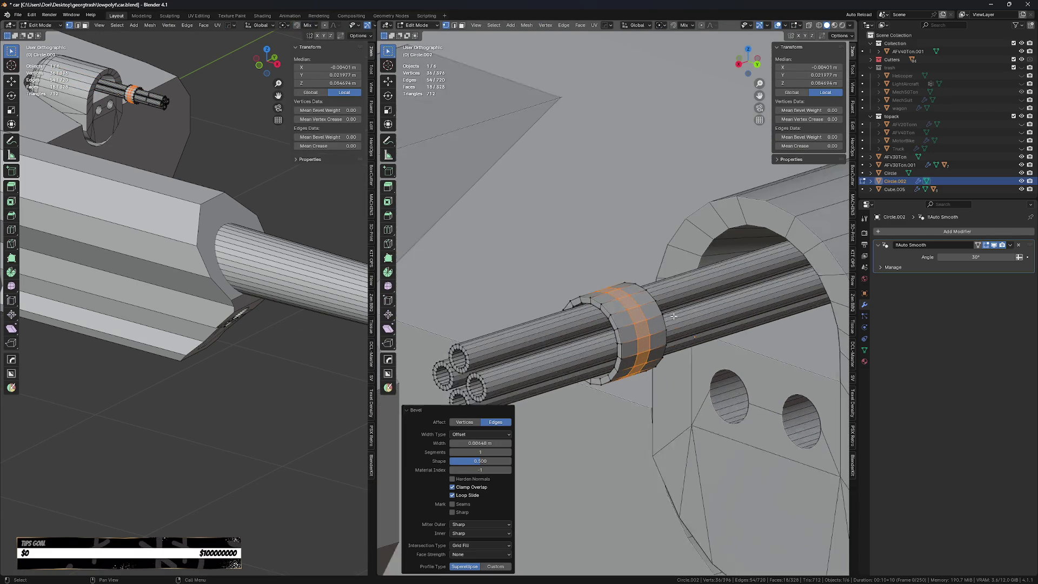
- Extrude the thin band's face loop outward along its normals to form a raised ridge
{"action": "key", "text": "Tab"}
{"action": "left_click", "coordinate": [622, 305]}
{"action": "left_click", "coordinate": [622, 304], "text": "alt"}
{"action": "key", "text": "alt+e"}
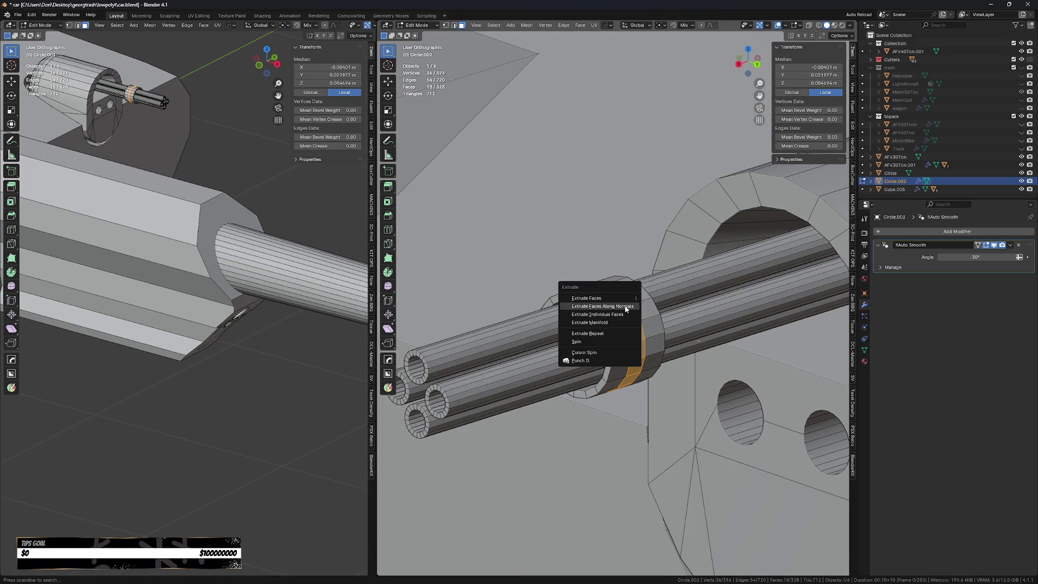
{"action": "left_click", "coordinate": [627, 304]}
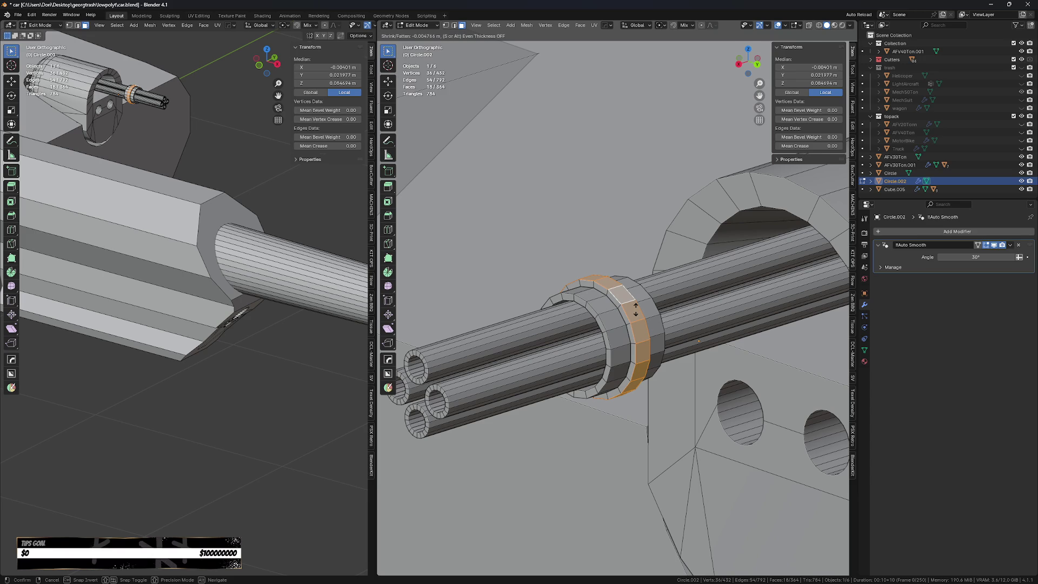
{"action": "left_click", "coordinate": [636, 310]}
- Move the tube cluster object along X within its hatch
{"action": "key", "text": "Tab"}
{"action": "scroll", "coordinate": [634, 247], "scroll_direction": "down", "scroll_amount": 3}
{"action": "mouse_move", "coordinate": [634, 247]}
{"action": "middle_mouse_down"}
{"action": "mouse_move", "coordinate": [617, 430]}
{"action": "mouse_move", "coordinate": [588, 436]}
{"action": "middle_mouse_up"}
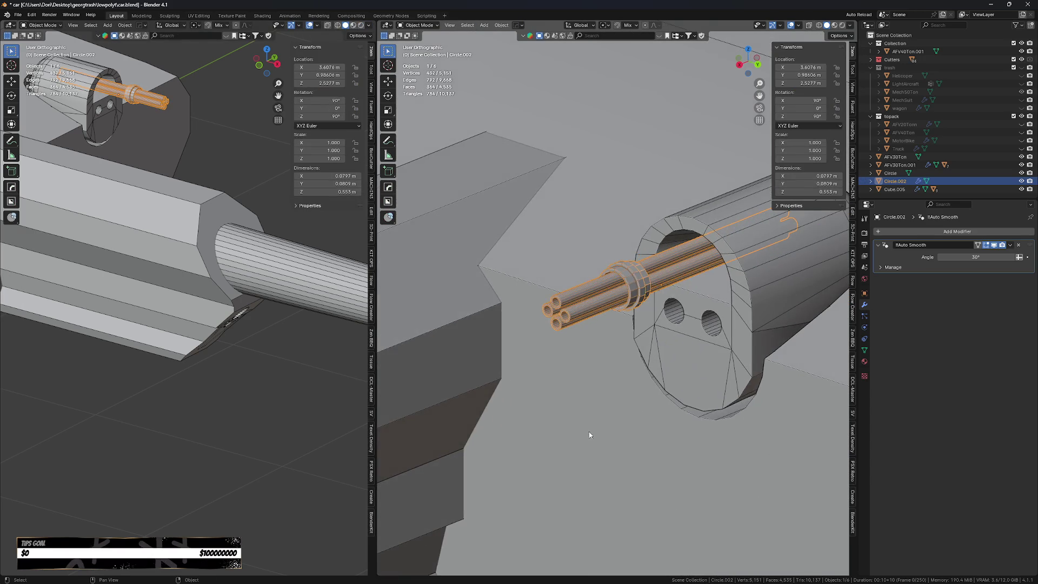
{"action": "scroll", "coordinate": [587, 436], "scroll_direction": "down", "scroll_amount": 3}
{"action": "key", "text": "g"}
{"action": "key", "text": "x"}
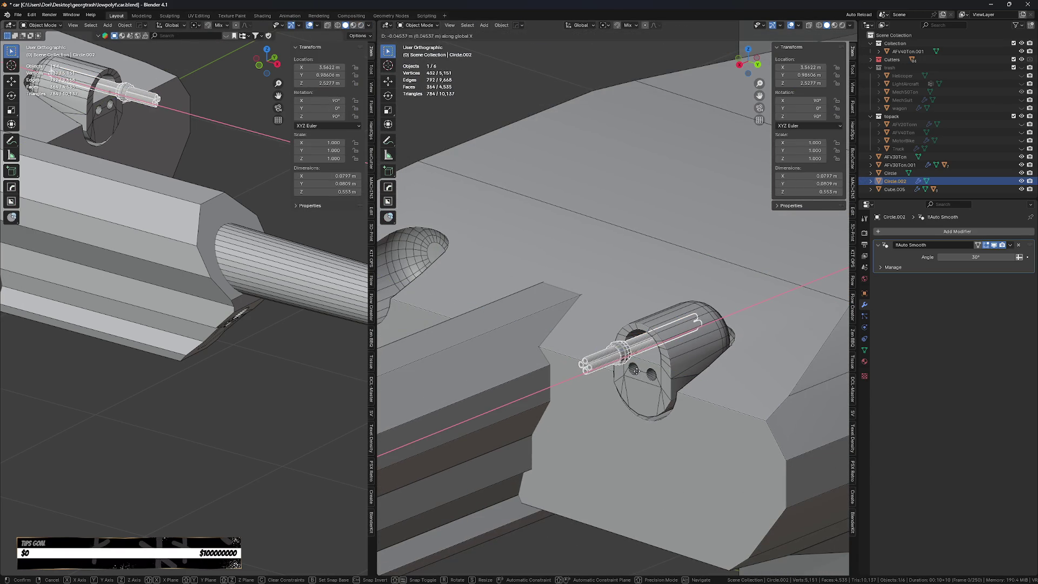
{"action": "left_click", "coordinate": [636, 371]}
- Shift the entire cluster mesh along X in Edit Mode, then add the turret hull to the selection
{"action": "key", "text": "alt+z"}
{"action": "mouse_move", "coordinate": [636, 371]}
{"action": "middle_mouse_down"}
{"action": "mouse_move", "coordinate": [629, 365]}
{"action": "mouse_move", "coordinate": [771, 361]}
{"action": "middle_mouse_up"}
{"action": "key", "text": "Tab"}
{"action": "key", "text": "a"}
{"action": "key", "text": "g"}
{"action": "key", "text": "x"}
{"action": "left_click", "coordinate": [644, 350]}
{"action": "key", "text": "Tab"}
{"action": "key", "text": "alt+z"}
{"action": "mouse_move", "coordinate": [644, 350]}
{"action": "middle_mouse_down"}
{"action": "mouse_move", "coordinate": [655, 386]}
{"action": "mouse_move", "coordinate": [660, 364]}
{"action": "mouse_move", "coordinate": [658, 379]}
{"action": "middle_mouse_up"}
{"action": "left_click", "coordinate": [655, 387], "text": "shift"}
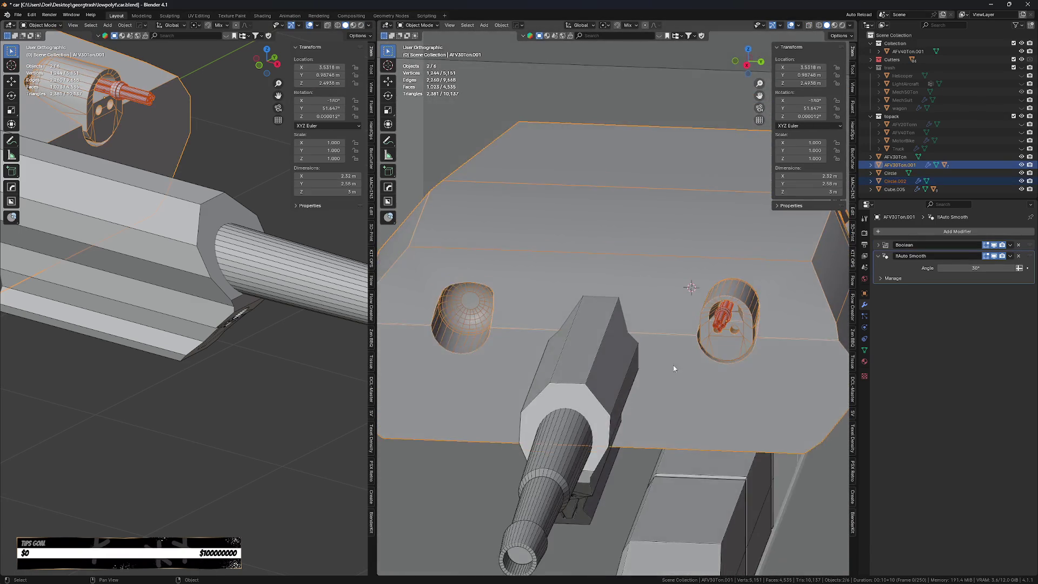
- Scale the tube cluster up slightly to 1.024 in right side view
{"action": "scroll", "coordinate": [715, 336], "scroll_direction": "up", "scroll_amount": 3}
{"action": "left_click", "coordinate": [715, 337]}
{"action": "scroll", "coordinate": [715, 336], "scroll_direction": "up", "scroll_amount": 2}
{"action": "key", "text": "g"}
{"action": "right_click", "coordinate": [714, 336]}
{"action": "key", "text": "KP_3"}
{"action": "key", "text": "s"}
{"action": "right_click", "coordinate": [716, 338]}
{"action": "key", "text": "s"}
{"action": "left_click", "coordinate": [816, 373]}
- Lower the tube cluster slightly along Z
{"action": "key", "text": "g"}
{"action": "key", "text": "z"}
{"action": "left_click", "coordinate": [820, 376]}
{"action": "key", "text": "g"}
{"action": "key", "text": "x"}
{"action": "right_click", "coordinate": [824, 376]}
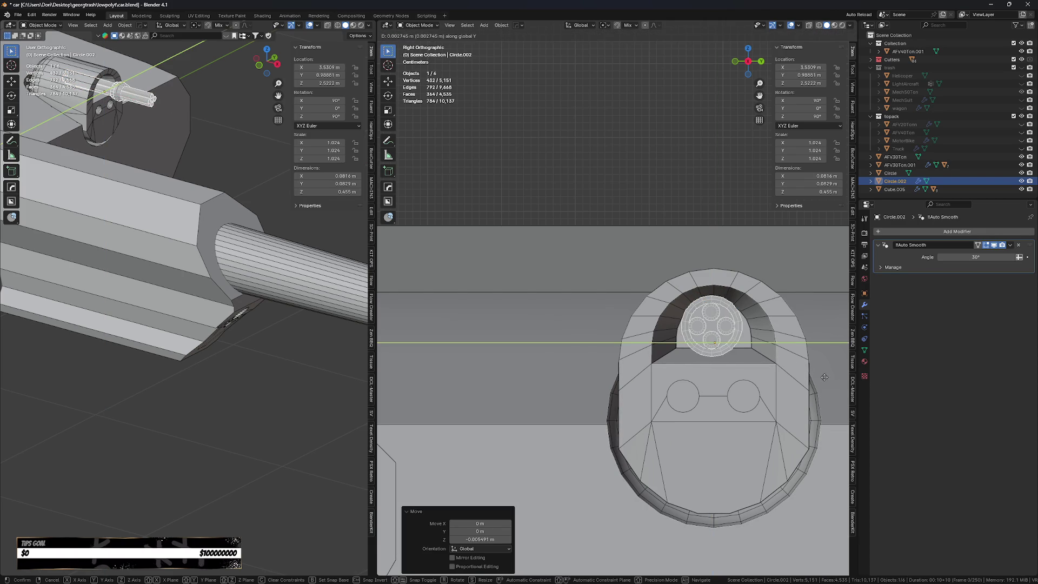
- Select the hull with the cluster and inspect the right hatch's connected geometry in Edit Mode
{"action": "left_click", "coordinate": [796, 368], "text": "shift"}
{"action": "scroll", "coordinate": [796, 368], "scroll_direction": "down", "scroll_amount": 2}
{"action": "mouse_move", "coordinate": [763, 386]}
{"action": "middle_mouse_down"}
{"action": "mouse_move", "coordinate": [701, 426]}
{"action": "mouse_move", "coordinate": [644, 424]}
{"action": "middle_mouse_up"}
{"action": "key", "text": "Tab"}
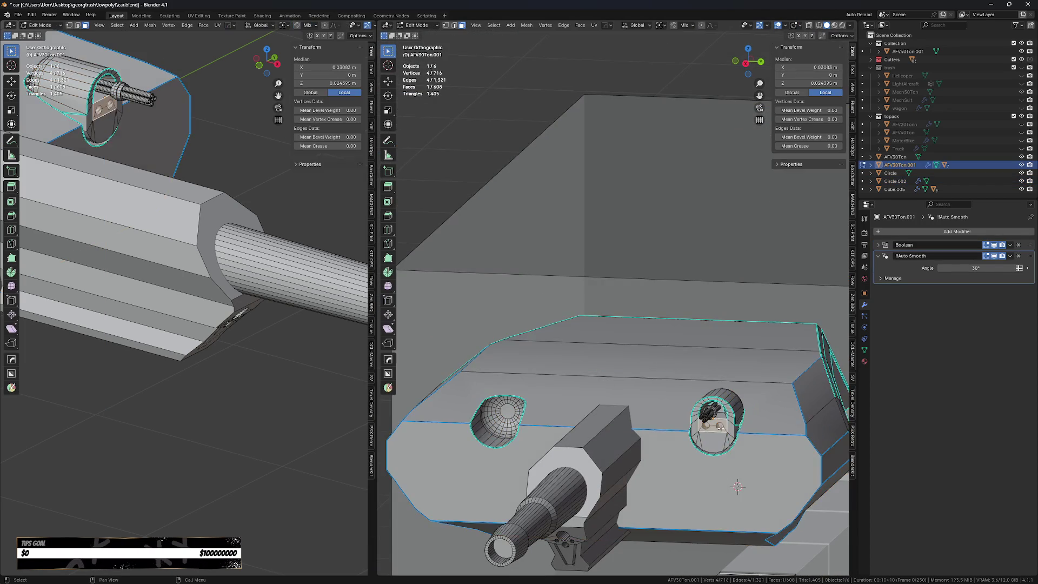
{"action": "left_click", "coordinate": [705, 417]}
{"action": "key", "text": "ctrl+l"}
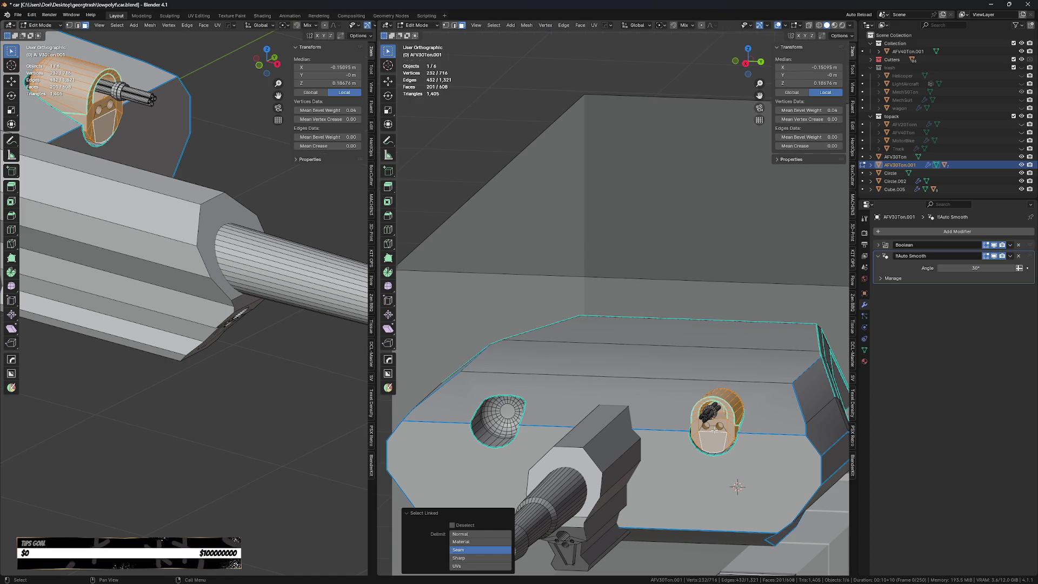
{"action": "key", "text": "KP_3"}
{"action": "scroll", "coordinate": [634, 435], "scroll_direction": "down", "scroll_amount": 2}
{"action": "scroll", "coordinate": [634, 435], "scroll_direction": "up", "scroll_amount": 1}
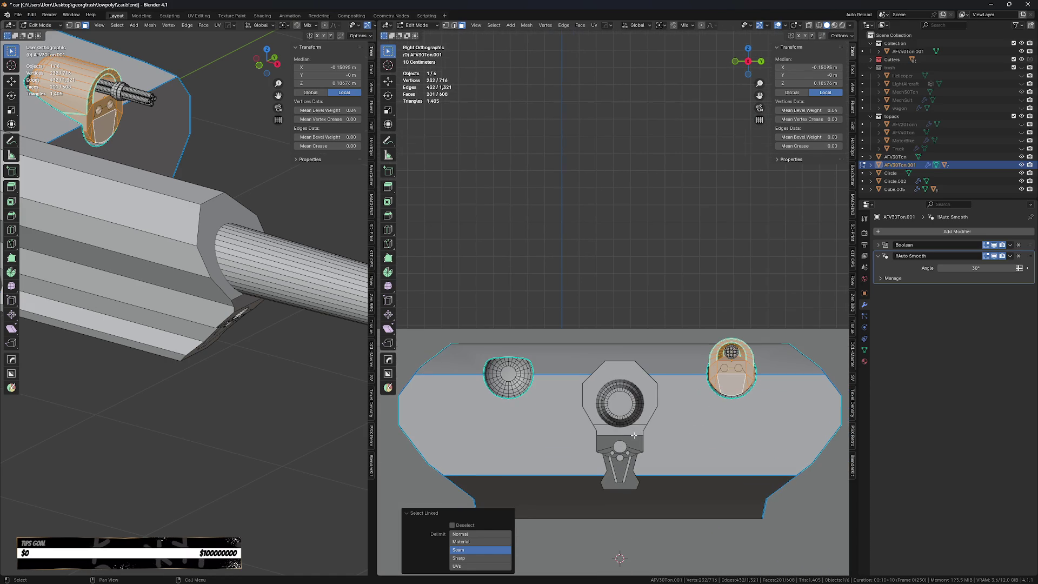
{"action": "key", "text": "l"}
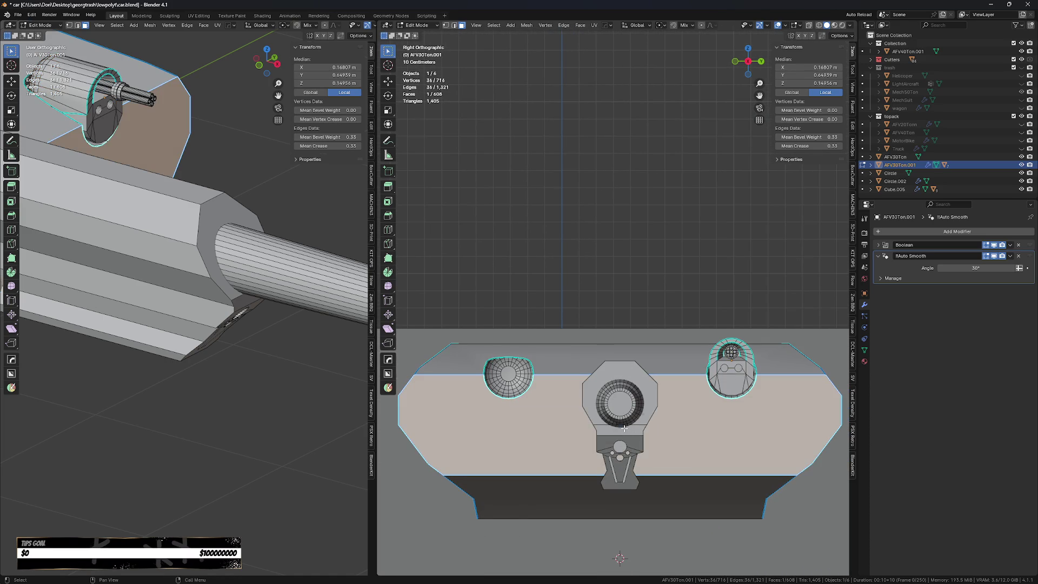
{"action": "key", "text": "alt+a"}
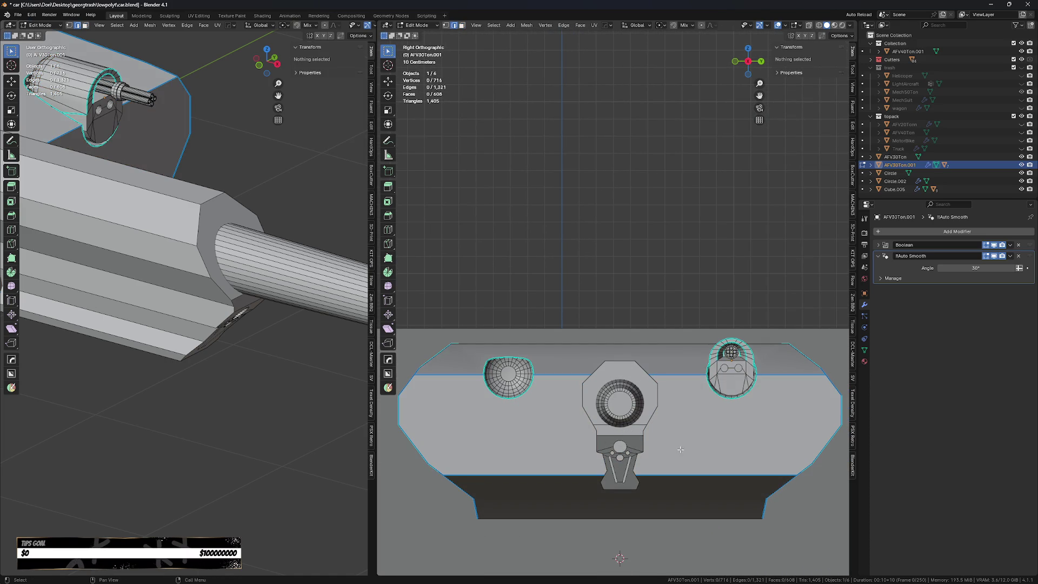
- Snap the 3D cursor onto an edge on the hull's centre line
{"action": "left_click", "coordinate": [659, 476]}
{"action": "key", "text": "shift+s"}
{"action": "left_click", "coordinate": [642, 539]}
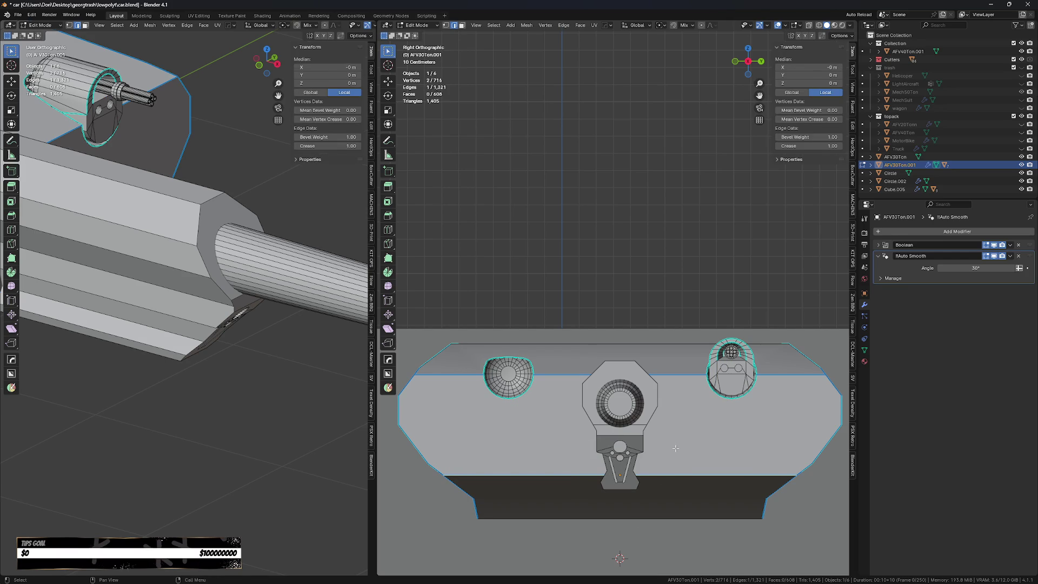
{"action": "key", "text": "a"}
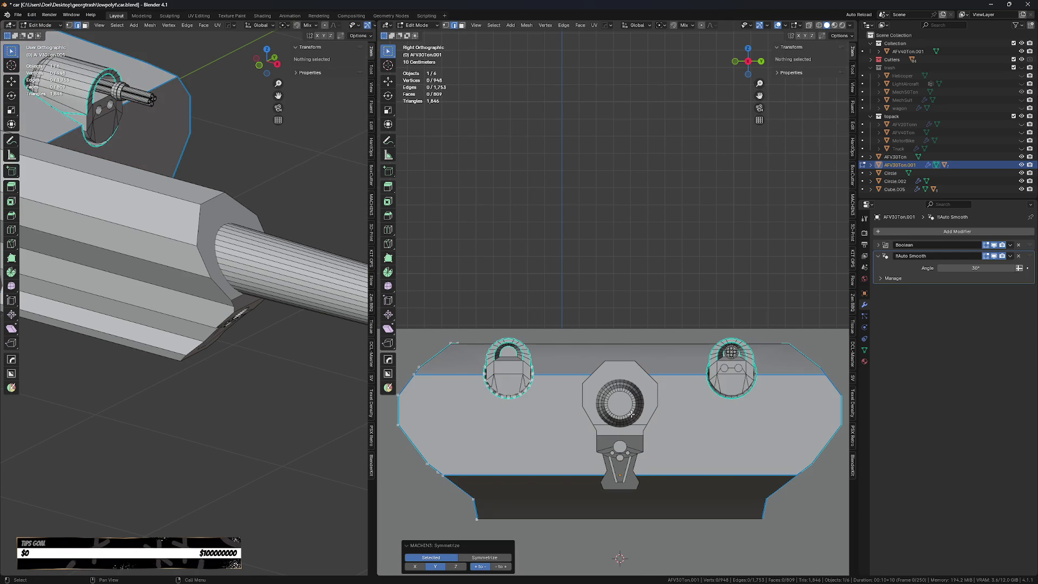
{"action": "key", "text": "Tab"}
- Join the tube cluster into the hull and symmetrize so the left hatch gets a matching cluster
{"action": "left_click", "coordinate": [731, 352], "text": "shift"}
{"action": "left_click", "coordinate": [702, 386], "text": "shift"}
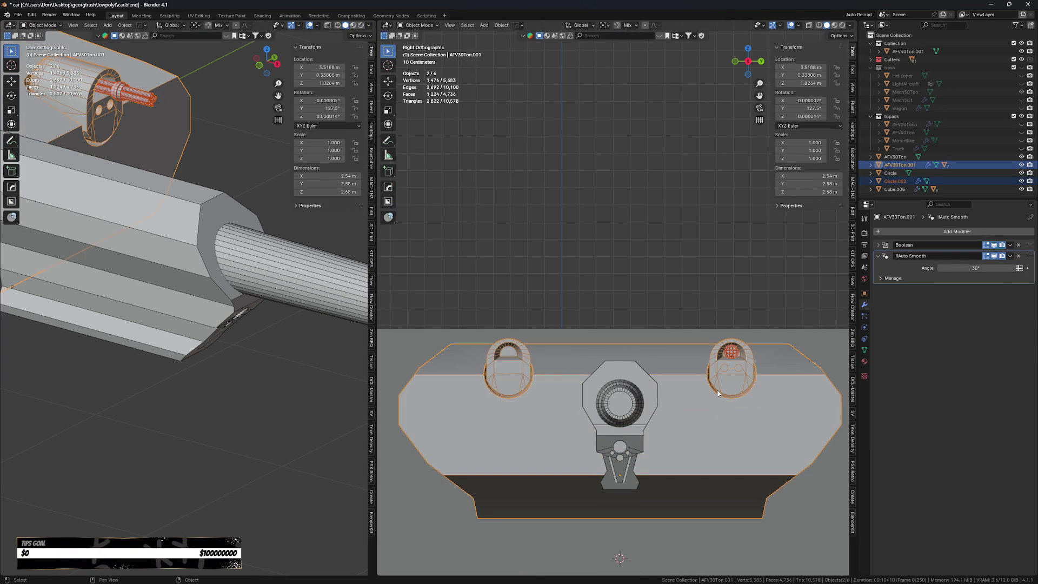
{"action": "key", "text": "ctrl+j"}
{"action": "key", "text": "Tab"}
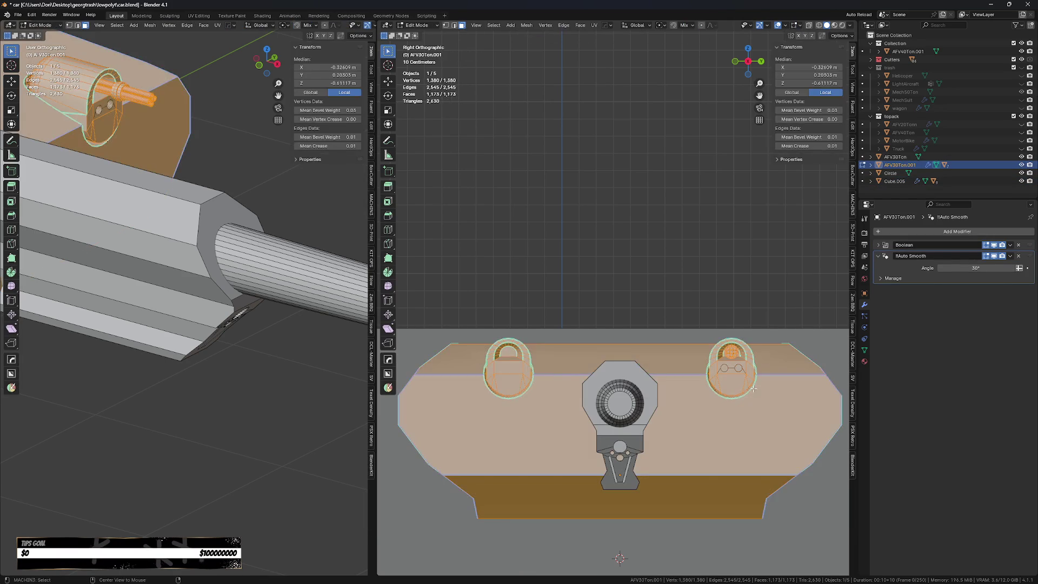
{"action": "key", "text": "shift+x"}
{"action": "key", "text": "Tab"}
{"action": "mouse_move", "coordinate": [629, 326]}
{"action": "middle_mouse_down"}
{"action": "mouse_move", "coordinate": [684, 422]}
{"action": "mouse_move", "coordinate": [706, 434]}
{"action": "mouse_move", "coordinate": [671, 459]}
{"action": "mouse_move", "coordinate": [629, 348]}
{"action": "middle_mouse_up"}
{"action": "key", "text": "alt+z"}
{"action": "scroll", "coordinate": [629, 351], "scroll_direction": "up", "scroll_amount": 3}
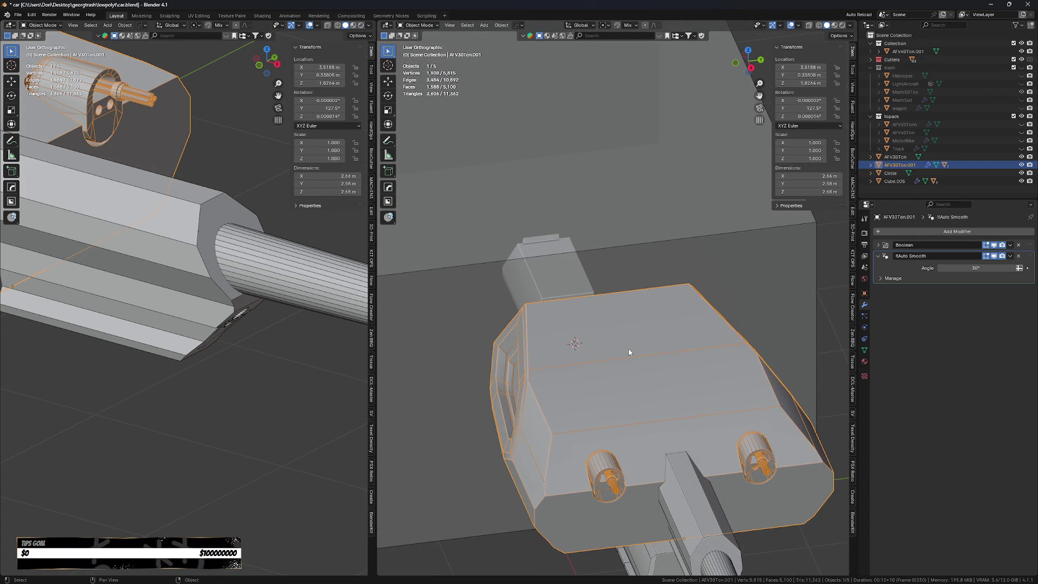